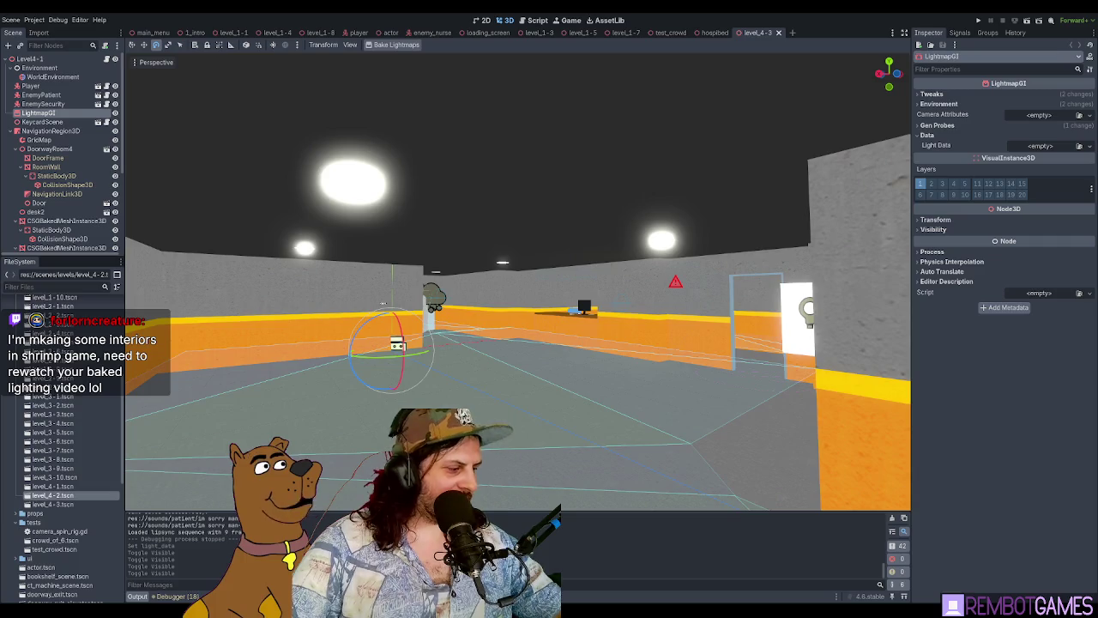
# Step: Fly into the orange-walled room and select the LightmapGI node
pyautogui.moveTo(566, 302)
pyautogui.mouseDown()
pyautogui.moveTo(604, 274)
pyautogui.moveTo(638, 305)
pyautogui.moveTo(514, 274)
pyautogui.mouseUp()
pyautogui.click(43, 104)
pyautogui.click(67, 114)
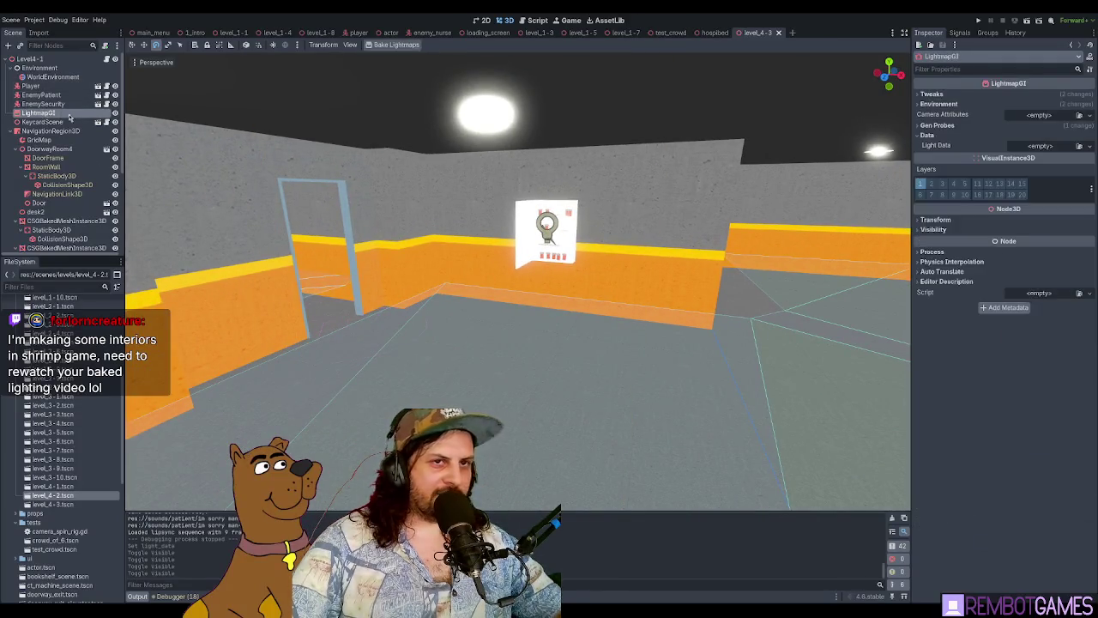
pyautogui.moveTo(397, 202); pyautogui.dragTo(467, 219)
# Step: Bake the level's lightmaps, inspect the baked probes, and run the game with F5
pyautogui.click(390, 46)
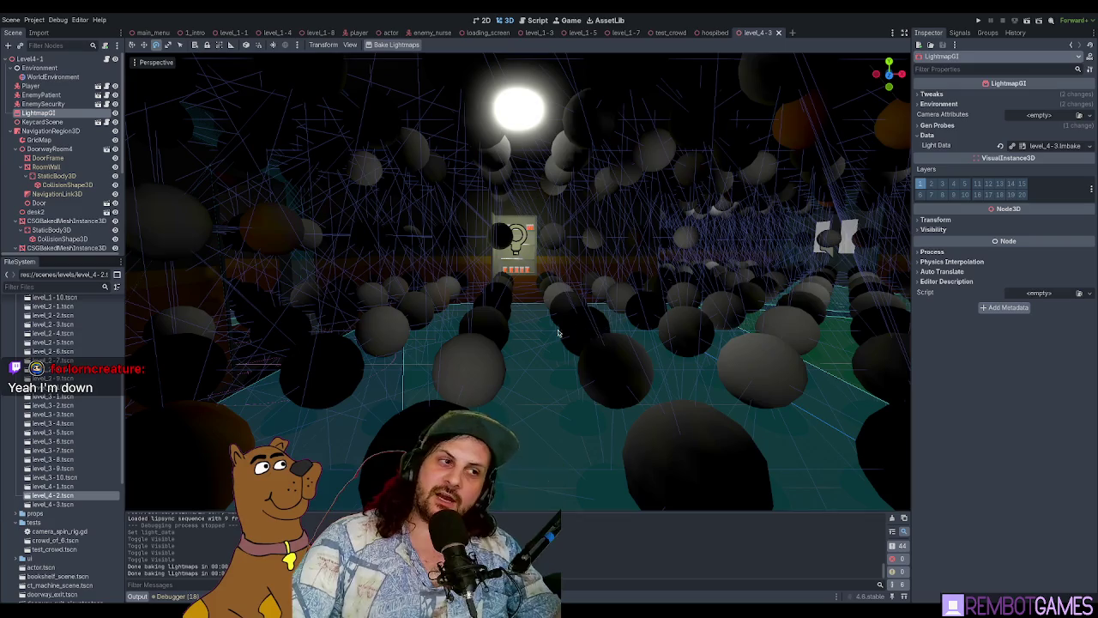
pyautogui.moveTo(611, 332); pyautogui.dragTo(576, 314)
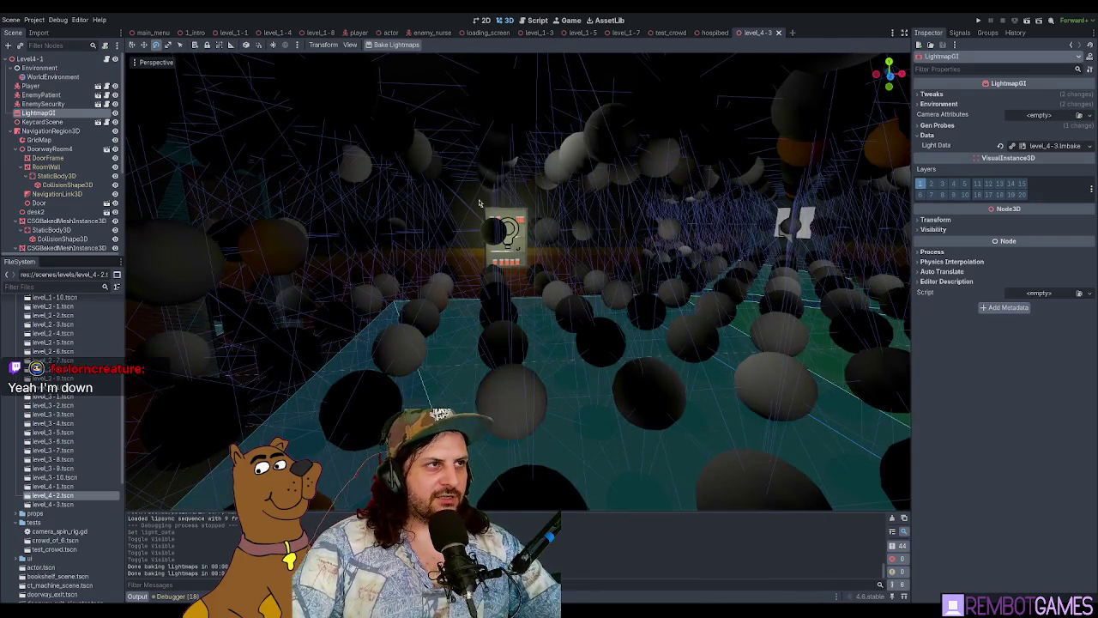
pyautogui.press('F5')
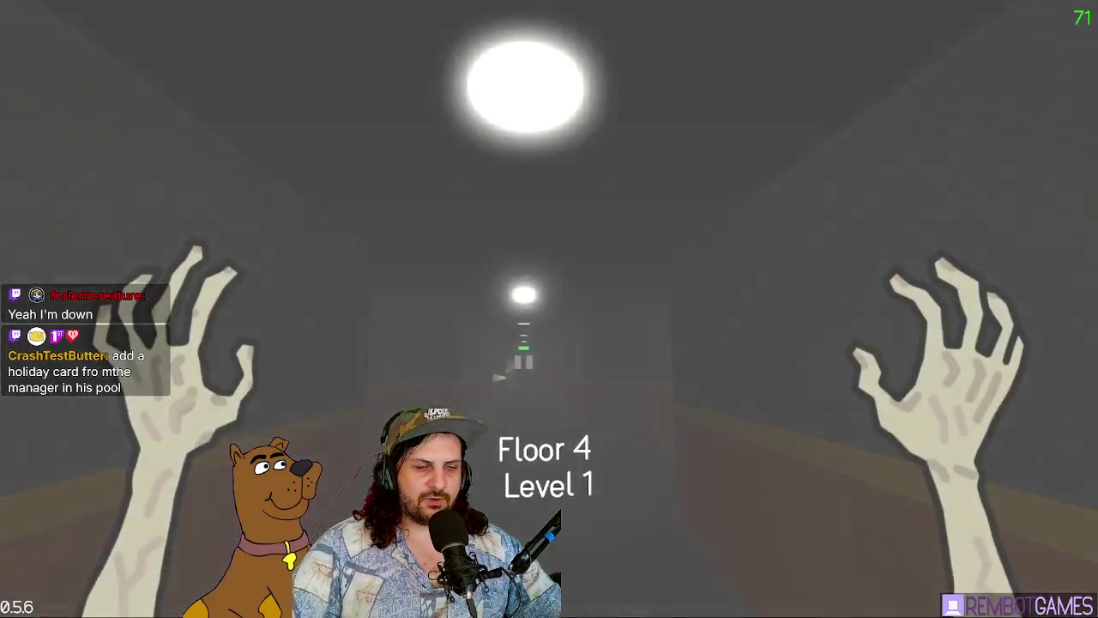
# Step: Load Floor 1 Level 3 and walk down the corridor to the cell door window
pyautogui.press('Escape')
pyautogui.click(554, 175)
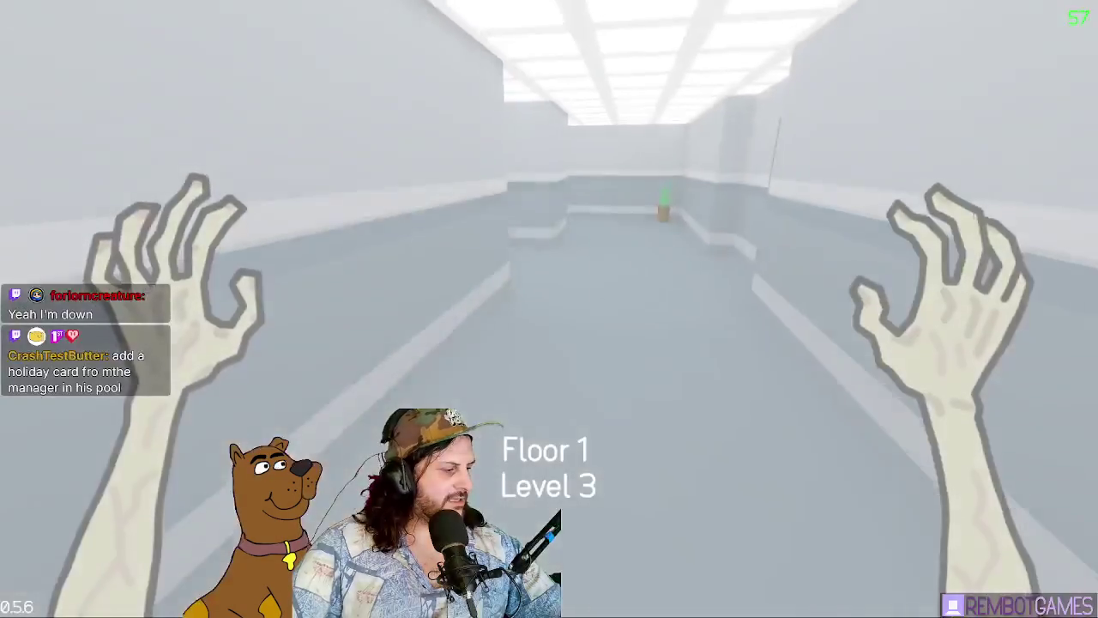
pyautogui.press('w')
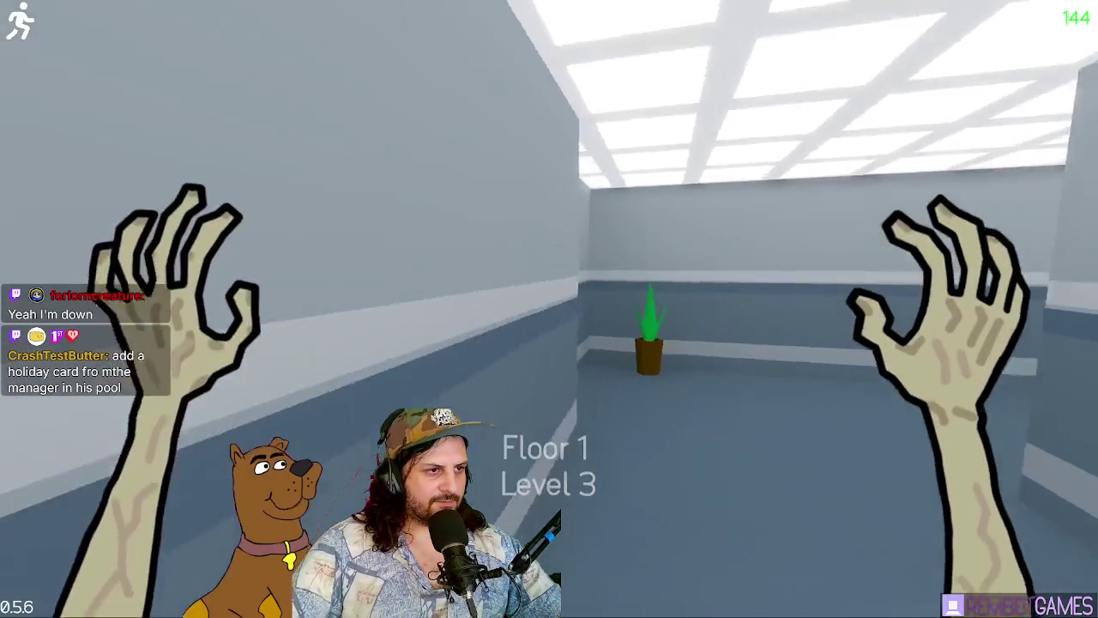
pyautogui.press('w')
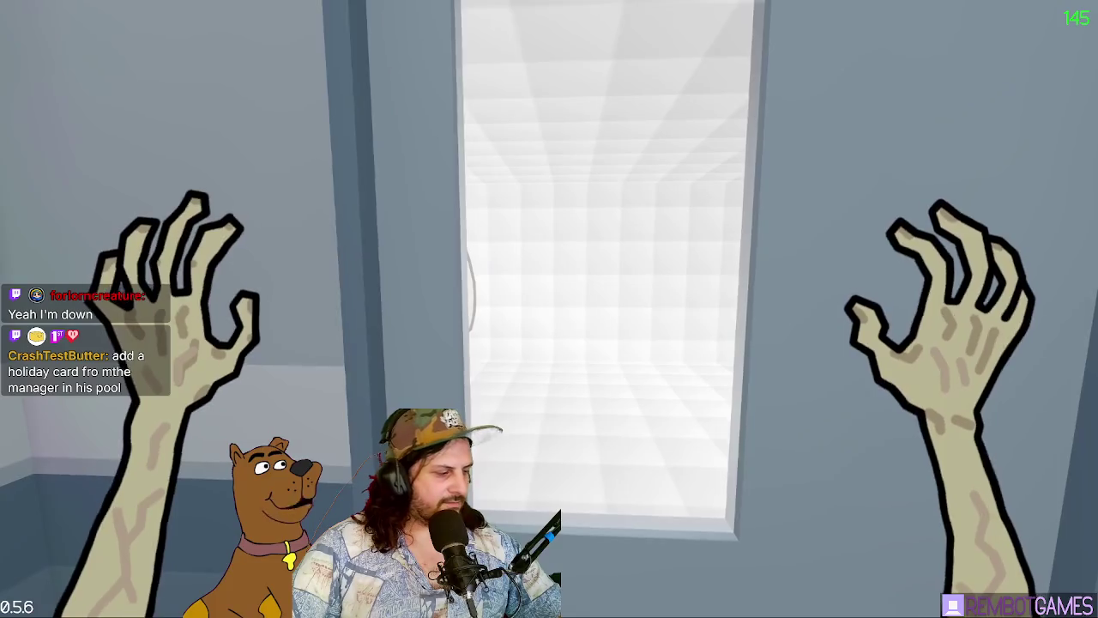
# Step: Pace back and forth at the cell door window, then back away to see the whole door
pyautogui.press('s')
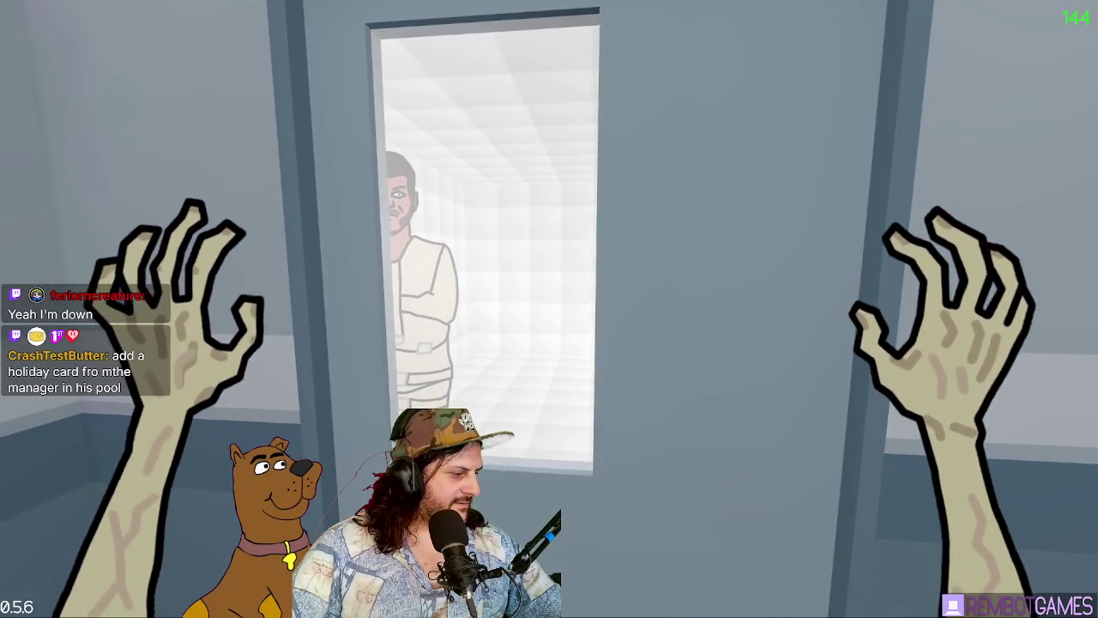
pyautogui.press('w')
pyautogui.press('s')
pyautogui.press('w')
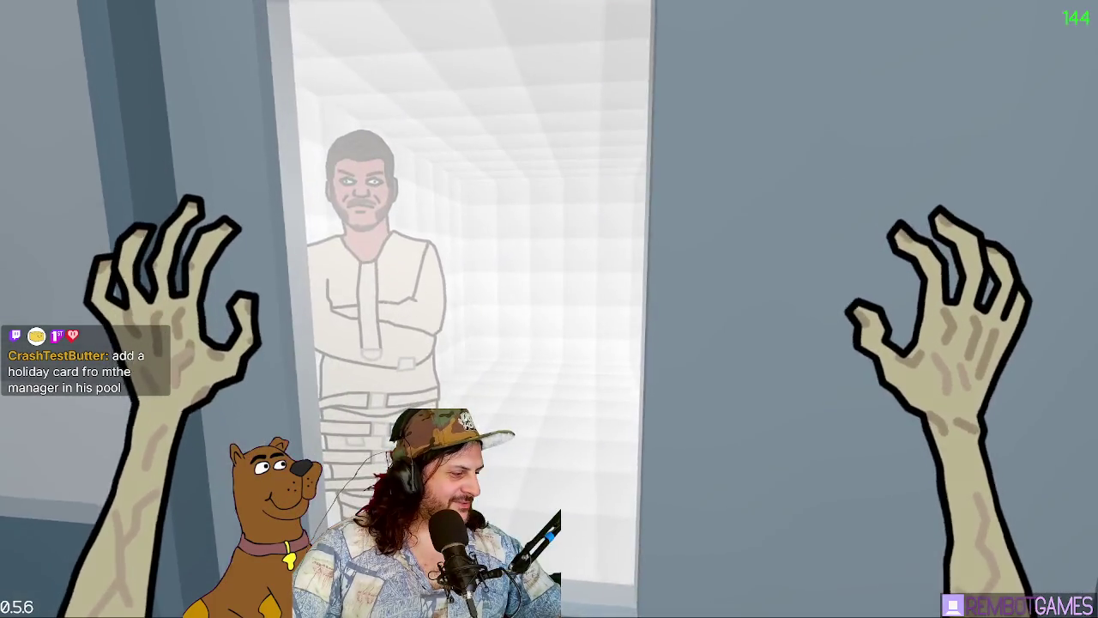
pyautogui.press('s')
pyautogui.press('w')
pyautogui.press('s')
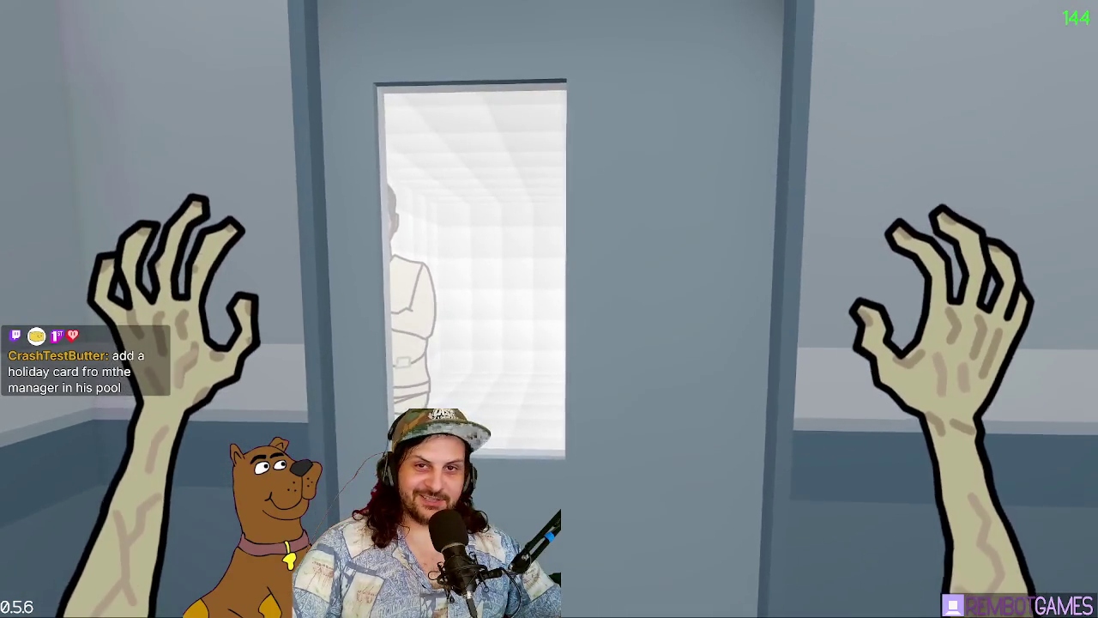
pyautogui.press('w')
pyautogui.press('s')
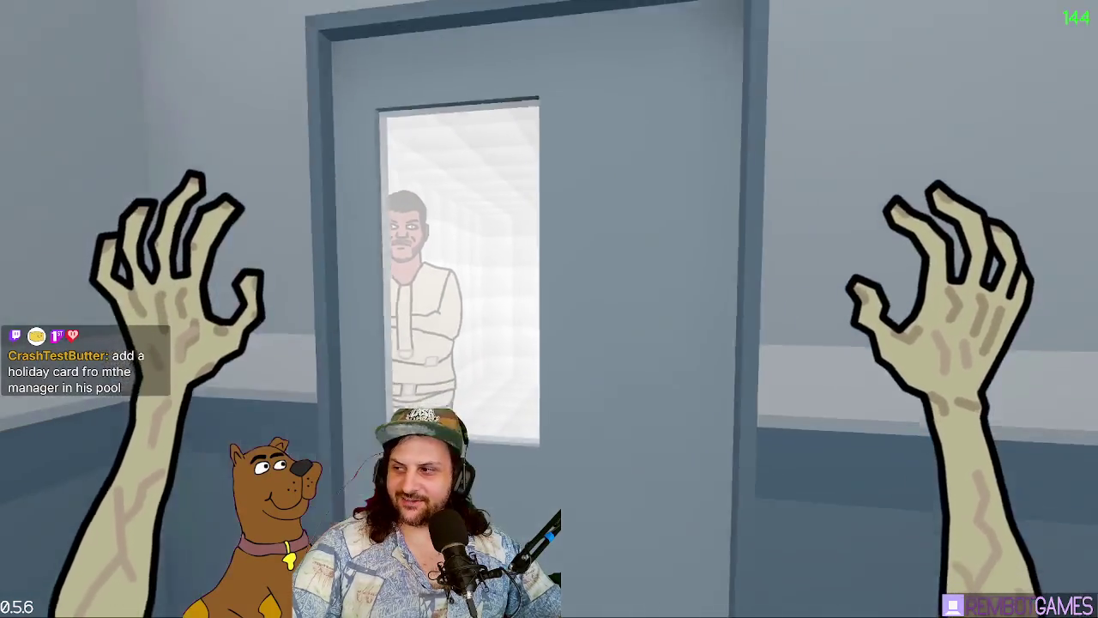
# Step: Open the cell door to reveal the straitjacketed patient, then bring up scenic_aruba.png
pyautogui.press('w')
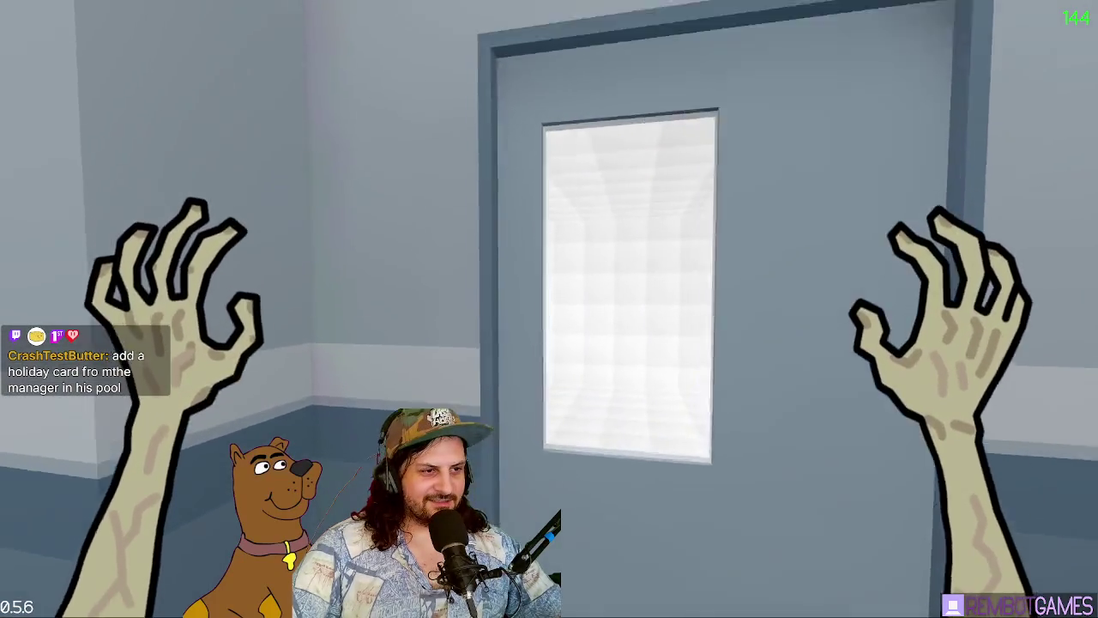
pyautogui.press('d')
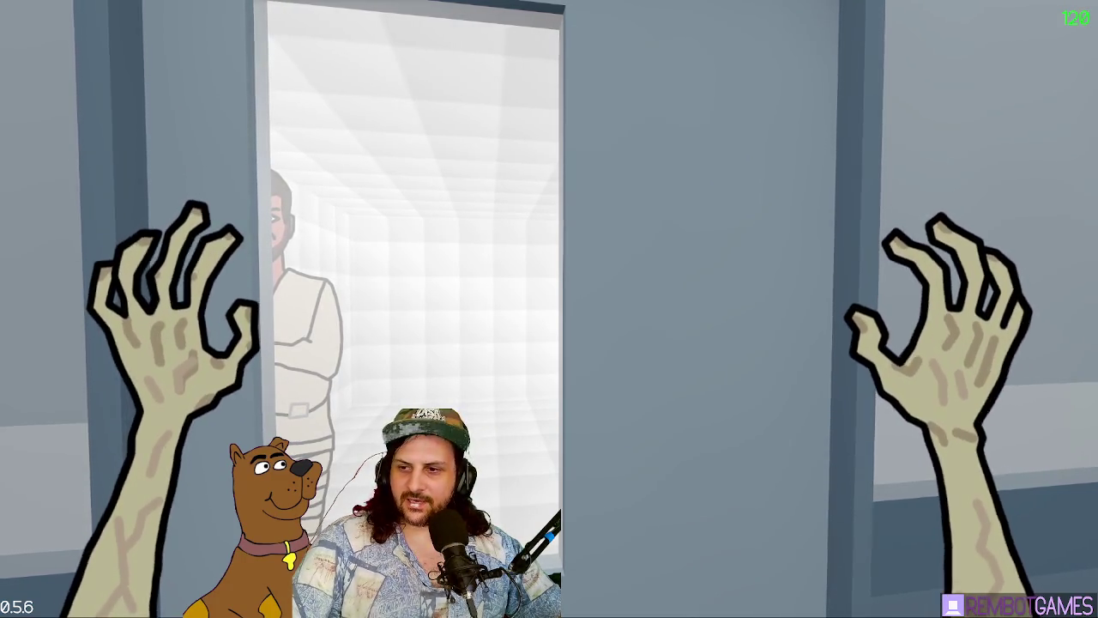
pyautogui.hotkey('alt', 'Tab')
pyautogui.scroll(5, 603, 301)
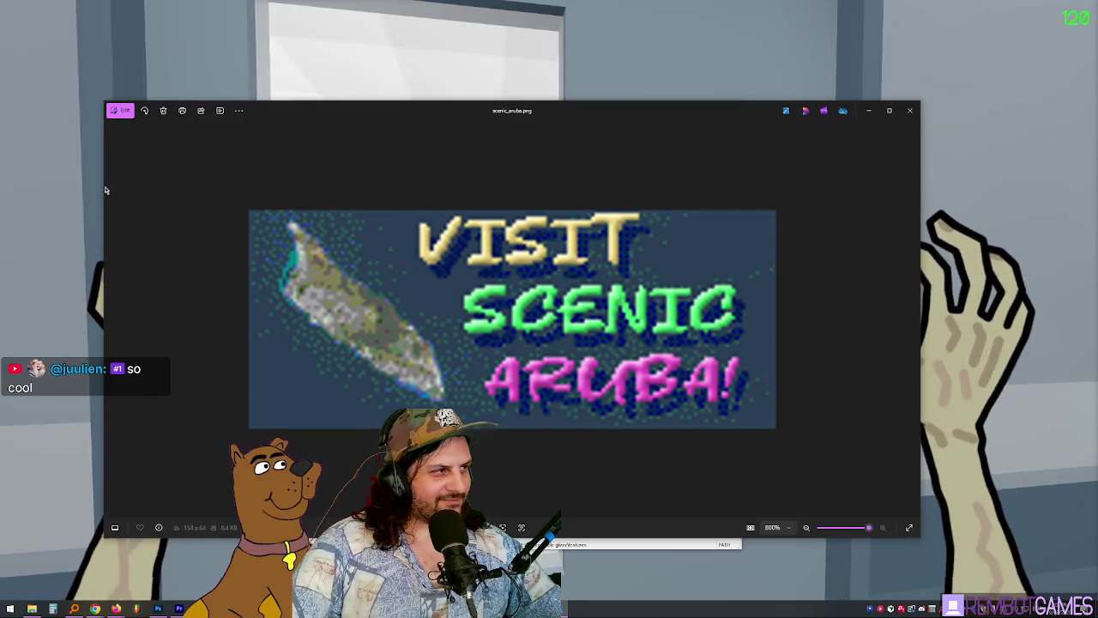
# Step: Narrow the 'Visit Scenic Aruba!' Photos window from the left and reposition it
pyautogui.moveTo(104, 190); pyautogui.dragTo(363, 187)
pyautogui.moveTo(540, 110); pyautogui.dragTo(507, 109)
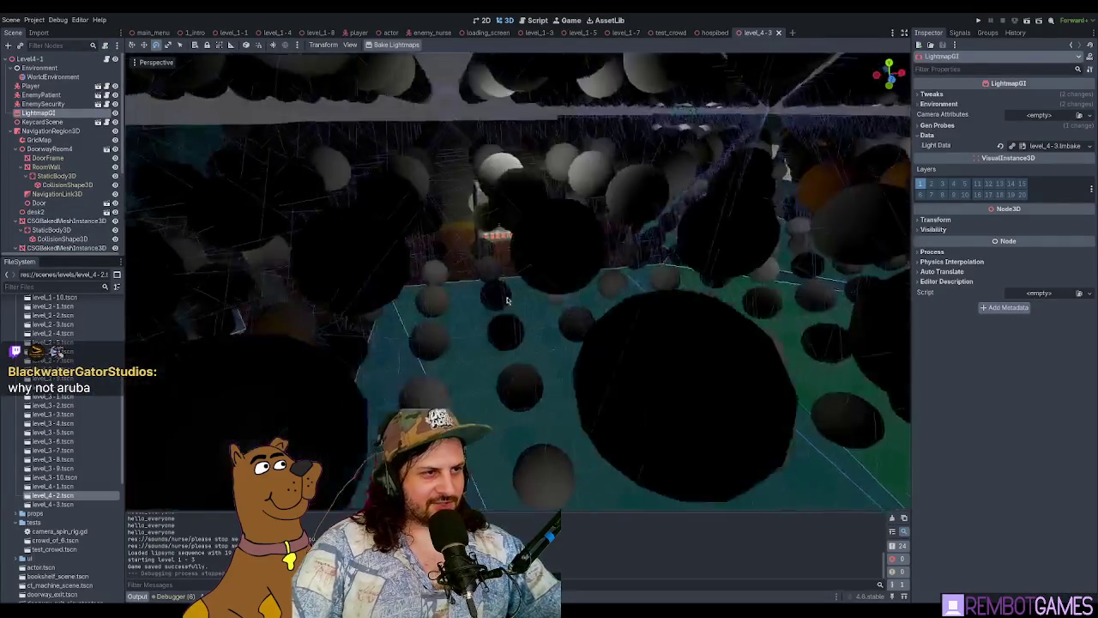
# Step: Pull the Godot viewport camera back, then switch to the Chrome search for 'aruba'
pyautogui.scroll(-5, 466, 347)
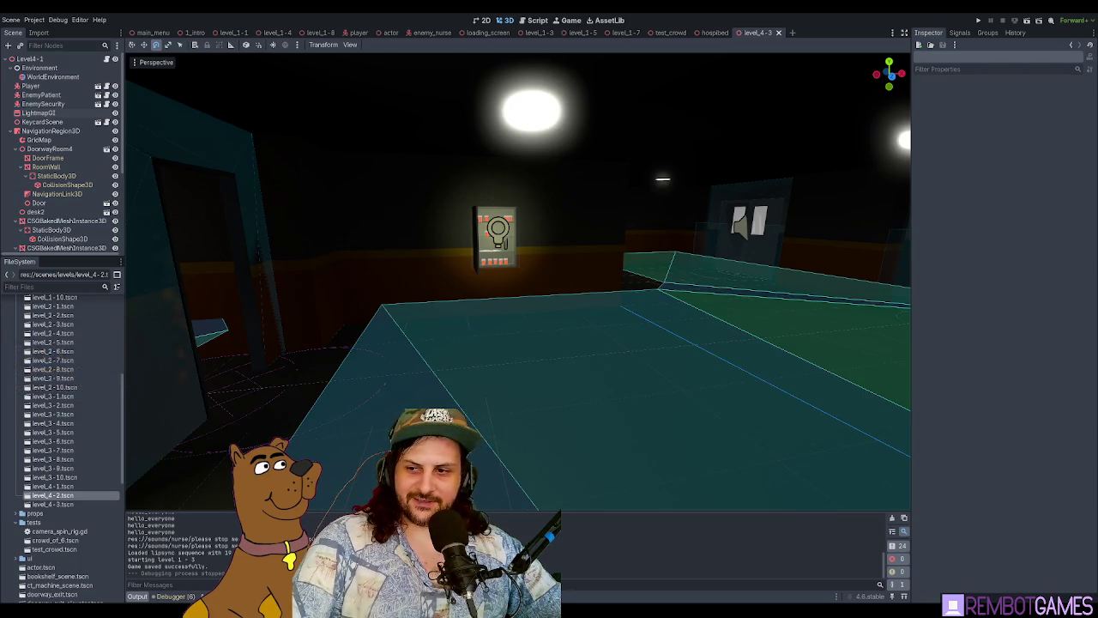
pyautogui.hotkey('alt', 'Tab')
pyautogui.scroll(-5, 408, 302)
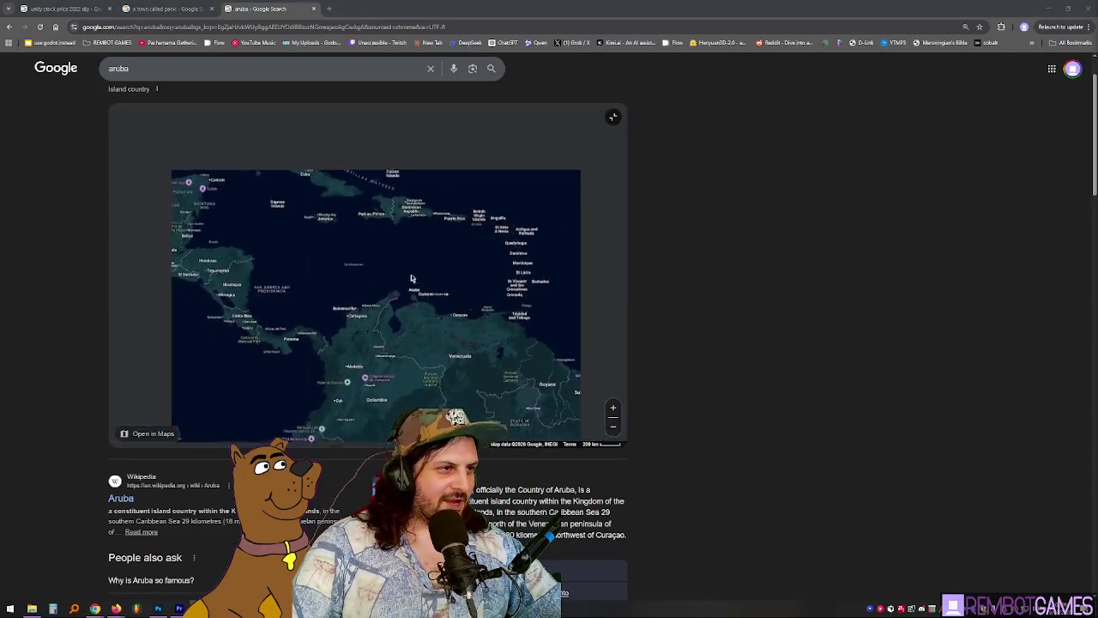
# Step: Zoom the Google map out from Aruba and pan it toward Indonesia
pyautogui.scroll(5, 420, 275)
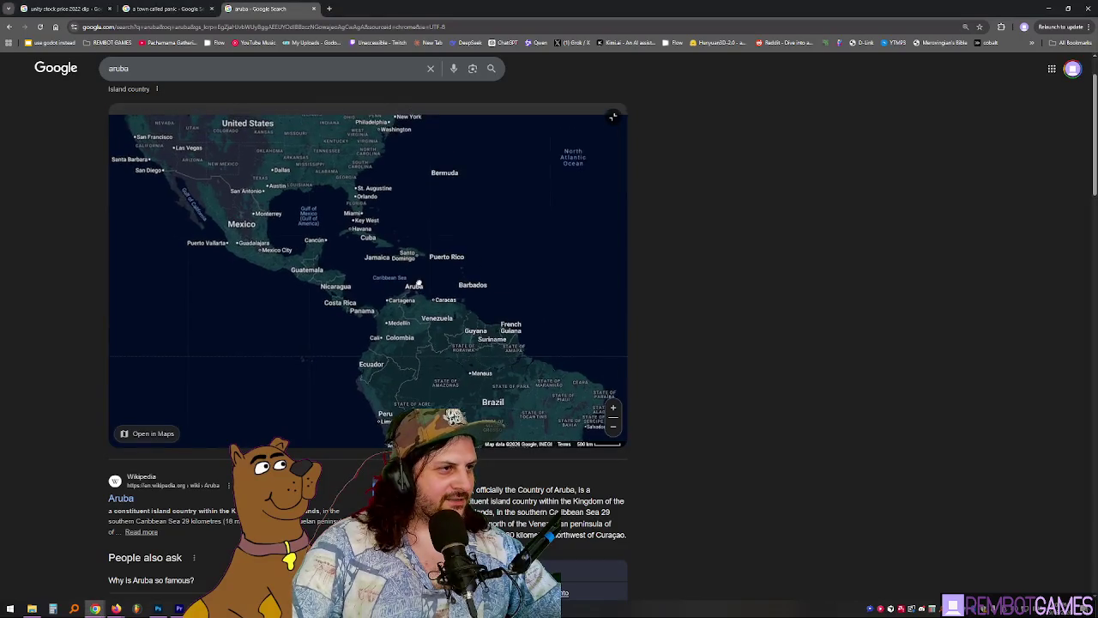
pyautogui.scroll(5, 428, 321)
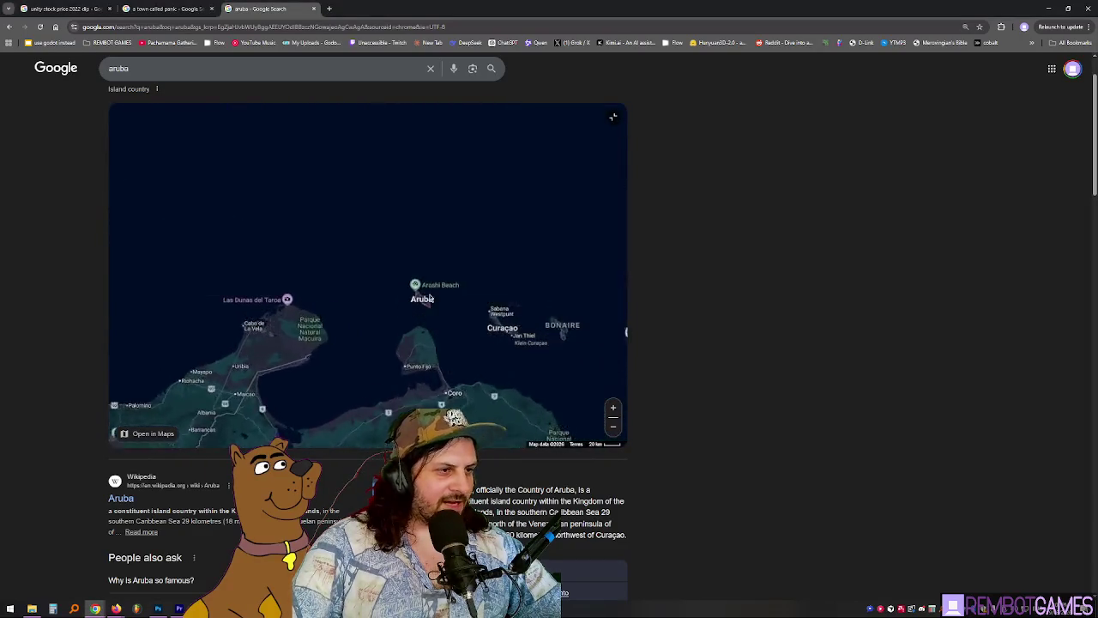
pyautogui.scroll(-5, 532, 291)
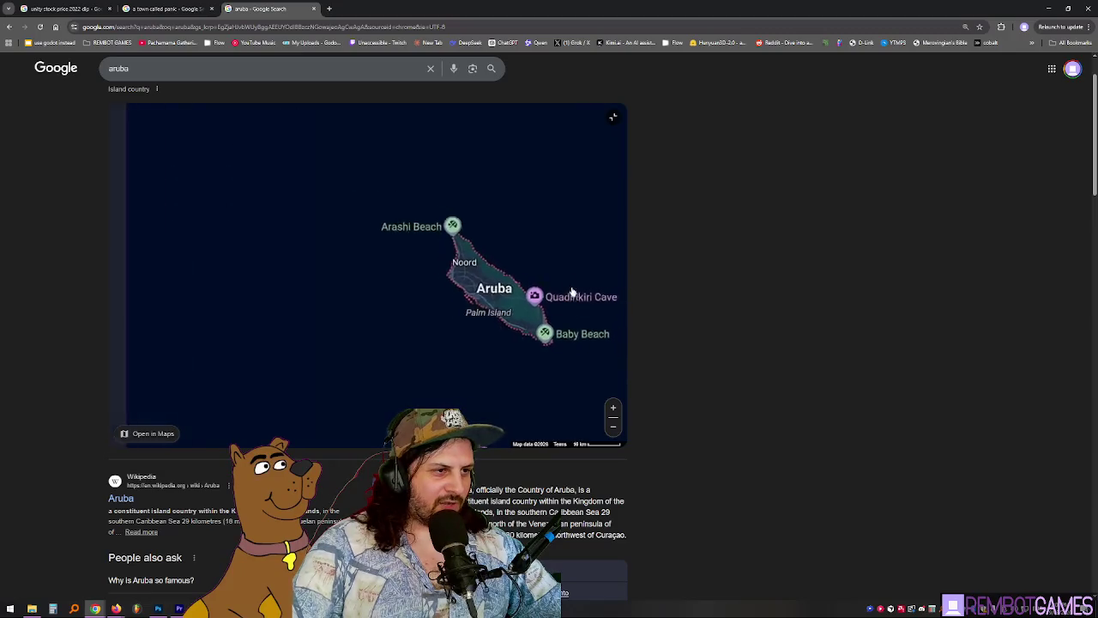
pyautogui.scroll(-5, 586, 301)
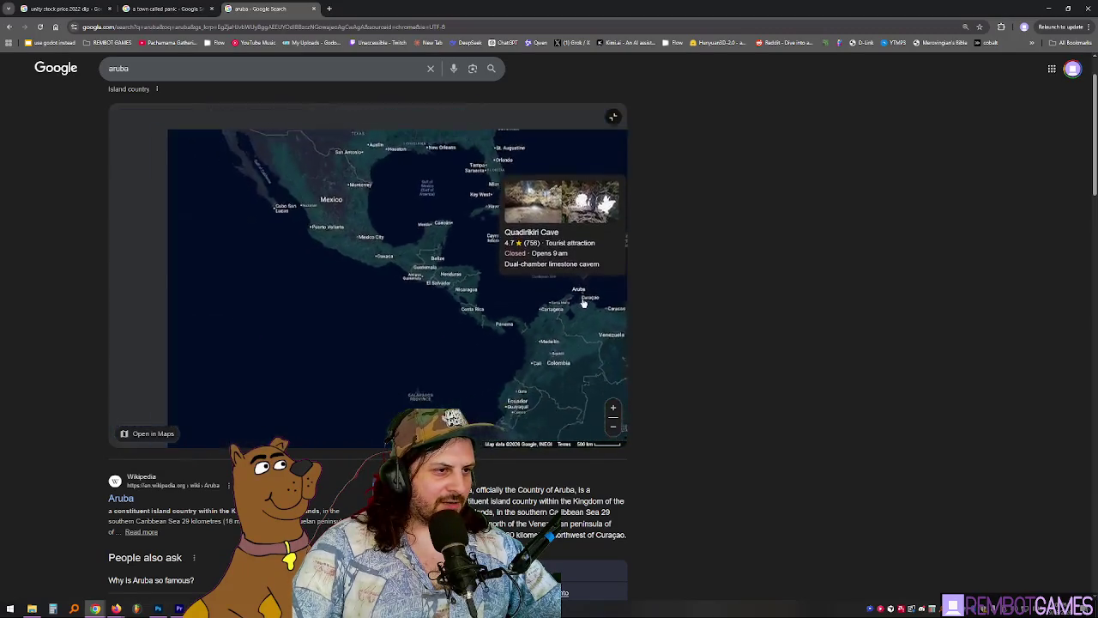
pyautogui.scroll(10, 479, 308)
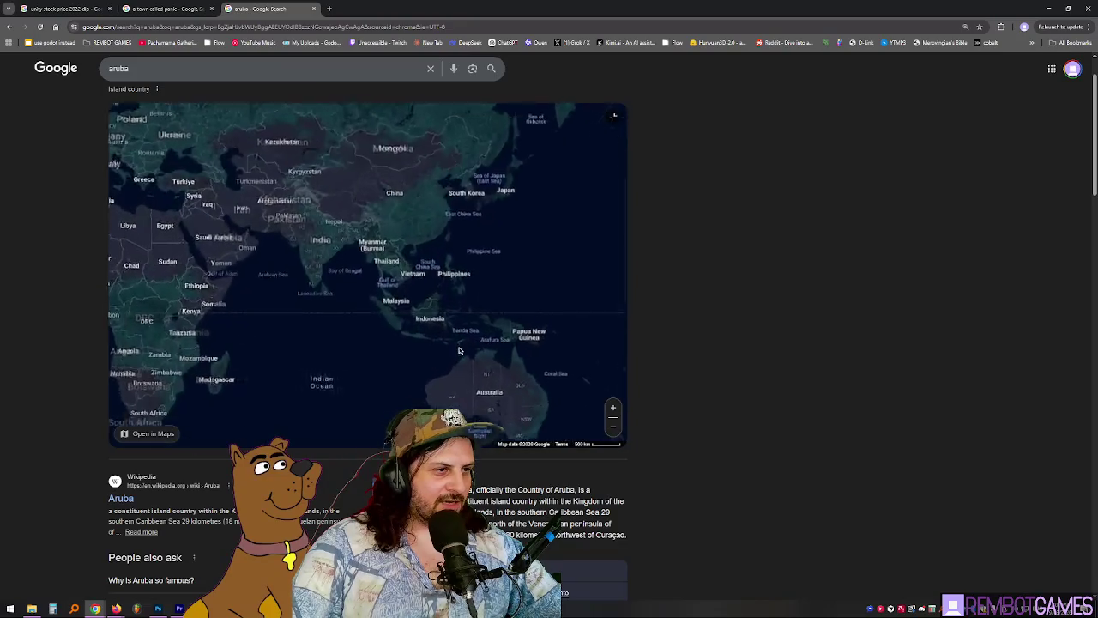
pyautogui.scroll(3, 383, 250)
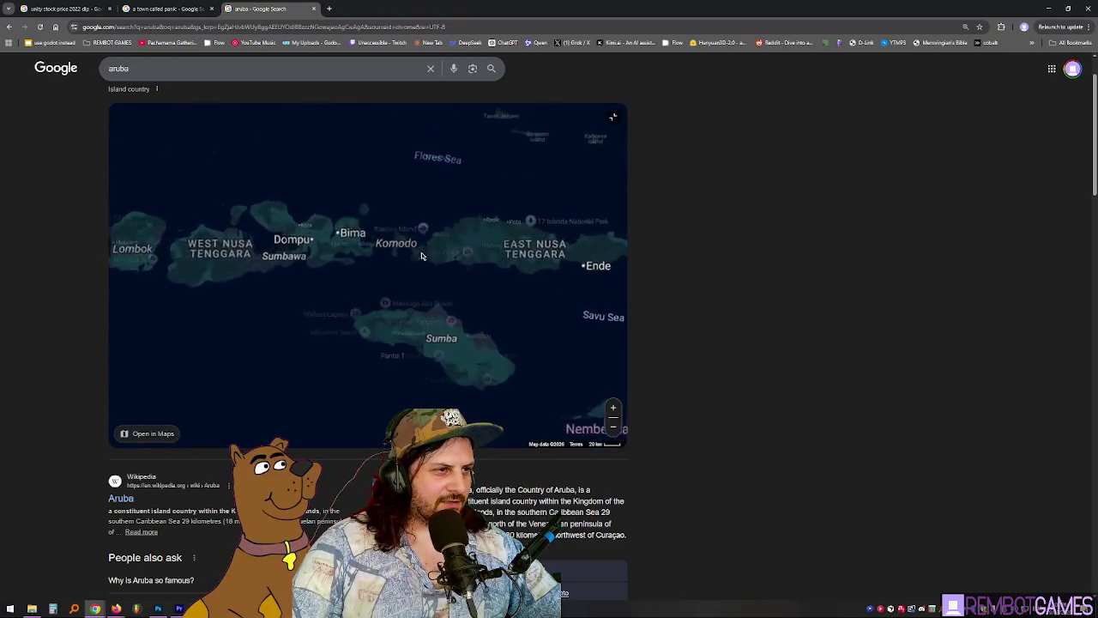
pyautogui.moveTo(383, 250)
pyautogui.mouseDown()
pyautogui.moveTo(334, 241)
pyautogui.moveTo(283, 277)
pyautogui.moveTo(297, 220)
pyautogui.moveTo(334, 277)
pyautogui.moveTo(392, 283)
pyautogui.moveTo(388, 308)
pyautogui.moveTo(473, 321)
pyautogui.moveTo(455, 347)
pyautogui.moveTo(499, 371)
pyautogui.mouseUp()
# Step: Zoom the map into Bali and pan it up and left
pyautogui.scroll(3, 411, 326)
pyautogui.scroll(-1, 499, 371)
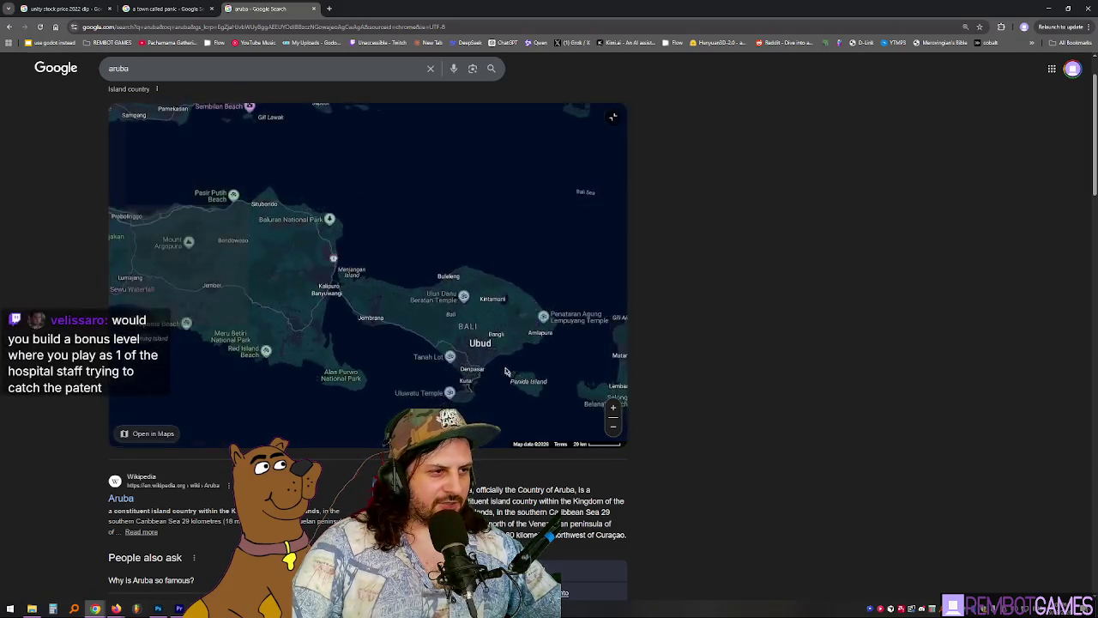
pyautogui.scroll(1, 532, 283)
pyautogui.moveTo(565, 204); pyautogui.dragTo(531, 181)
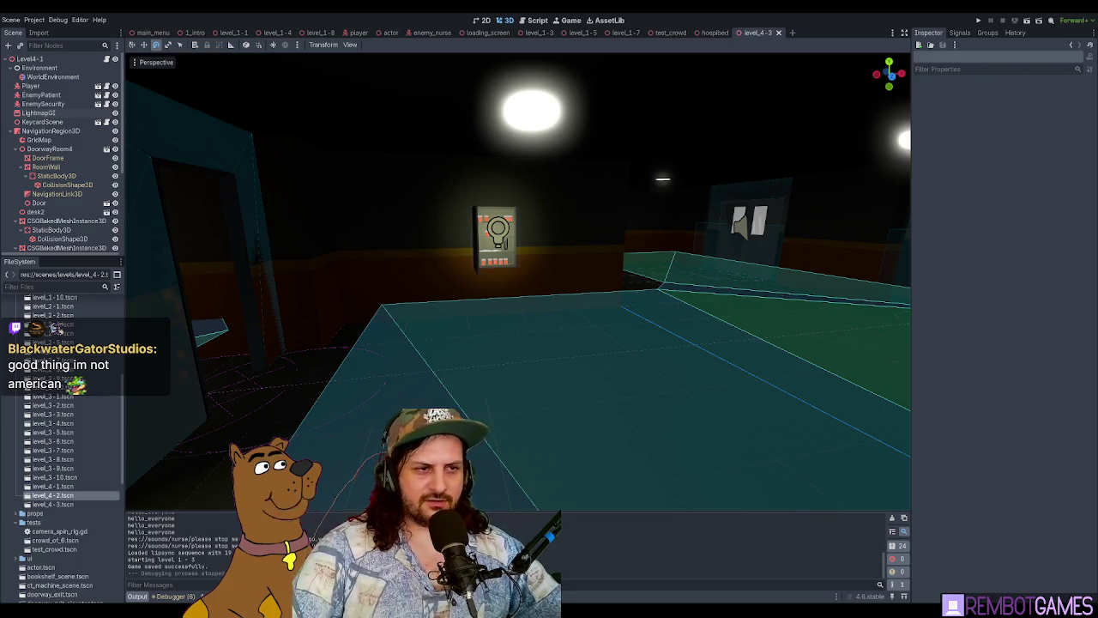
# Step: Fly the viewport camera around the room to the PC monitor
pyautogui.moveTo(600, 274); pyautogui.dragTo(636, 325)
pyautogui.scroll(-10, 636, 325)
pyautogui.moveTo(564, 311); pyautogui.dragTo(601, 302)
pyautogui.scroll(5, 601, 302)
pyautogui.press('w')
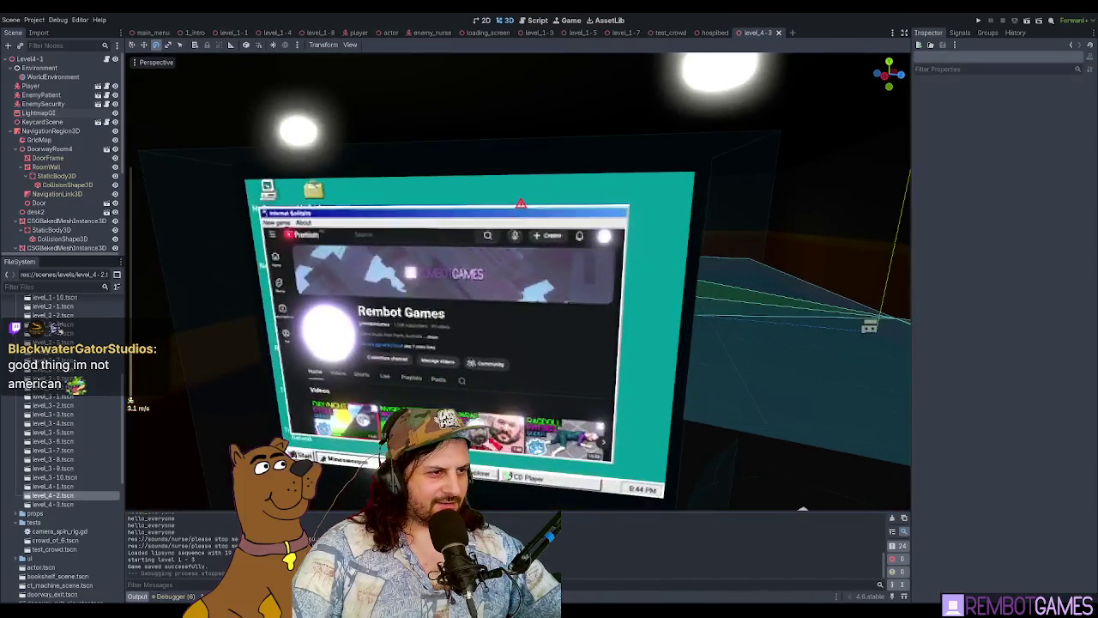
pyautogui.press('s')
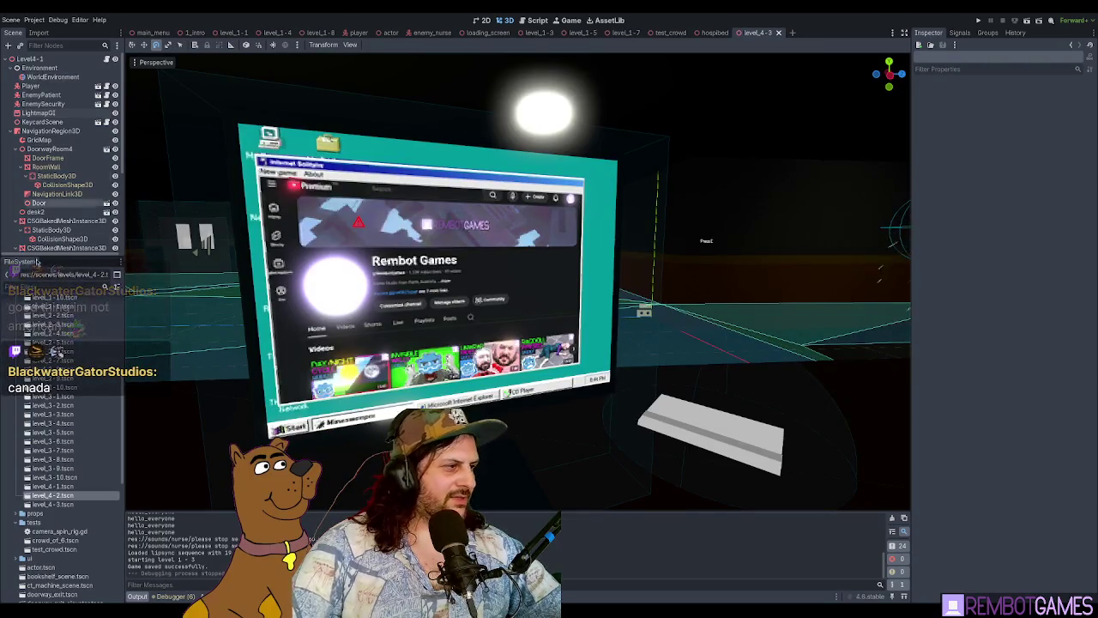
# Step: Filter the FileSystem for 'monitor' and open monitor_scene.tscn
pyautogui.write('pc_scree')
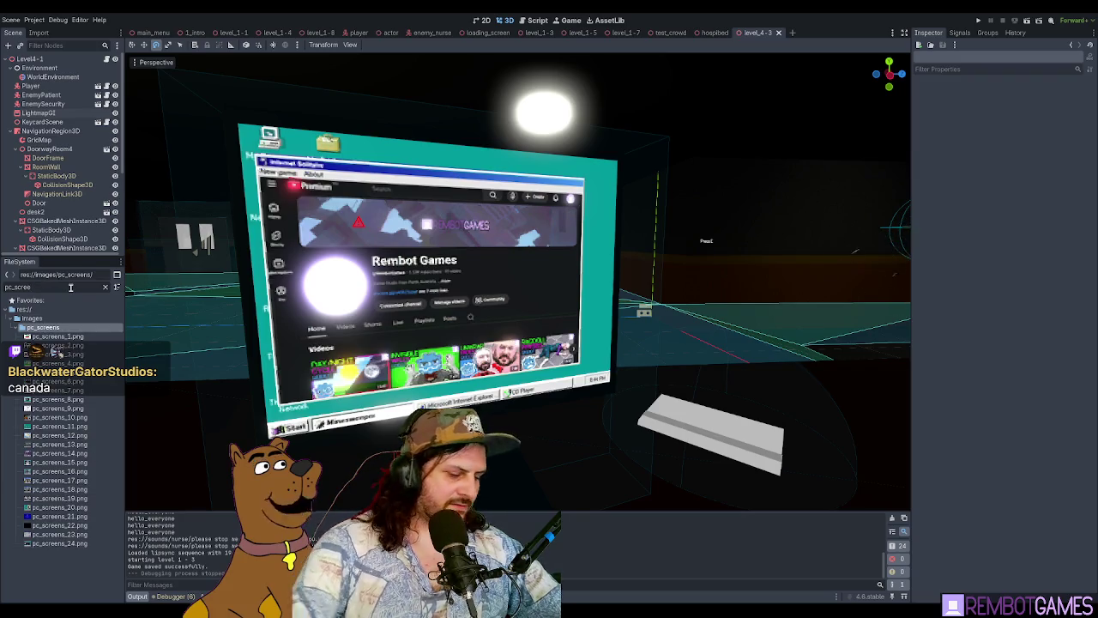
pyautogui.write('monitor')
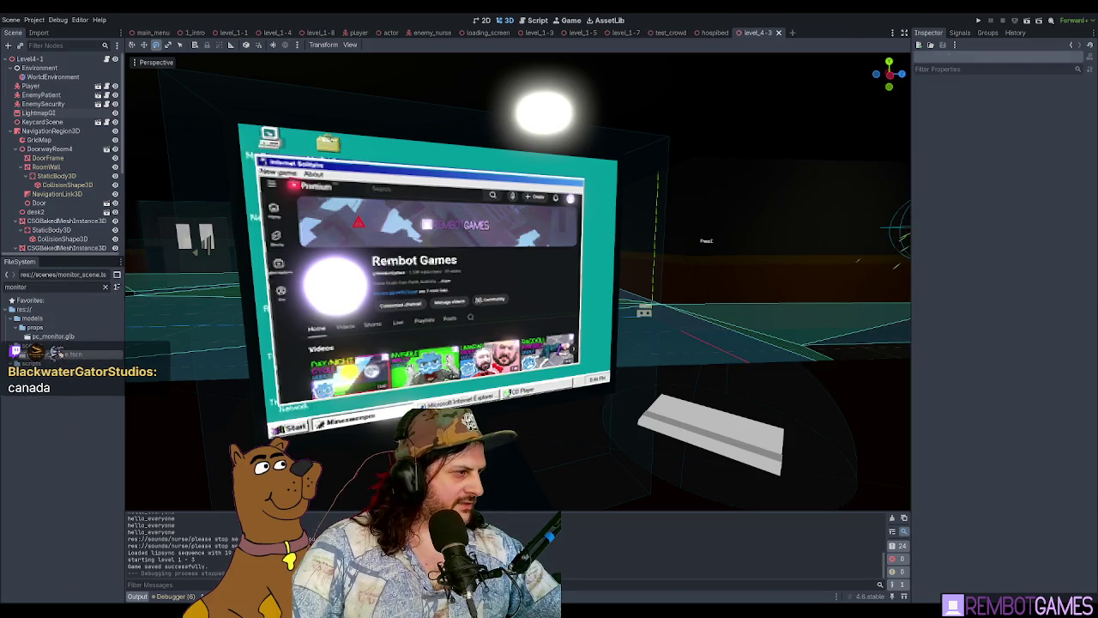
pyautogui.doubleClick(64, 353)
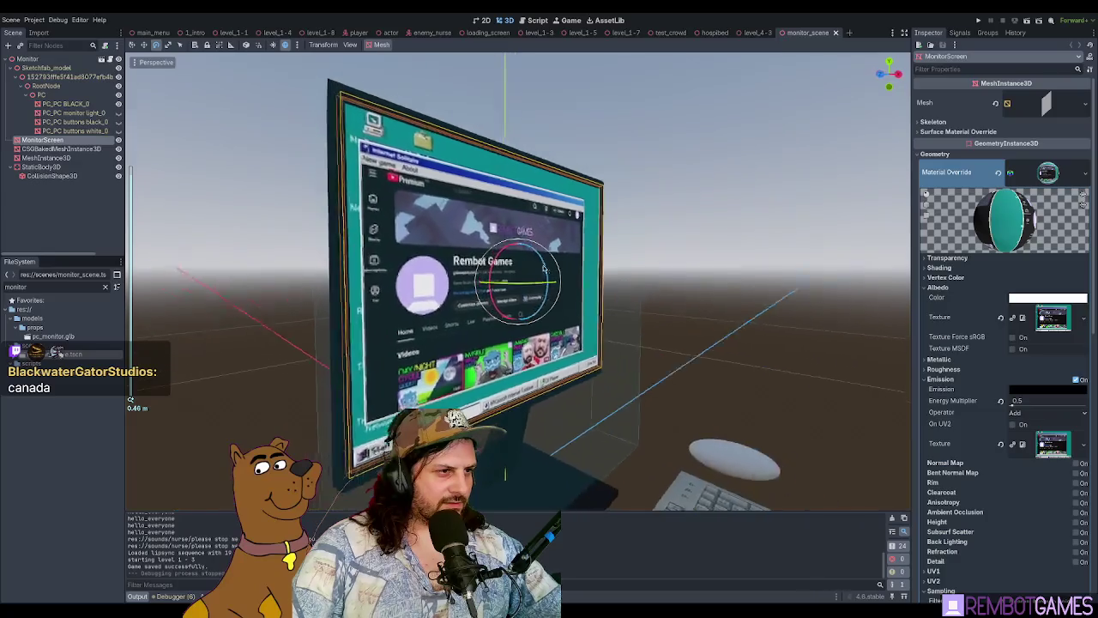
# Step: Set the MonitorScreen material's Emission Energy Multiplier from 0.5 to 0.1
pyautogui.click(743, 215)
pyautogui.moveTo(603, 210); pyautogui.dragTo(529, 210)
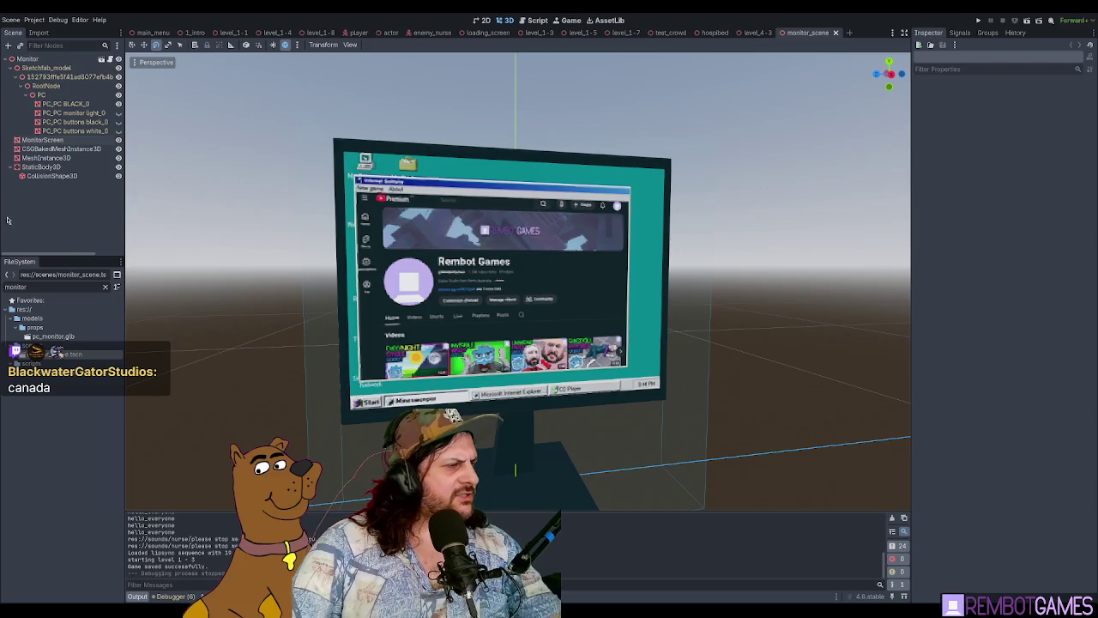
pyautogui.click(42, 140)
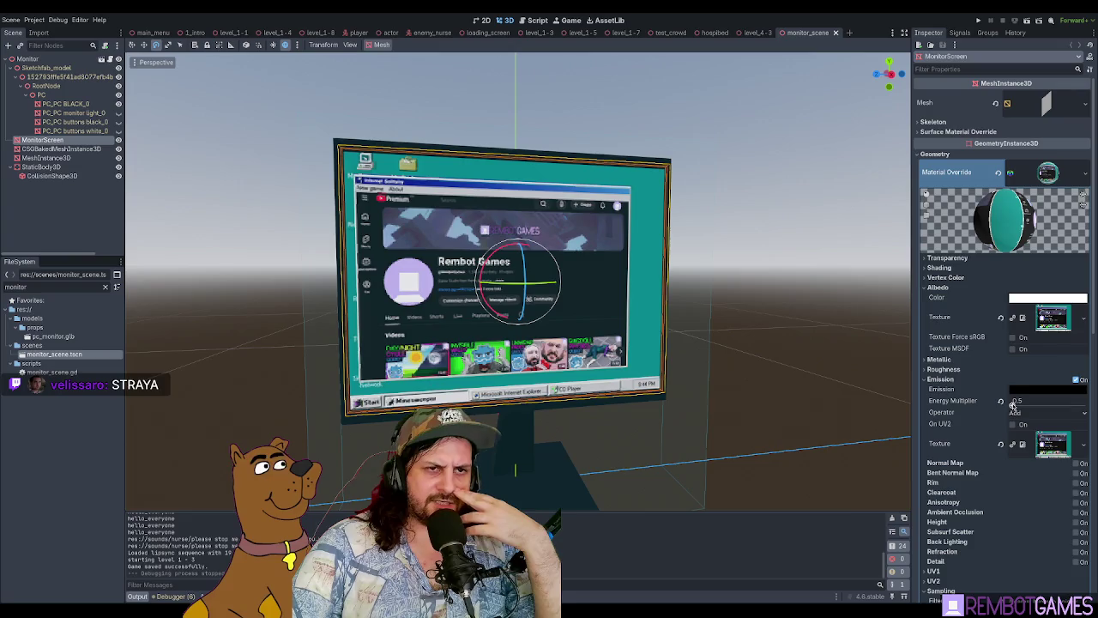
pyautogui.moveTo(1013, 405); pyautogui.dragTo(1023, 402)
pyautogui.write('0.1')
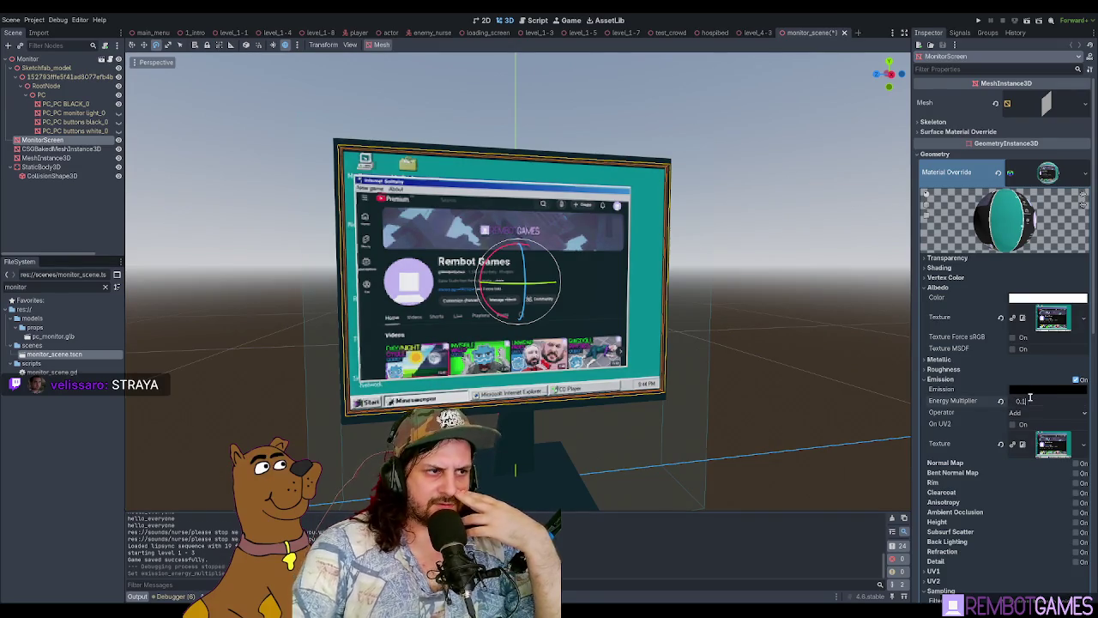
pyautogui.press('Return')
# Step: Save and test-run the monitor scene, stop it, and switch to level_4-3
pyautogui.press('F6')
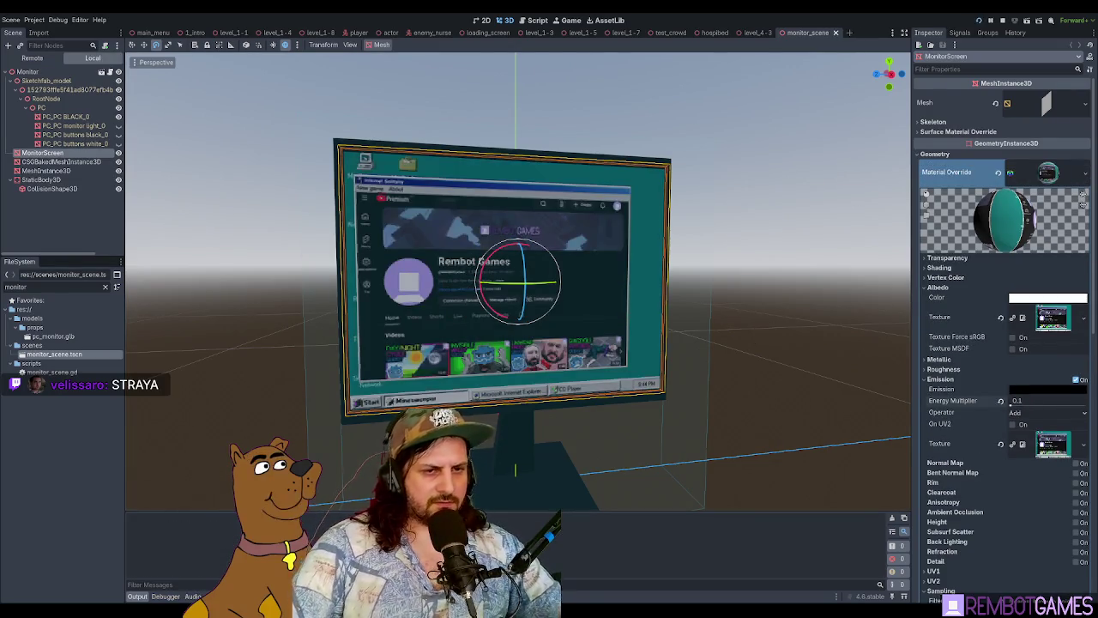
pyautogui.press('F8')
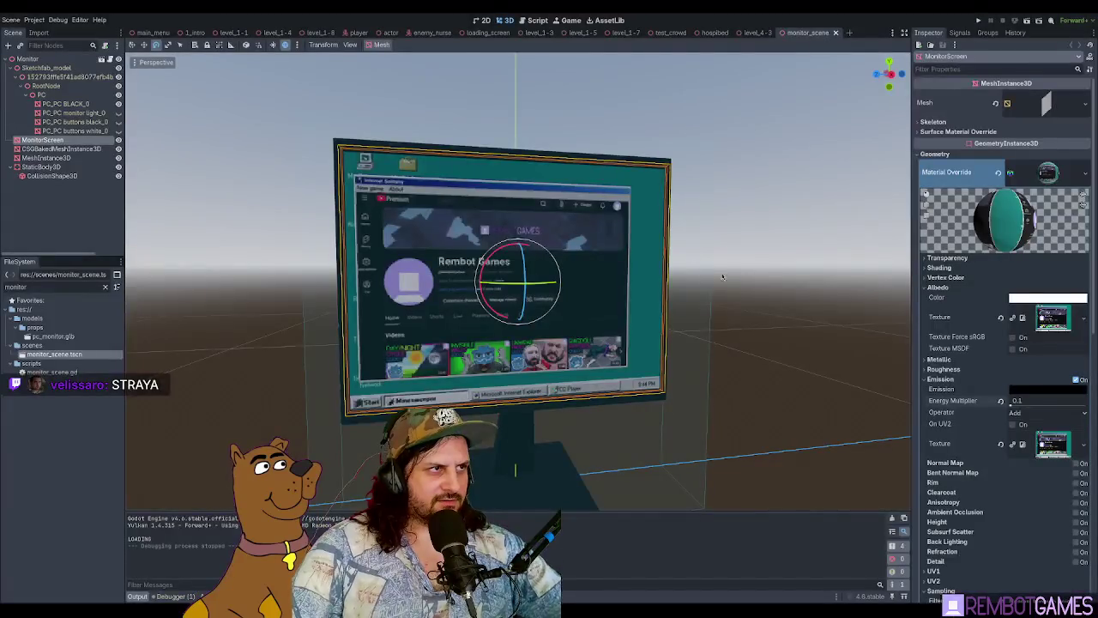
pyautogui.click(756, 32)
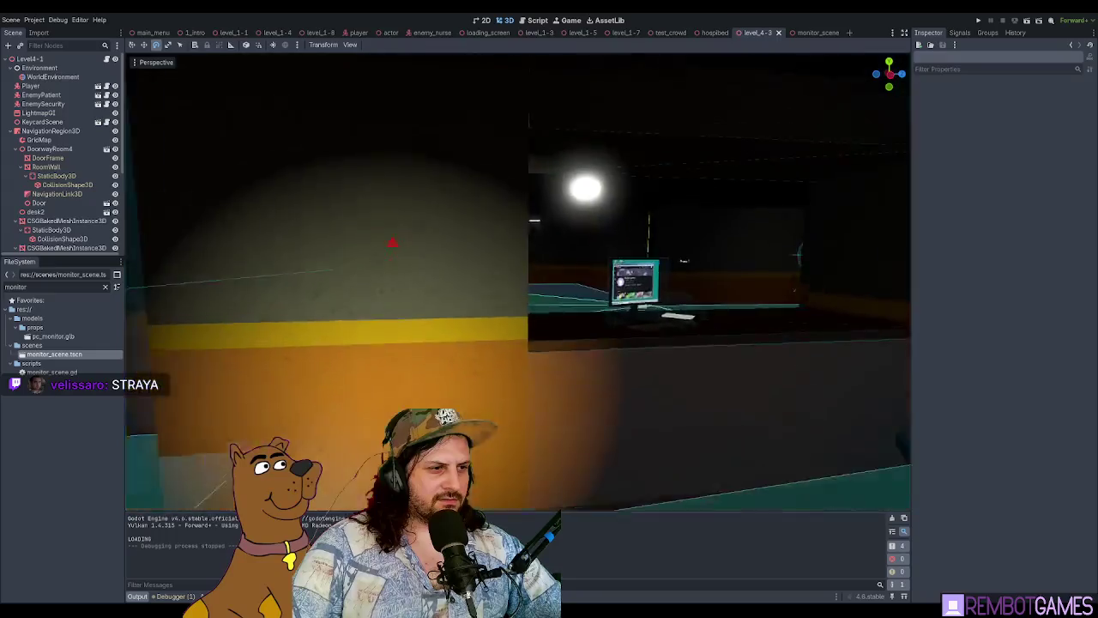
# Step: Fly down the long corridor to the new monitor and frame it
pyautogui.press('w')
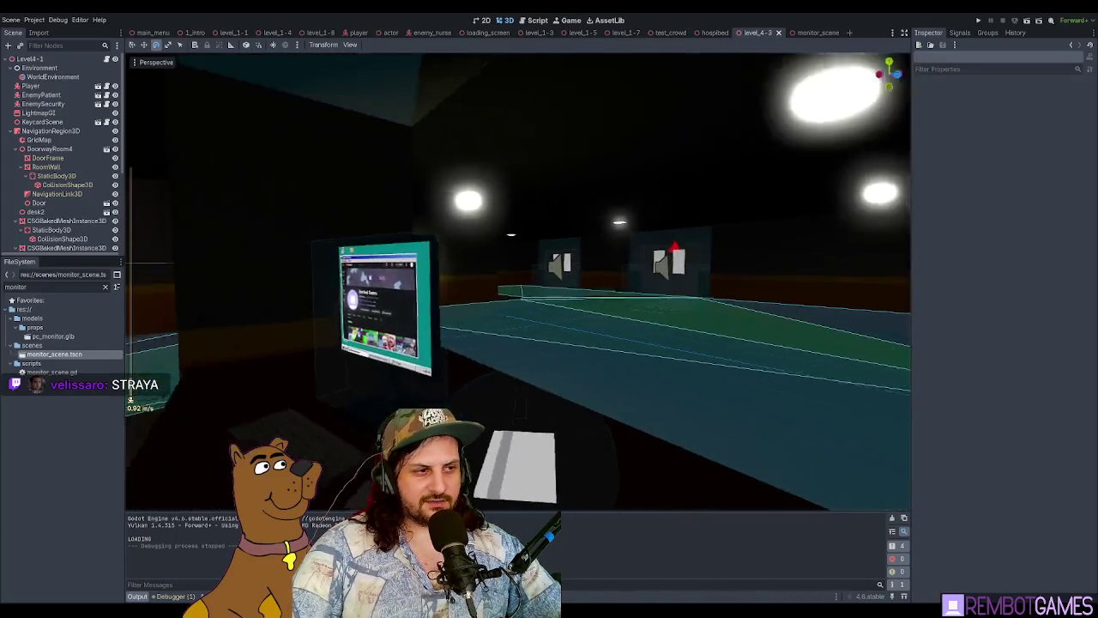
pyautogui.scroll(-1, 627, 245)
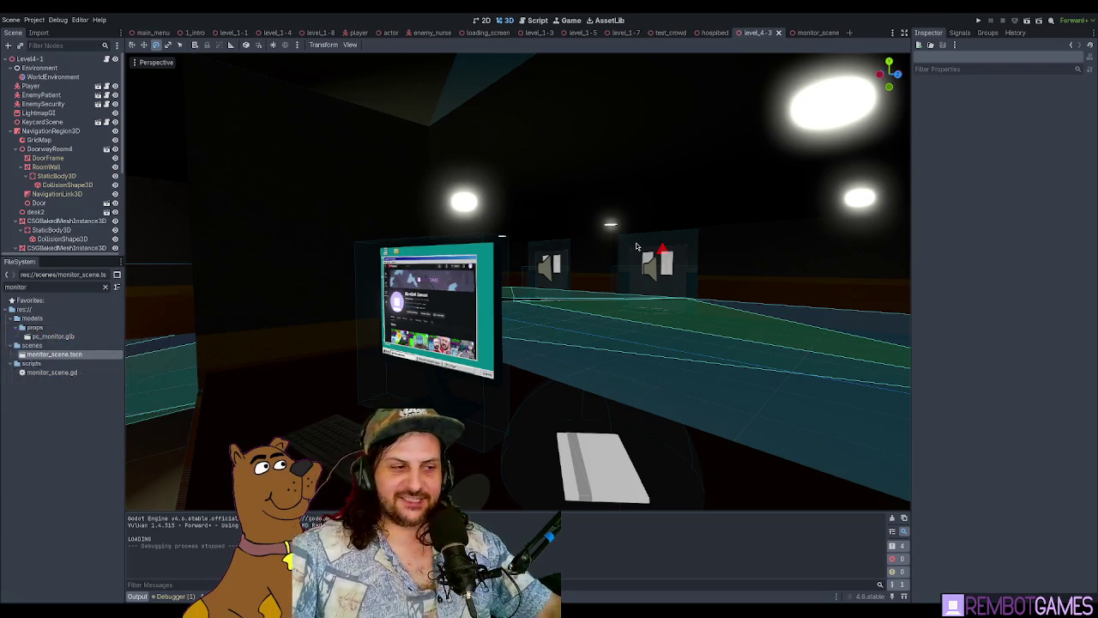
pyautogui.moveTo(617, 54)
pyautogui.mouseDown()
pyautogui.moveTo(654, 171)
pyautogui.moveTo(723, 172)
pyautogui.moveTo(562, 231)
pyautogui.mouseUp()
pyautogui.press('w')
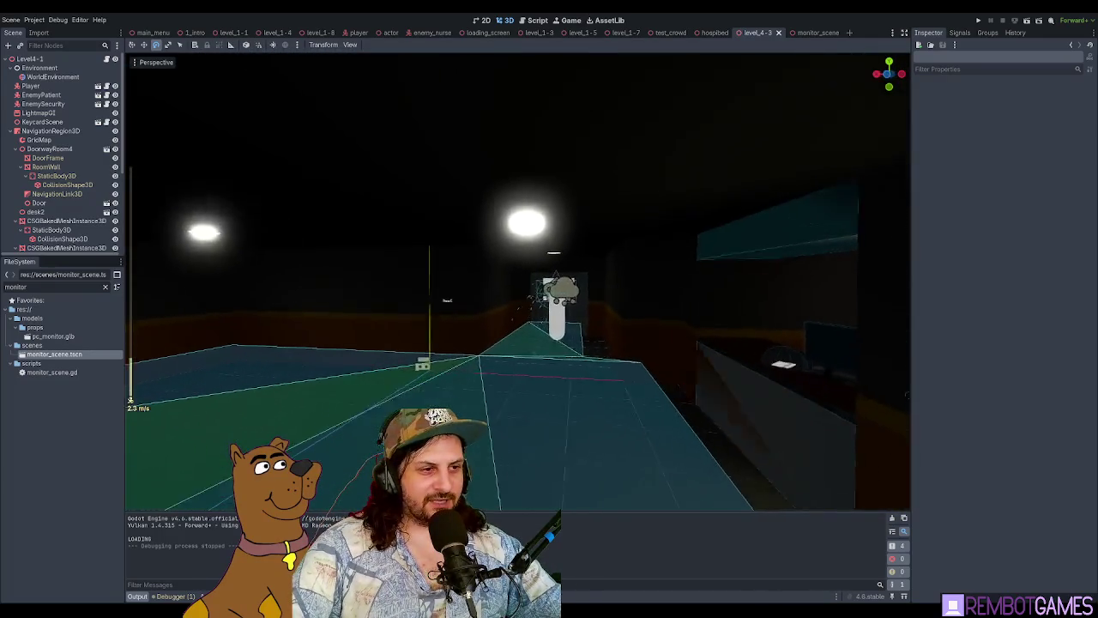
pyautogui.scroll(2, 562, 231)
pyautogui.press('w')
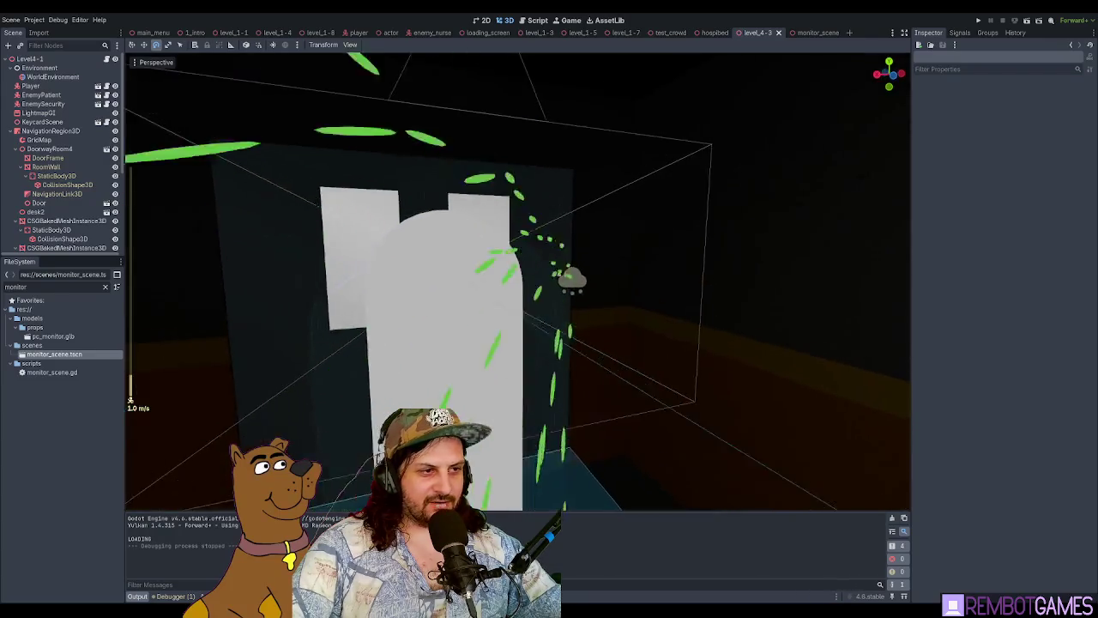
pyautogui.scroll(-5, 515, 283)
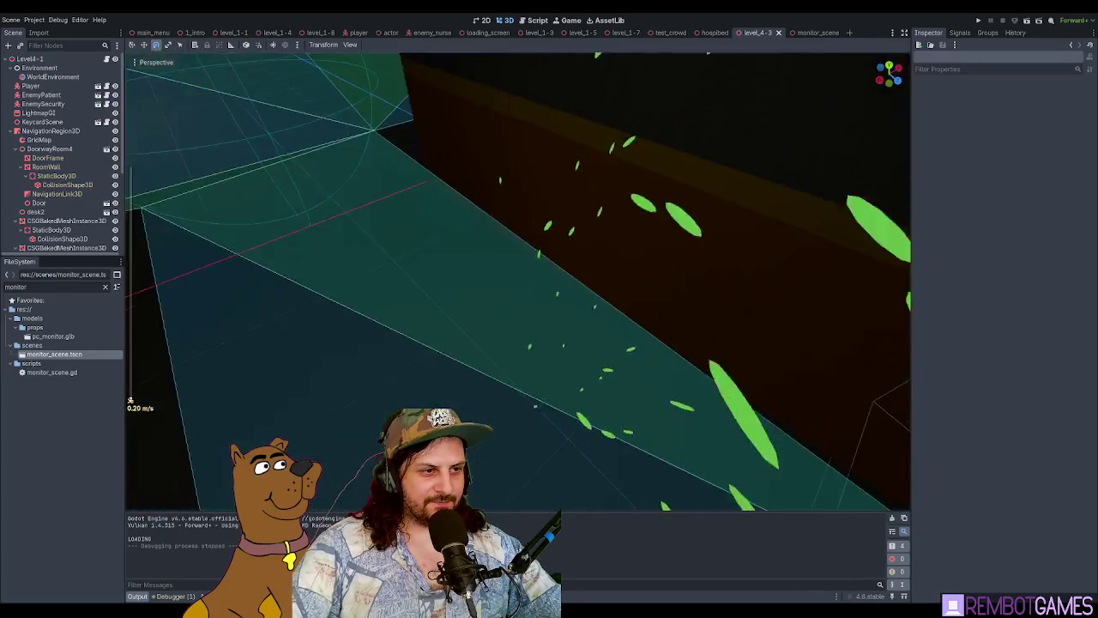
pyautogui.scroll(7, 515, 283)
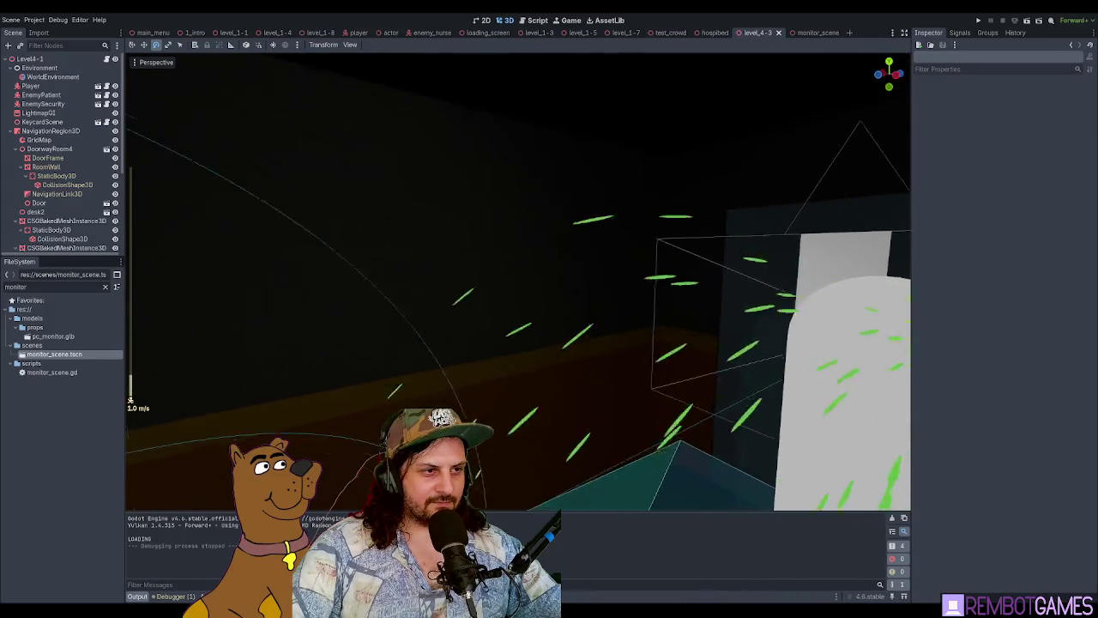
pyautogui.press('f')
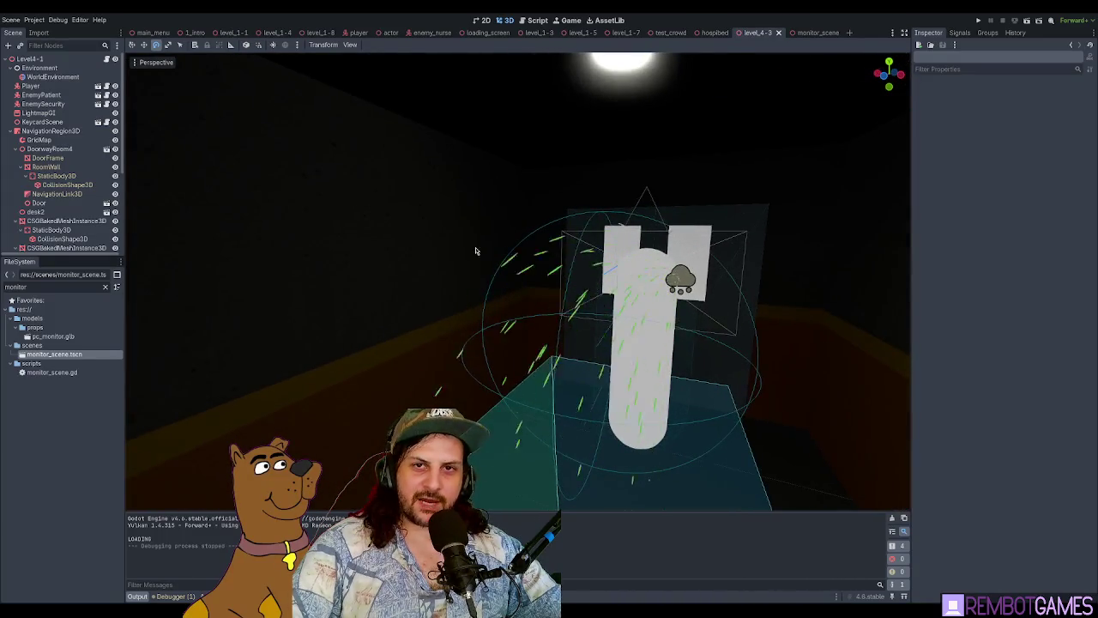
pyautogui.scroll(-5, 275, 289)
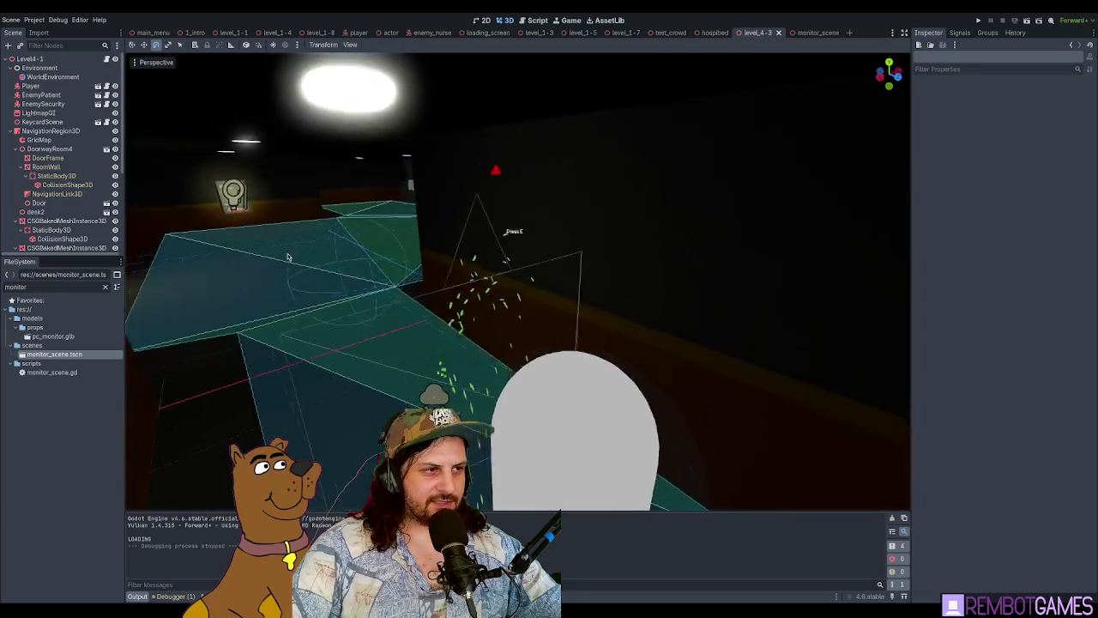
pyautogui.scroll(-4, 275, 289)
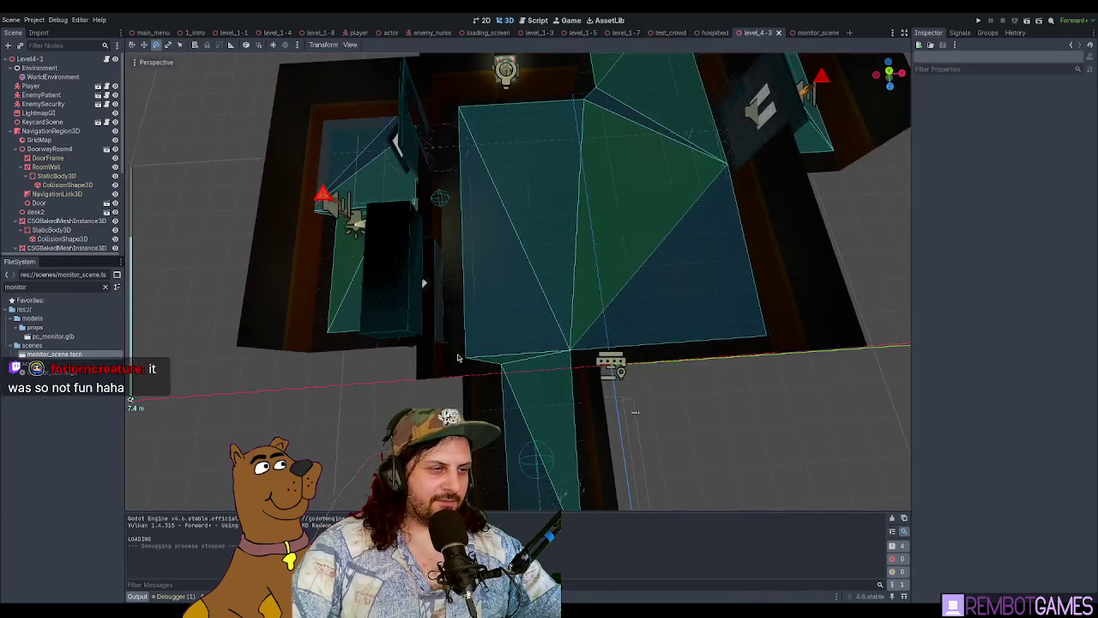
pyautogui.scroll(-3, 530, 281)
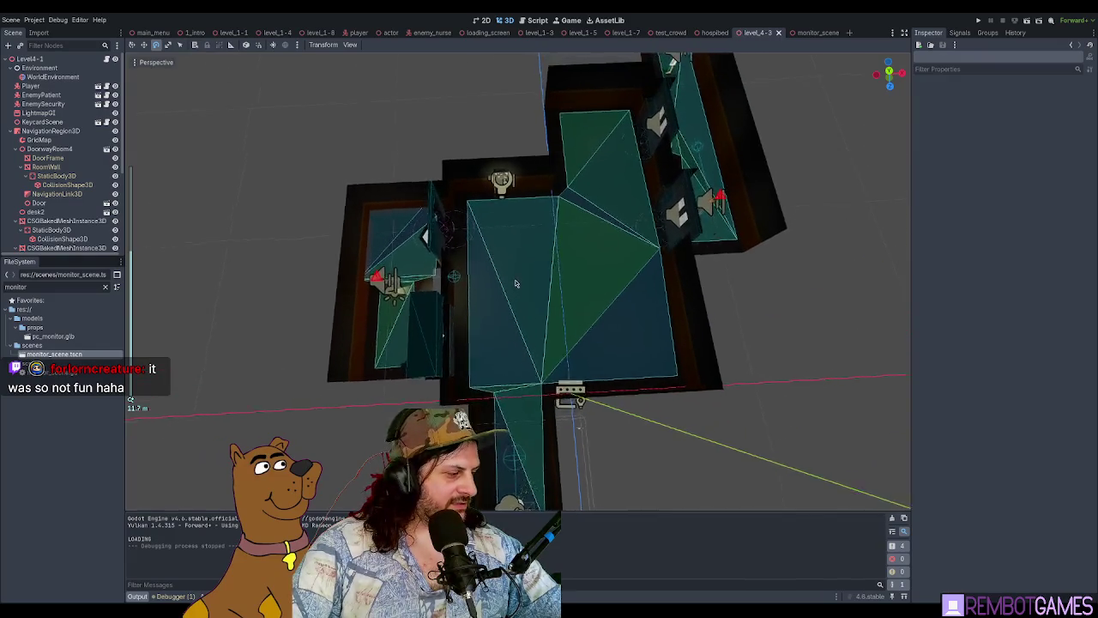
# Step: Select LightmapGI to show its probes, then clear the selection
pyautogui.click(39, 113)
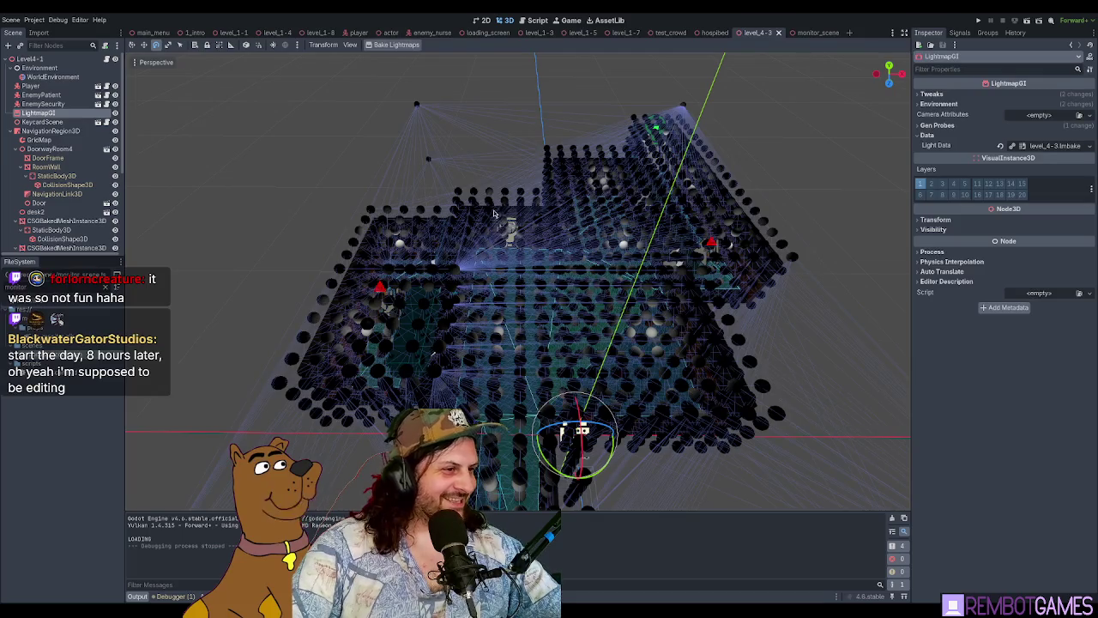
pyautogui.scroll(2, 535, 180)
pyautogui.click(514, 223)
pyautogui.scroll(2, 476, 302)
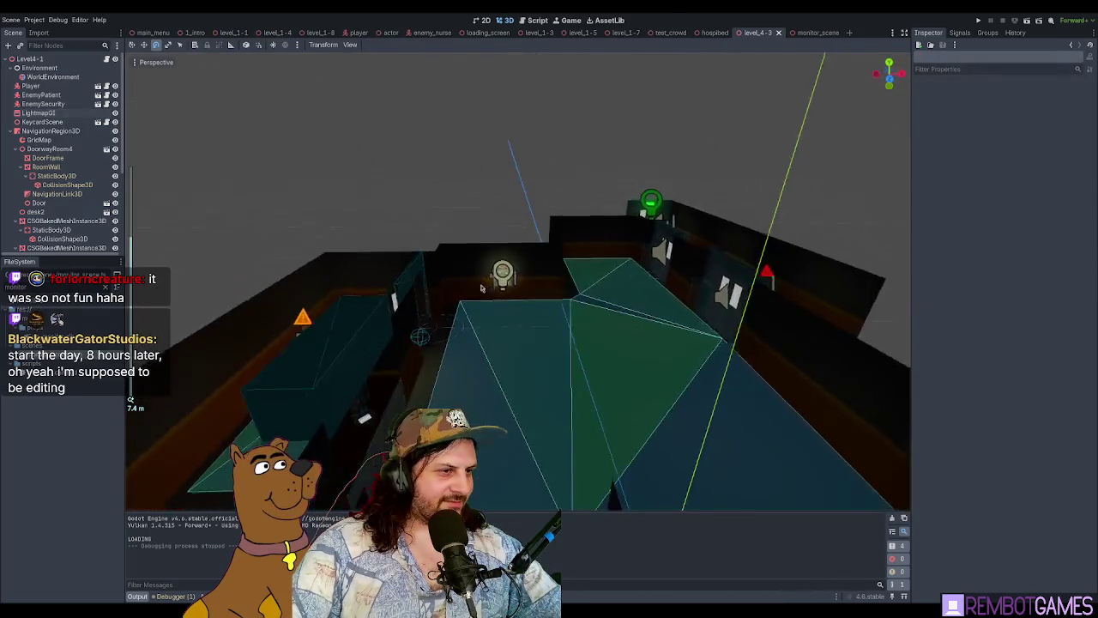
pyautogui.scroll(-2, 476, 302)
# Step: Orbit the room from several angles, then select the EnemySecurity guard
pyautogui.moveTo(455, 274); pyautogui.dragTo(434, 241)
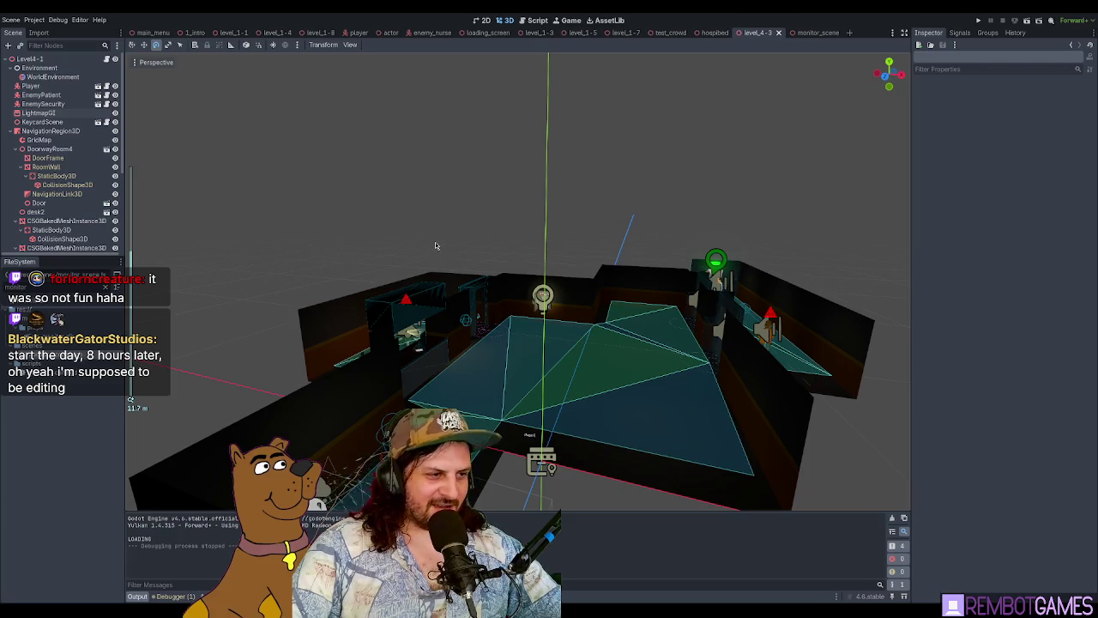
pyautogui.moveTo(483, 204)
pyautogui.mouseDown()
pyautogui.moveTo(454, 192)
pyautogui.moveTo(640, 232)
pyautogui.mouseUp()
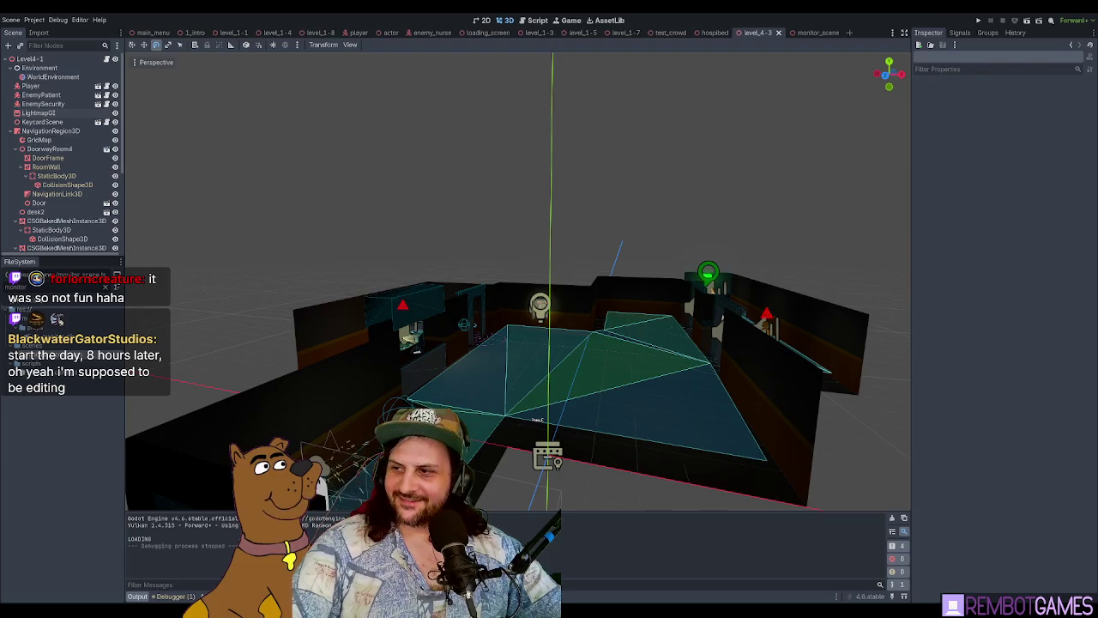
pyautogui.scroll(8, 677, 251)
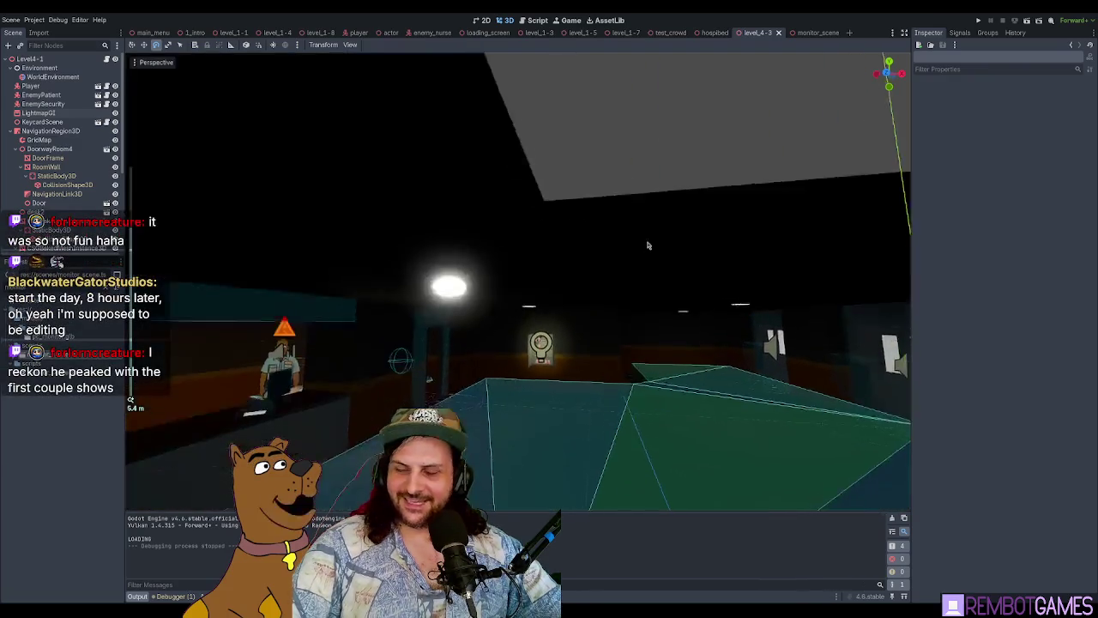
pyautogui.scroll(-4, 661, 241)
pyautogui.moveTo(673, 238)
pyautogui.mouseDown()
pyautogui.moveTo(685, 263)
pyautogui.moveTo(668, 346)
pyautogui.moveTo(652, 334)
pyautogui.mouseUp()
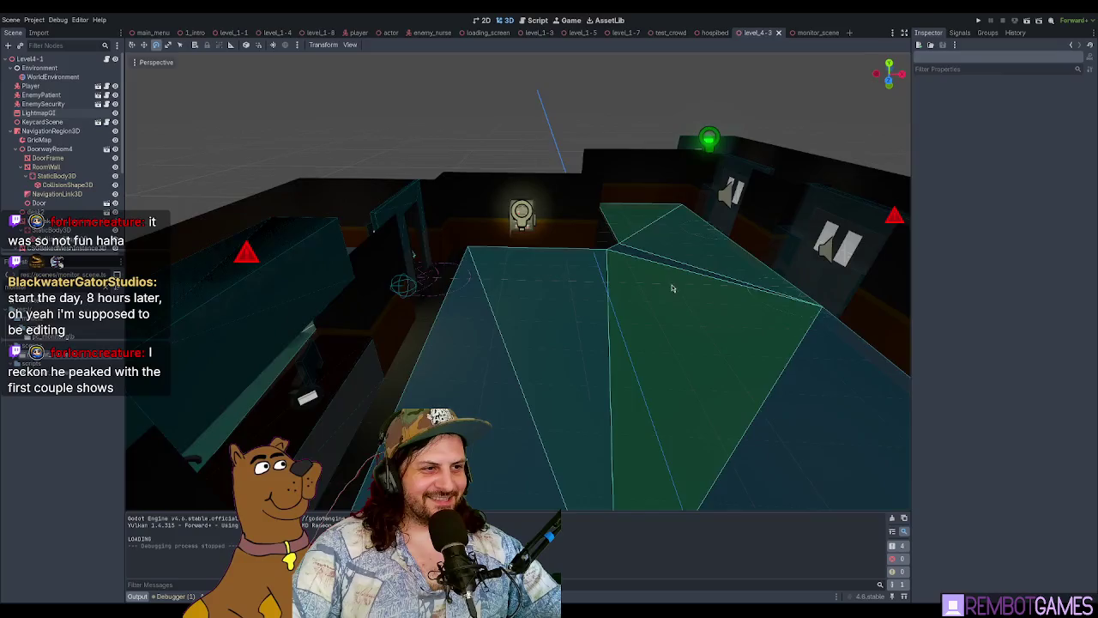
pyautogui.scroll(4, 631, 319)
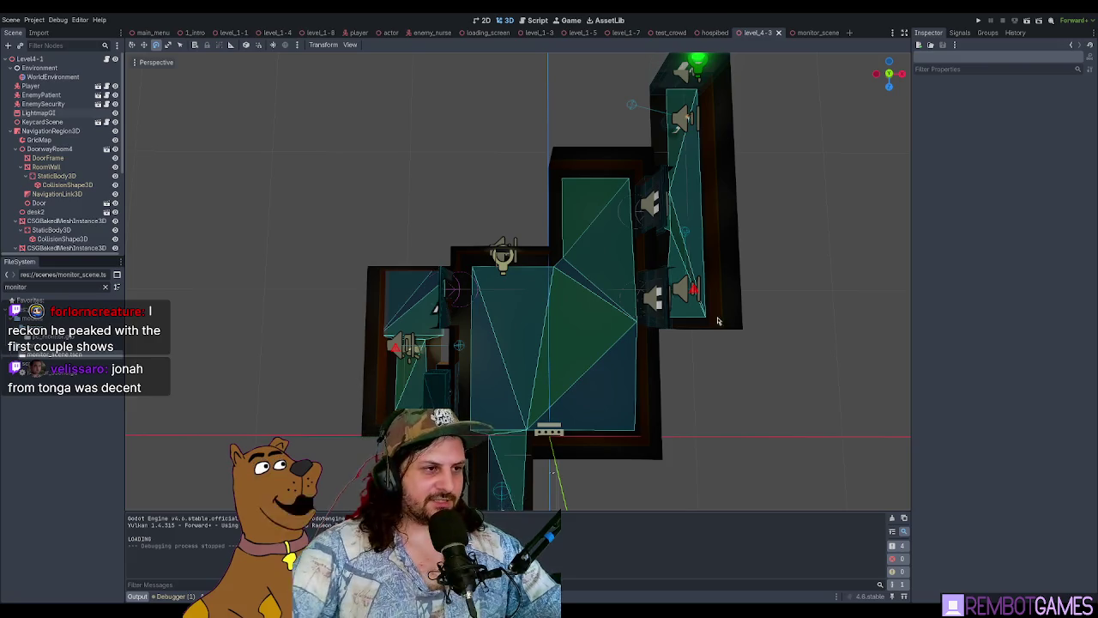
pyautogui.scroll(3, 586, 314)
pyautogui.scroll(-3, 581, 318)
pyautogui.scroll(3, 600, 240)
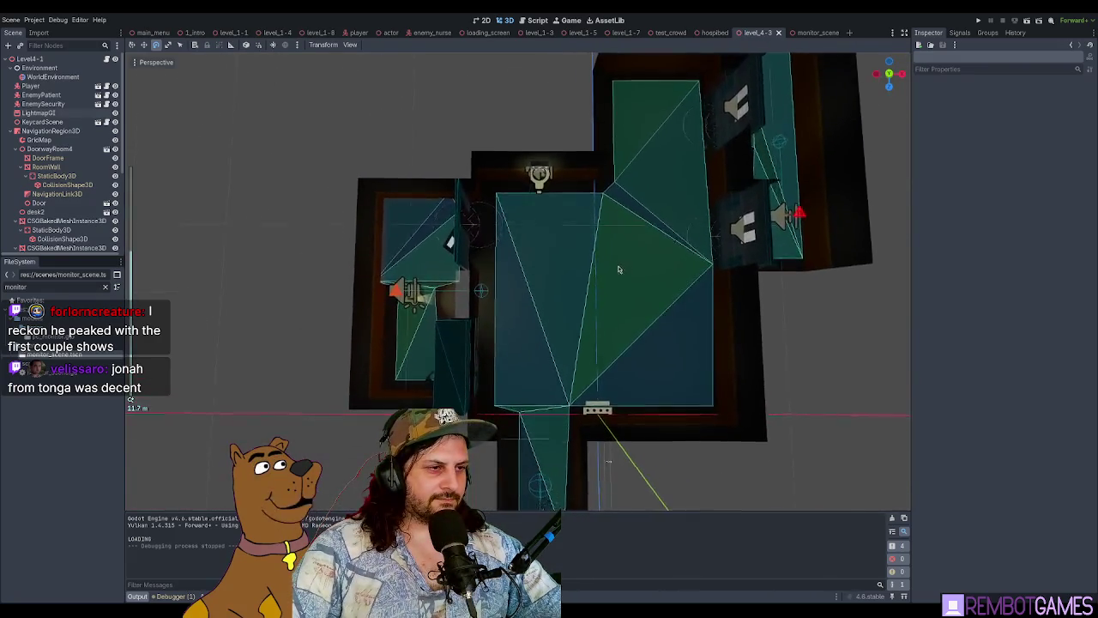
pyautogui.moveTo(618, 270)
pyautogui.mouseDown()
pyautogui.moveTo(623, 318)
pyautogui.moveTo(602, 409)
pyautogui.moveTo(734, 365)
pyautogui.mouseUp()
pyautogui.click(546, 414)
pyautogui.scroll(5, 566, 403)
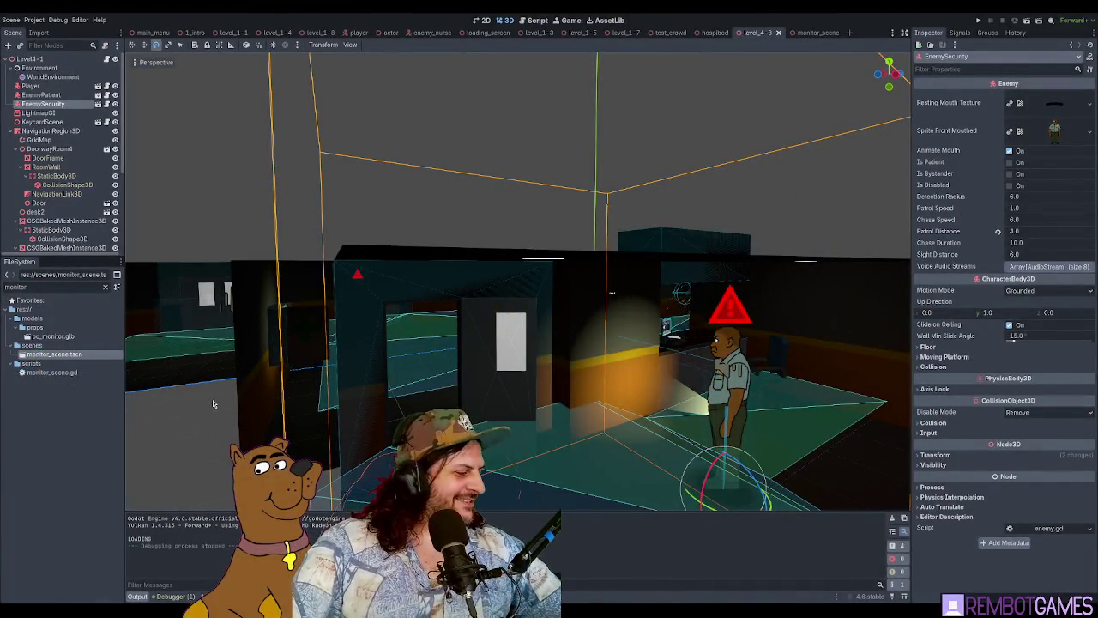
pyautogui.moveTo(433, 310)
pyautogui.mouseDown()
pyautogui.moveTo(512, 311)
pyautogui.moveTo(534, 340)
pyautogui.moveTo(495, 289)
pyautogui.moveTo(415, 274)
pyautogui.mouseUp()
pyautogui.scroll(5, 415, 274)
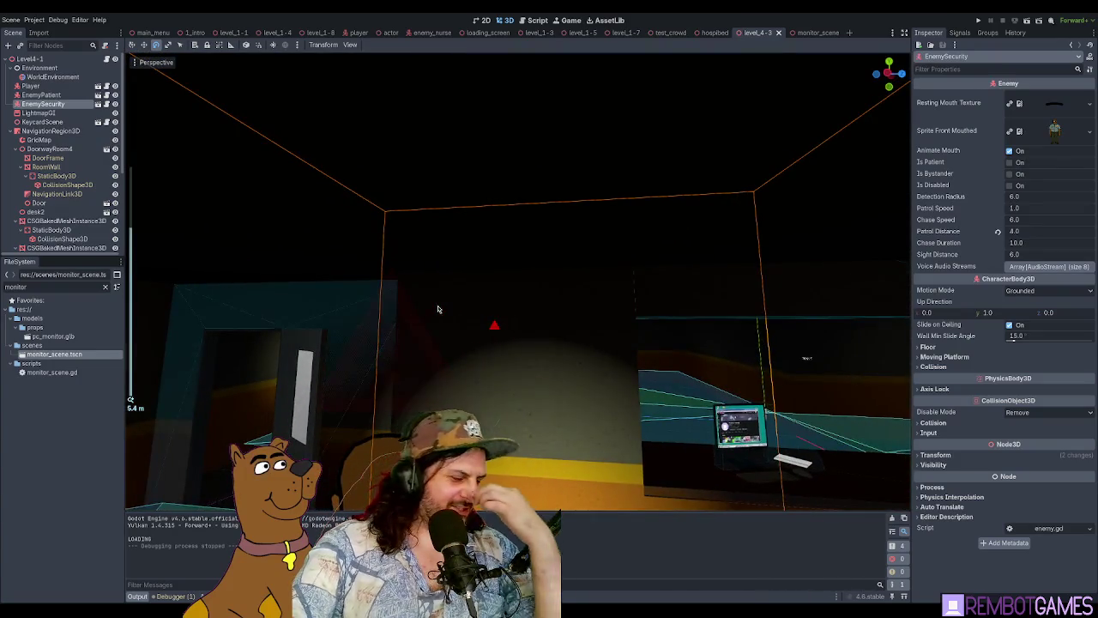
pyautogui.moveTo(440, 311)
pyautogui.mouseDown()
pyautogui.moveTo(463, 300)
pyautogui.moveTo(572, 309)
pyautogui.moveTo(520, 340)
pyautogui.moveTo(523, 318)
pyautogui.moveTo(618, 310)
pyautogui.moveTo(613, 323)
pyautogui.mouseUp()
pyautogui.scroll(2, 618, 309)
pyautogui.moveTo(577, 312)
pyautogui.mouseDown()
pyautogui.moveTo(517, 285)
pyautogui.moveTo(617, 202)
pyautogui.moveTo(624, 229)
pyautogui.moveTo(583, 258)
pyautogui.moveTo(592, 292)
pyautogui.moveTo(633, 321)
pyautogui.mouseUp()
pyautogui.scroll(-6, 583, 275)
pyautogui.scroll(10, 635, 375)
pyautogui.moveTo(635, 375)
pyautogui.mouseDown()
pyautogui.moveTo(635, 246)
pyautogui.moveTo(593, 221)
pyautogui.moveTo(607, 189)
pyautogui.moveTo(603, 269)
pyautogui.moveTo(580, 242)
pyautogui.moveTo(627, 223)
pyautogui.moveTo(674, 235)
pyautogui.mouseUp()
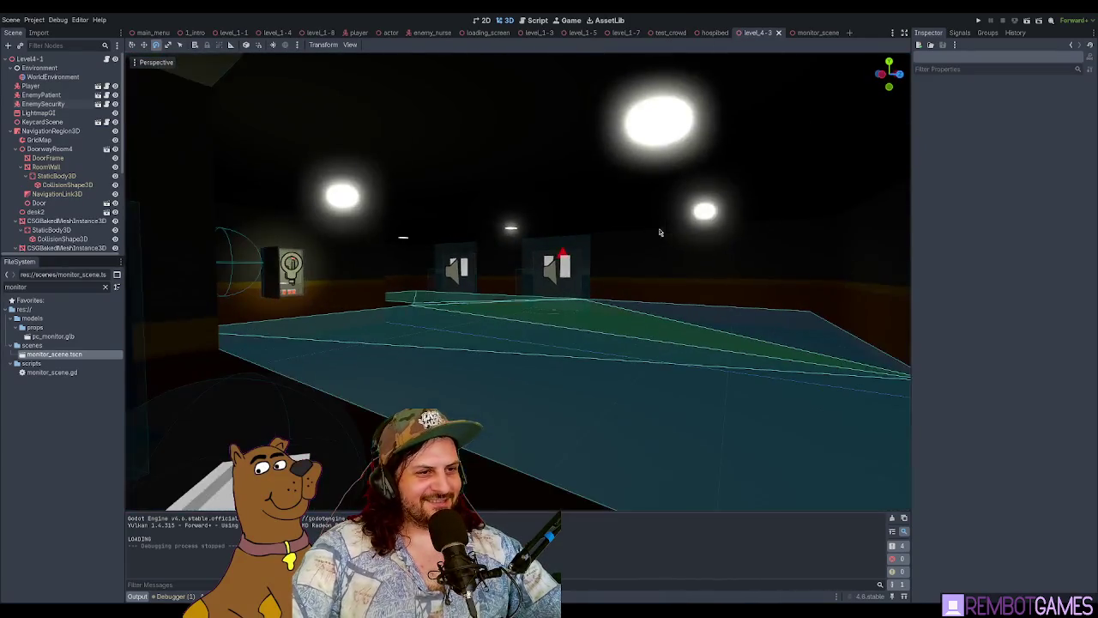
pyautogui.scroll(-4, 674, 235)
pyautogui.scroll(3, 636, 253)
pyautogui.moveTo(612, 257)
pyautogui.mouseDown()
pyautogui.moveTo(579, 263)
pyautogui.moveTo(705, 253)
pyautogui.moveTo(686, 268)
pyautogui.moveTo(728, 274)
pyautogui.mouseUp()
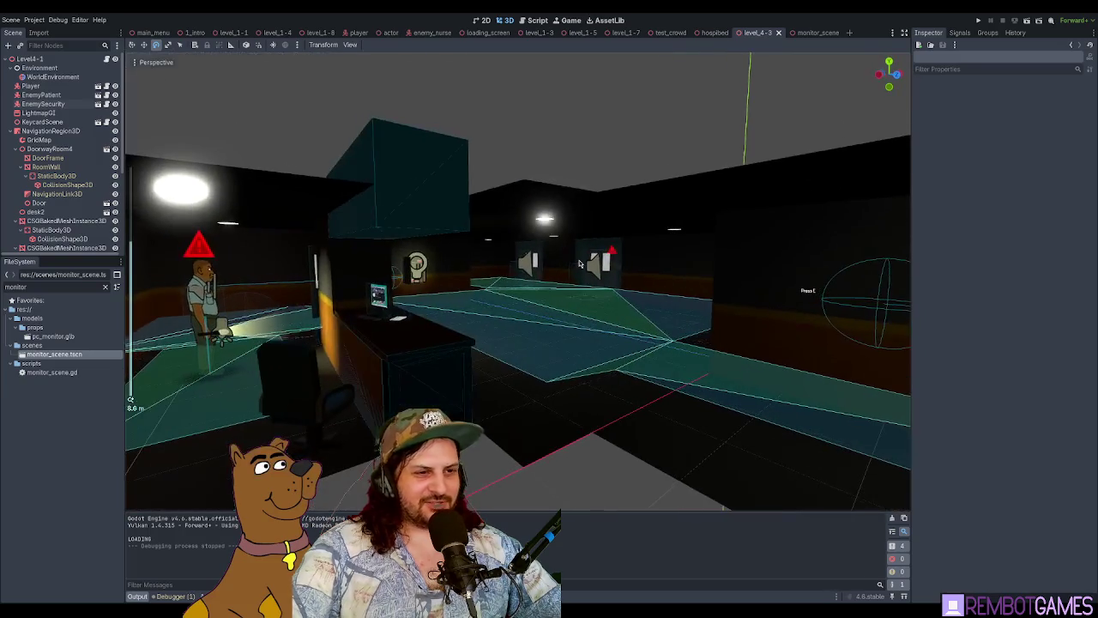
pyautogui.scroll(-5, 705, 253)
pyautogui.scroll(3, 680, 273)
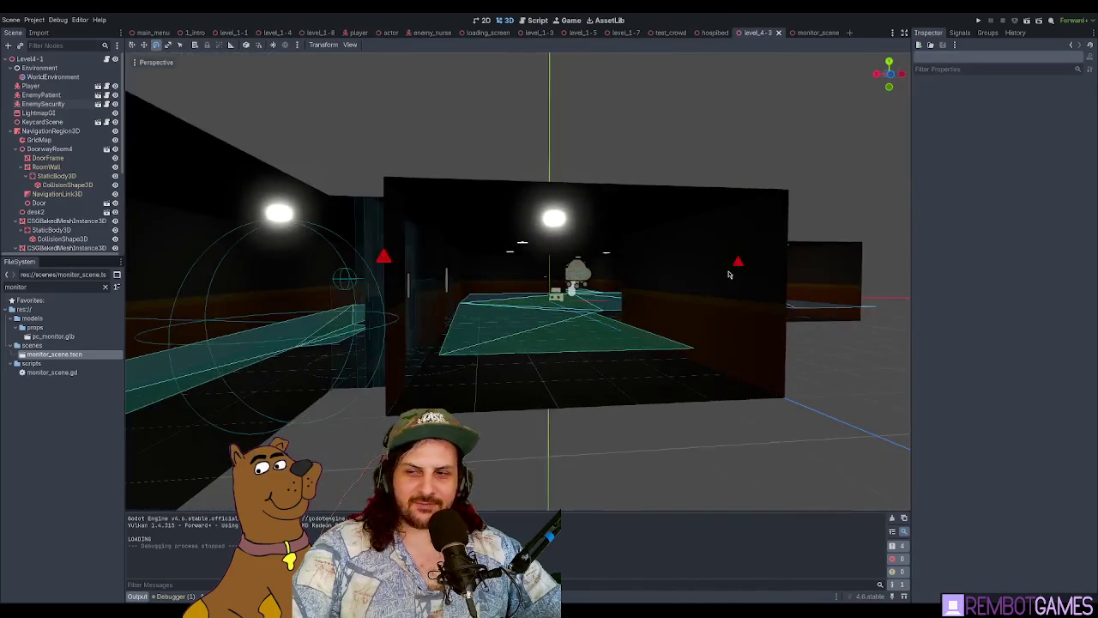
pyautogui.scroll(-3, 491, 293)
pyautogui.moveTo(491, 293)
pyautogui.mouseDown()
pyautogui.moveTo(592, 294)
pyautogui.moveTo(610, 311)
pyautogui.moveTo(592, 301)
pyautogui.moveTo(616, 296)
pyautogui.mouseUp()
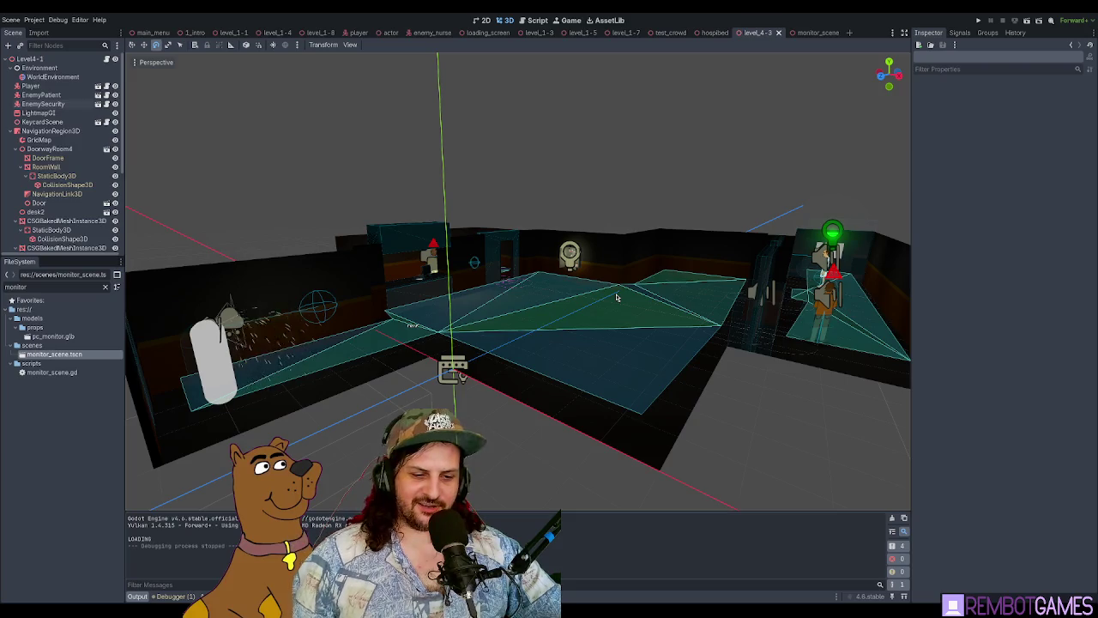
pyautogui.moveTo(518, 167)
pyautogui.mouseDown()
pyautogui.moveTo(559, 179)
pyautogui.moveTo(563, 169)
pyautogui.moveTo(544, 196)
pyautogui.moveTo(676, 215)
pyautogui.moveTo(590, 224)
pyautogui.moveTo(574, 297)
pyautogui.moveTo(554, 247)
pyautogui.mouseUp()
pyautogui.scroll(-5, 590, 225)
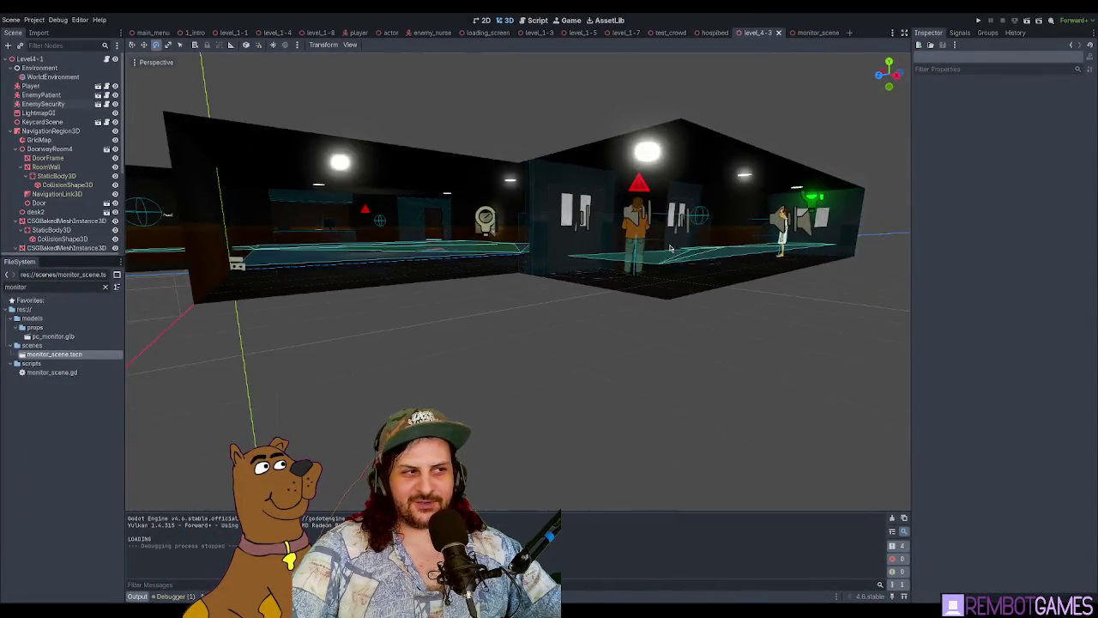
pyautogui.scroll(5, 626, 301)
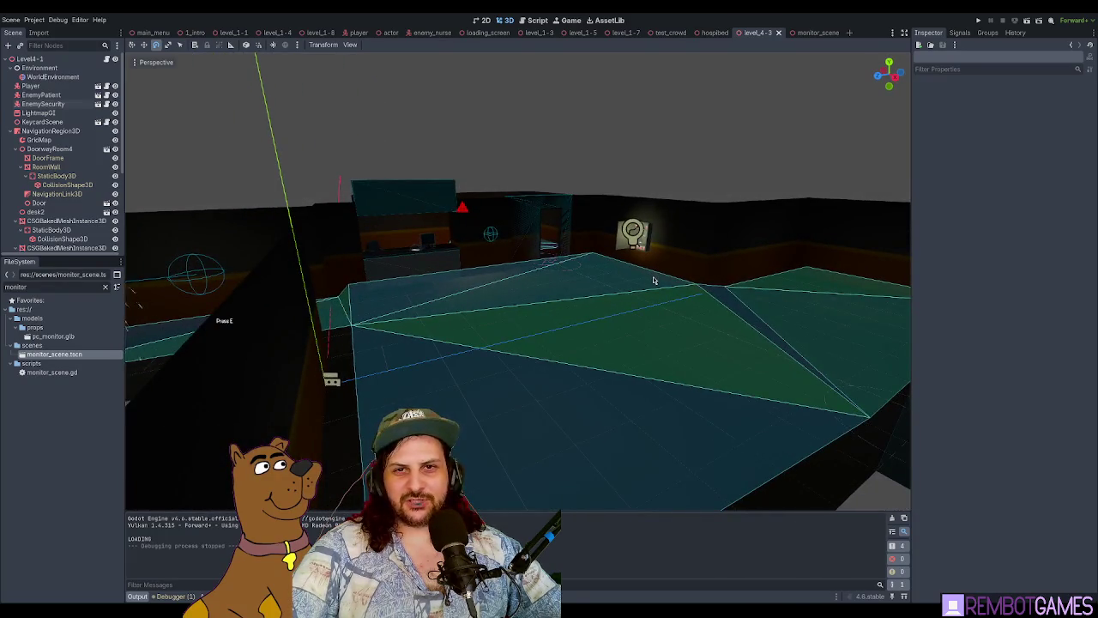
pyautogui.scroll(-5, 515, 326)
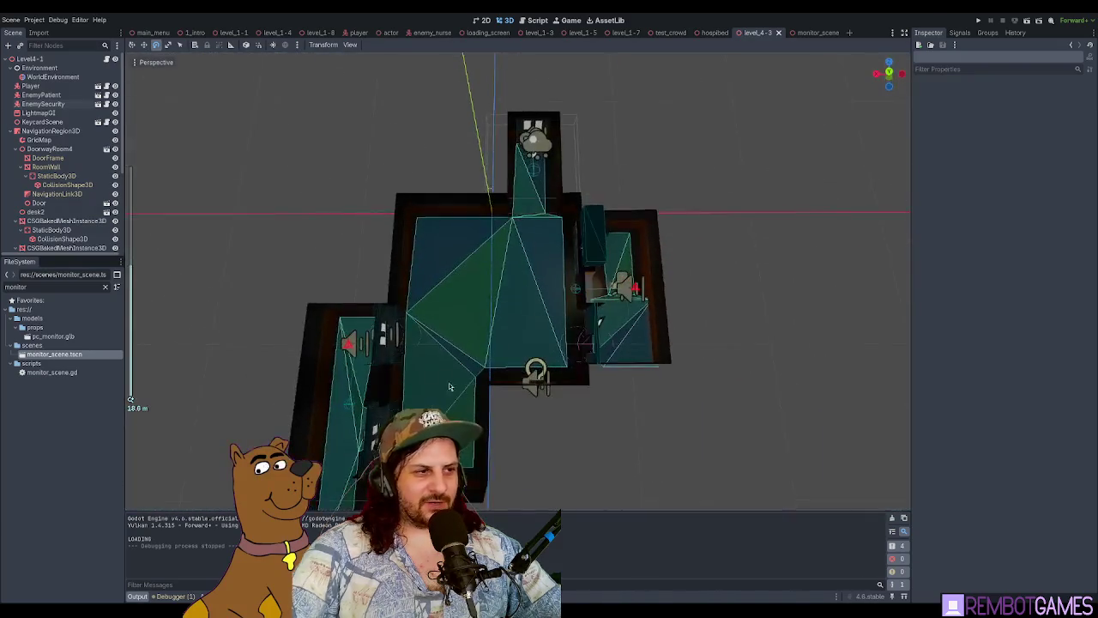
# Step: Leave GridMap editing, fold DoorwayRoom4 and DoubleDoorWall2-green2, and select the doorway and desk pieces
pyautogui.click(43, 113)
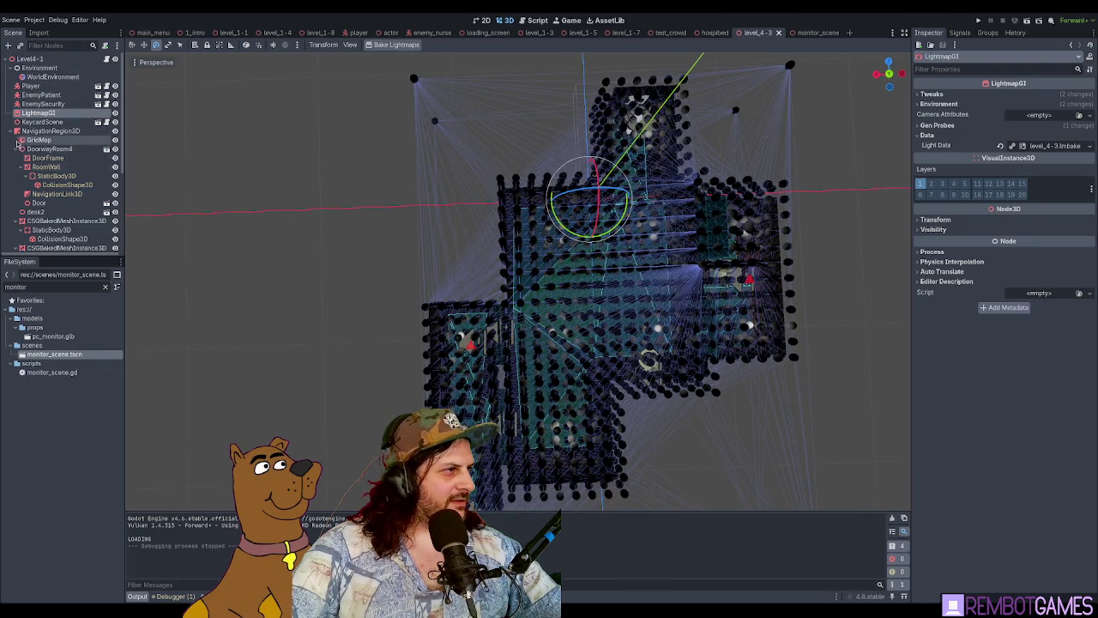
pyautogui.click(26, 141)
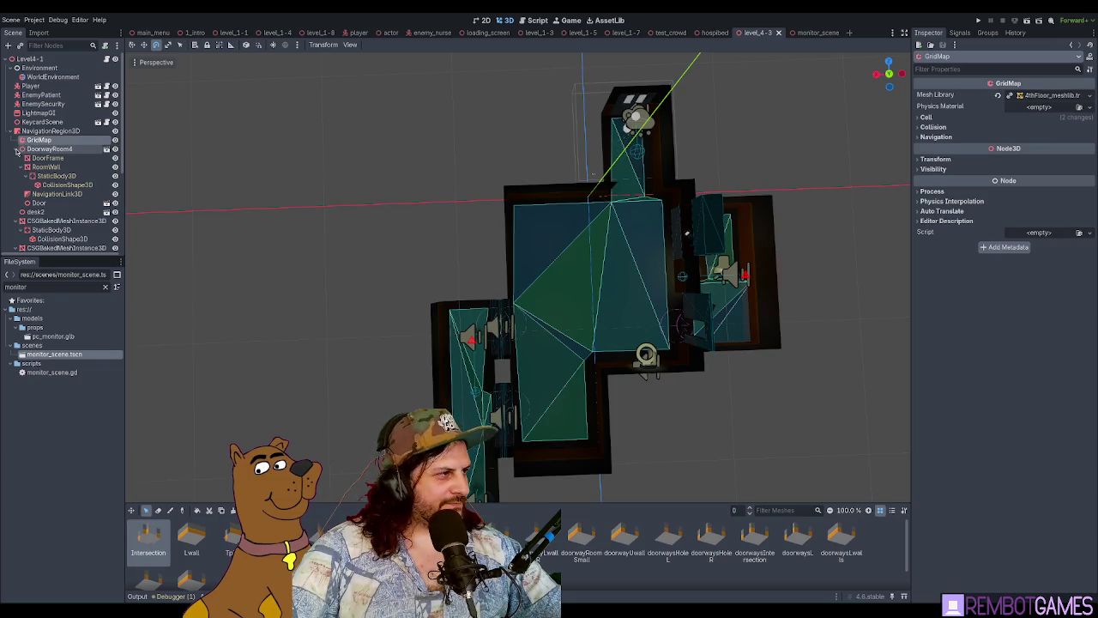
pyautogui.click(17, 149)
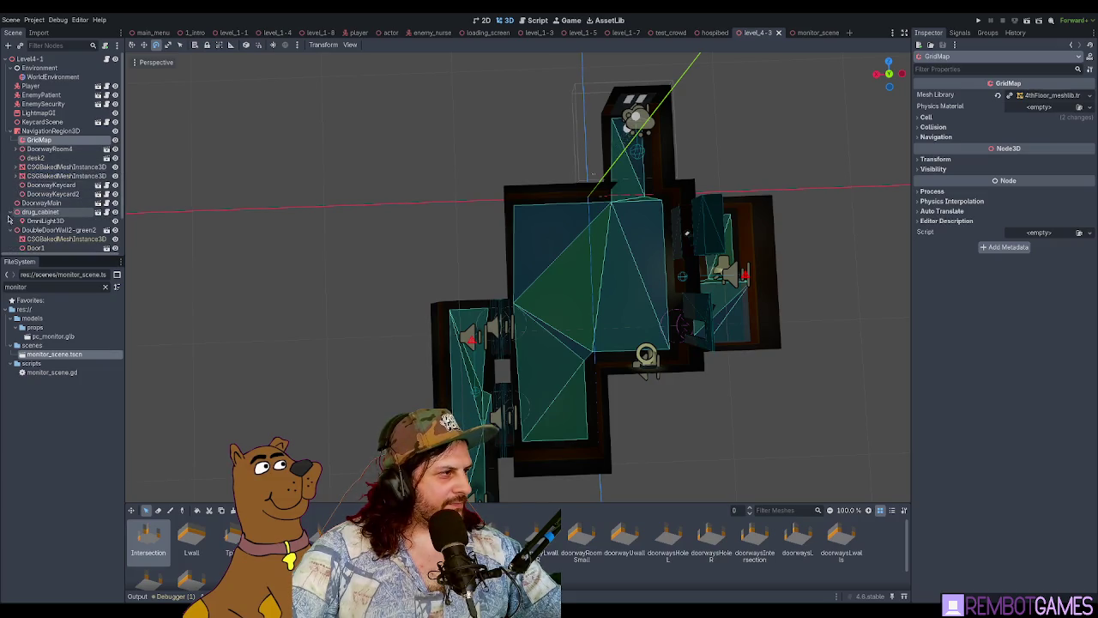
pyautogui.click(9, 221)
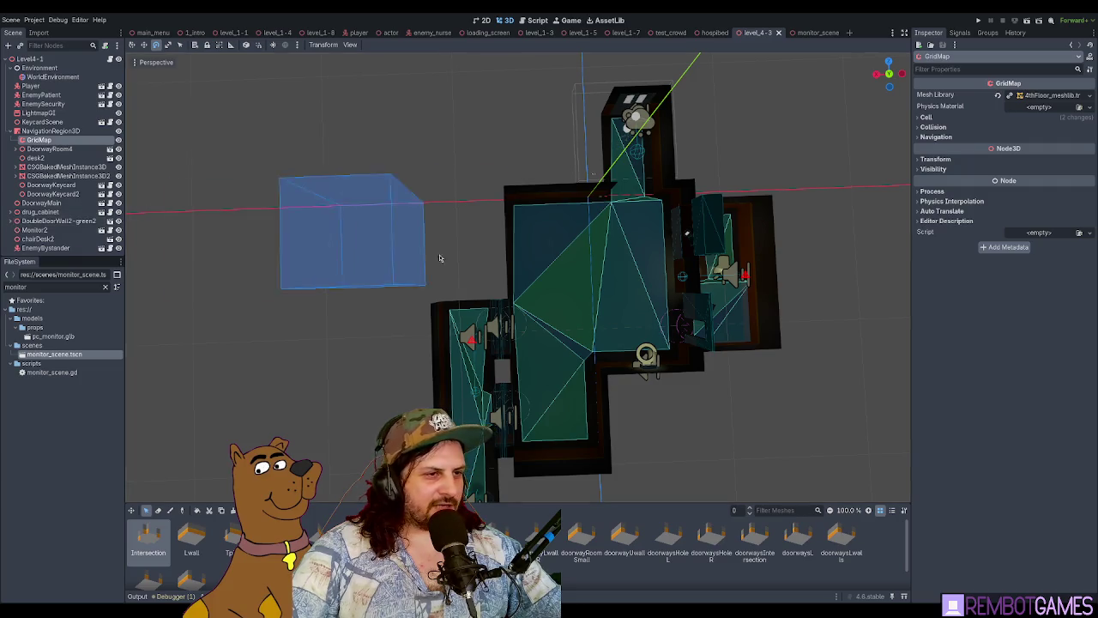
pyautogui.click(518, 251)
# Step: Frame the doorway group from near top-down and add desk2 to it
pyautogui.press('f')
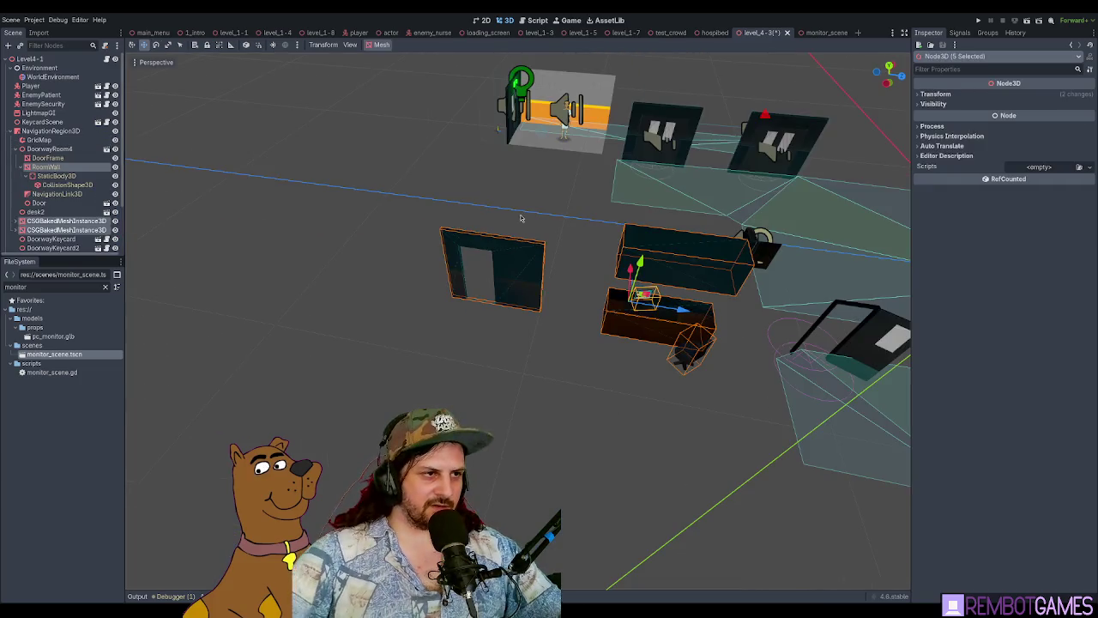
pyautogui.moveTo(579, 284)
pyautogui.mouseDown()
pyautogui.moveTo(526, 339)
pyautogui.moveTo(620, 300)
pyautogui.moveTo(618, 203)
pyautogui.moveTo(601, 223)
pyautogui.moveTo(610, 281)
pyautogui.moveTo(335, 197)
pyautogui.moveTo(377, 181)
pyautogui.moveTo(295, 167)
pyautogui.moveTo(403, 197)
pyautogui.moveTo(464, 251)
pyautogui.moveTo(571, 191)
pyautogui.moveTo(520, 176)
pyautogui.mouseUp()
pyautogui.scroll(3, 620, 299)
pyautogui.keyDown('shift'); pyautogui.click(627, 181); pyautogui.keyUp('shift')
# Step: Orbit in close to the doorway room and select its Door
pyautogui.scroll(-2, 627, 181)
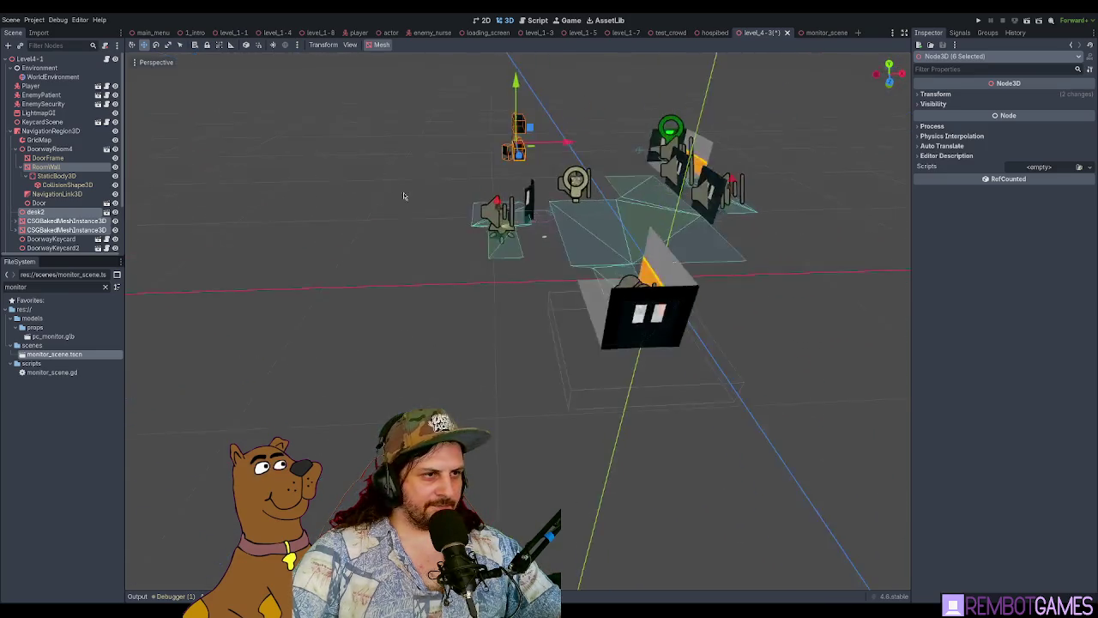
pyautogui.scroll(-3, 464, 250)
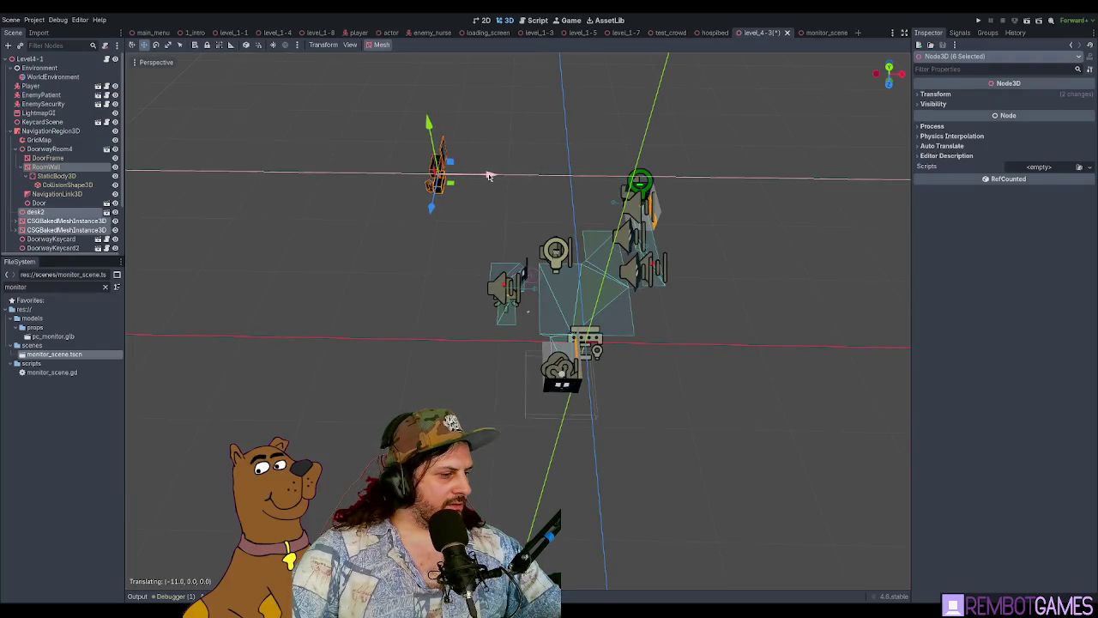
pyautogui.moveTo(540, 246)
pyautogui.mouseDown()
pyautogui.moveTo(542, 299)
pyautogui.moveTo(561, 334)
pyautogui.moveTo(490, 343)
pyautogui.moveTo(458, 161)
pyautogui.mouseUp()
pyautogui.click(468, 151)
# Step: Frame DoorwayRoom4 in the view and try moving it, then cancel the move
pyautogui.press('f')
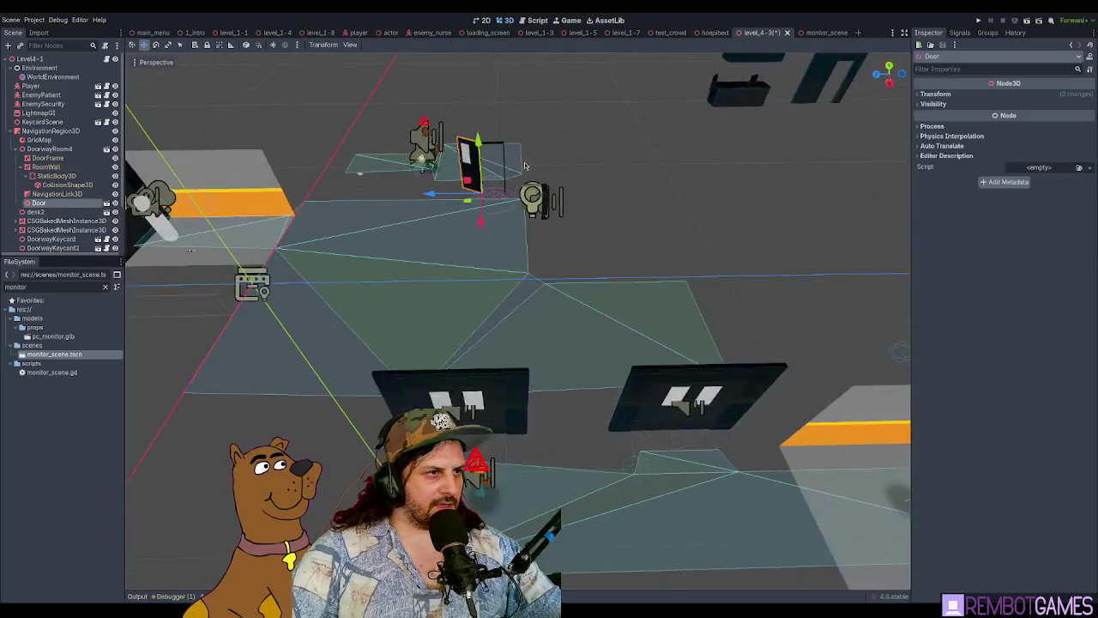
pyautogui.click(56, 193)
pyautogui.click(40, 150)
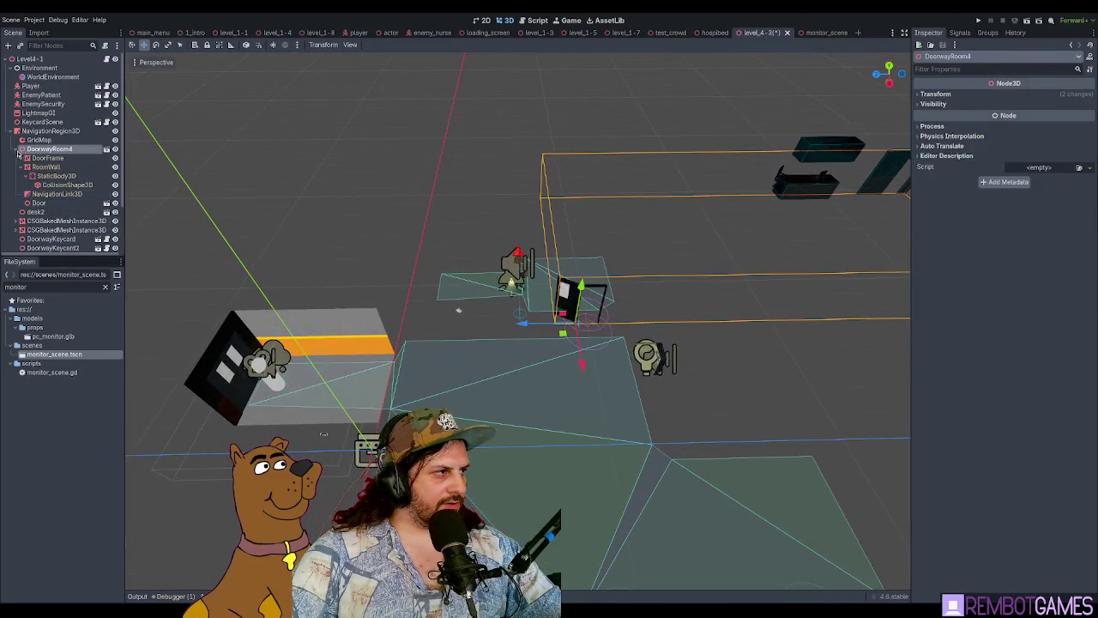
pyautogui.click(19, 149)
pyautogui.press('f')
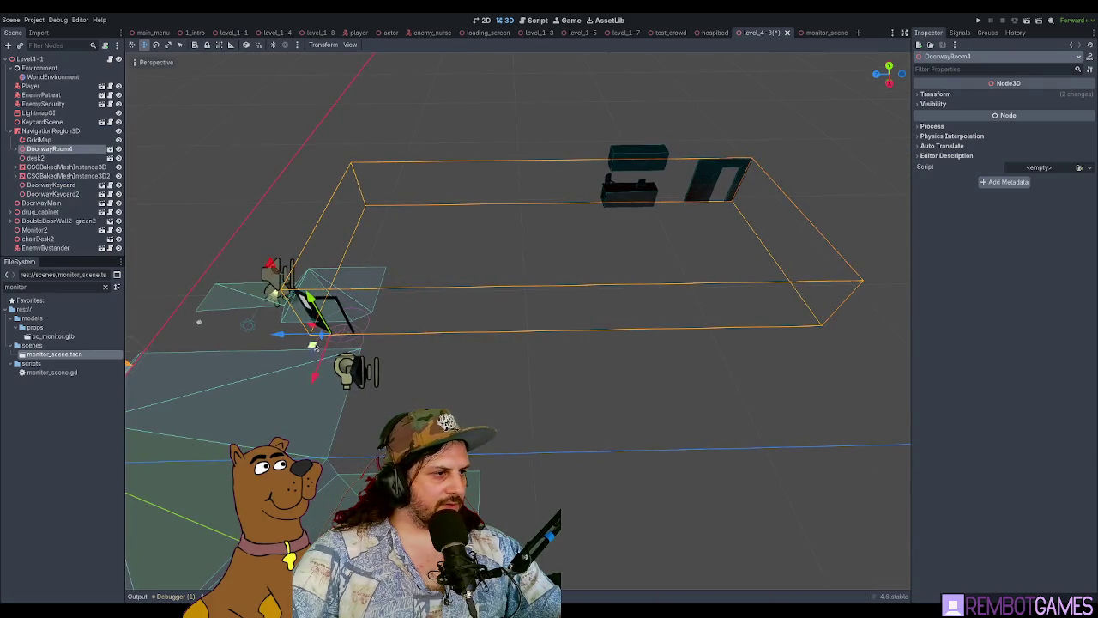
pyautogui.moveTo(313, 345); pyautogui.dragTo(662, 213)
pyautogui.press('Escape')
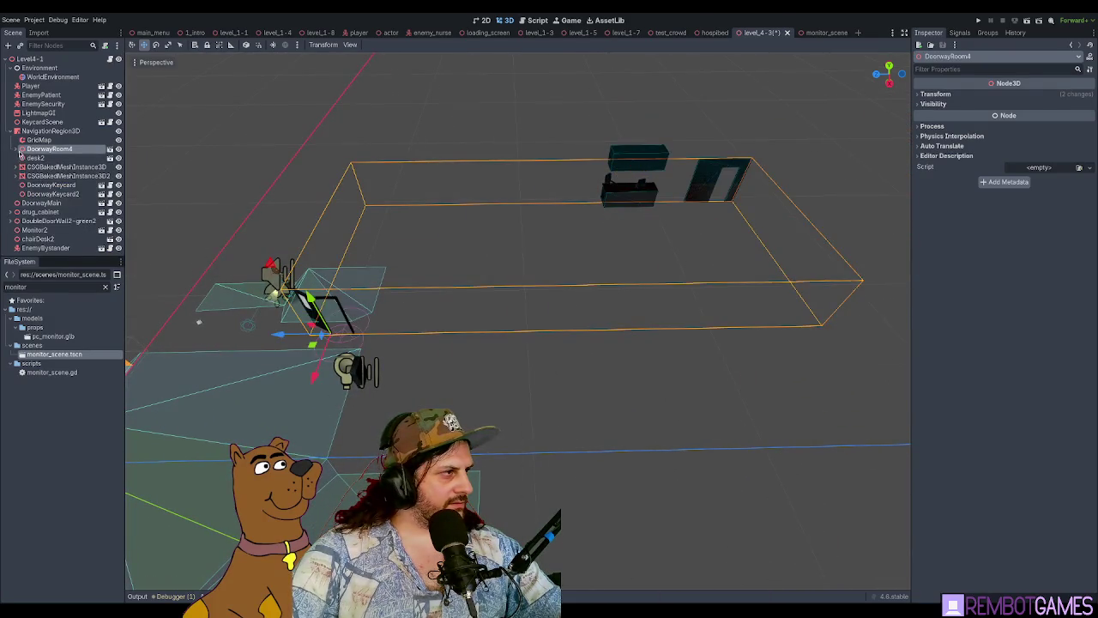
# Step: Inspect DoorwayRoom4's DoorFrame and RoomWall, then undo a stray move of the room
pyautogui.click(19, 149)
pyautogui.click(45, 158)
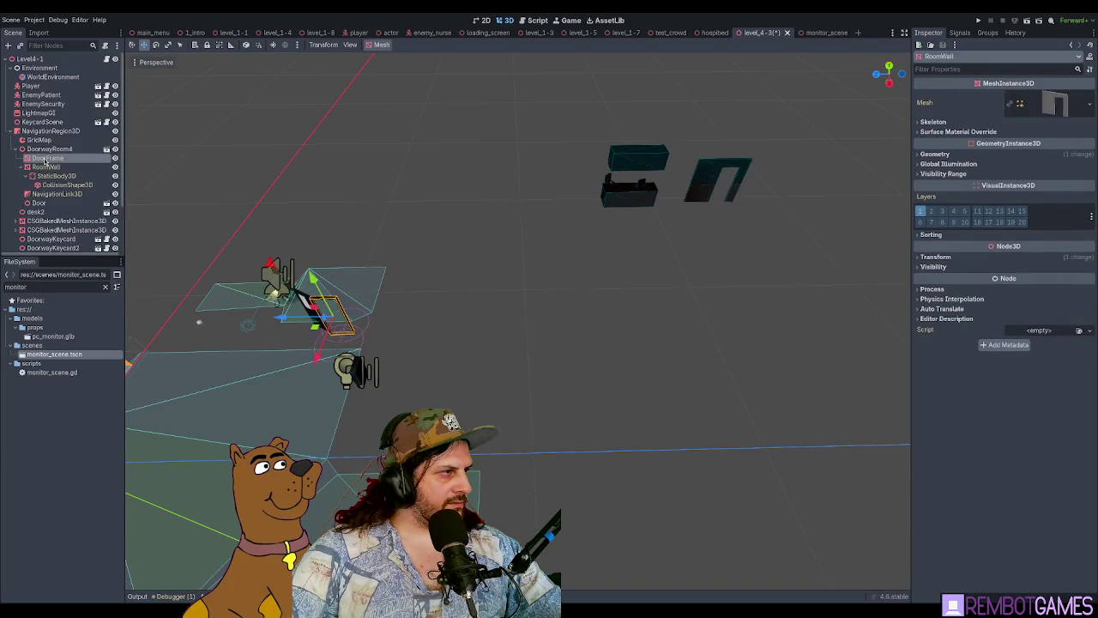
pyautogui.click(44, 167)
pyautogui.click(48, 150)
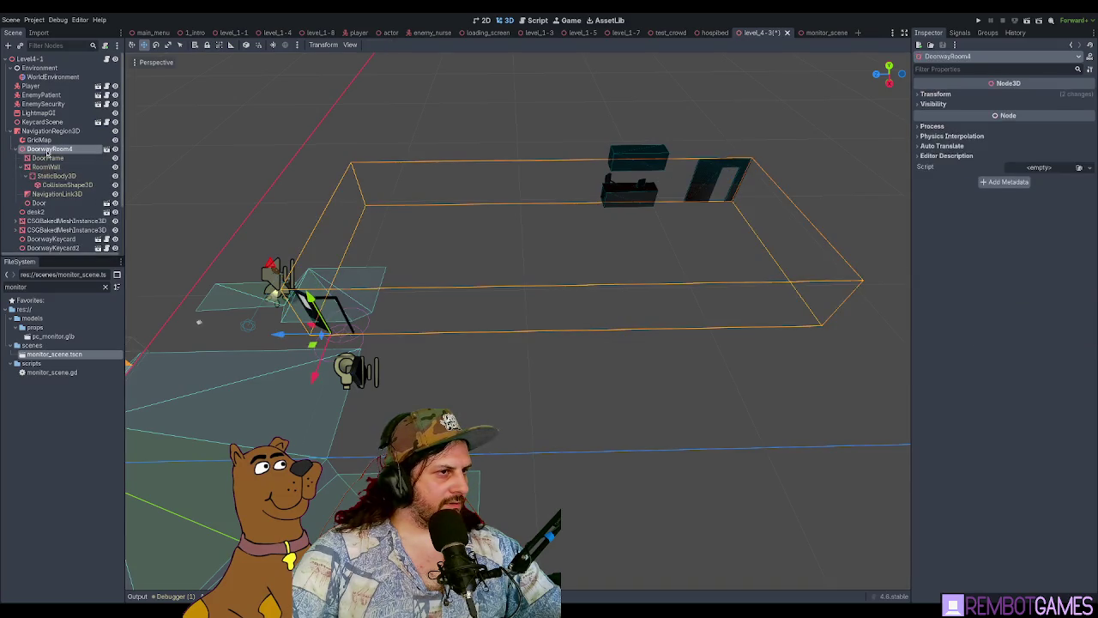
pyautogui.moveTo(313, 345)
pyautogui.mouseDown()
pyautogui.moveTo(305, 403)
pyautogui.moveTo(490, 245)
pyautogui.mouseUp()
pyautogui.hotkey('ctrl', 'z')
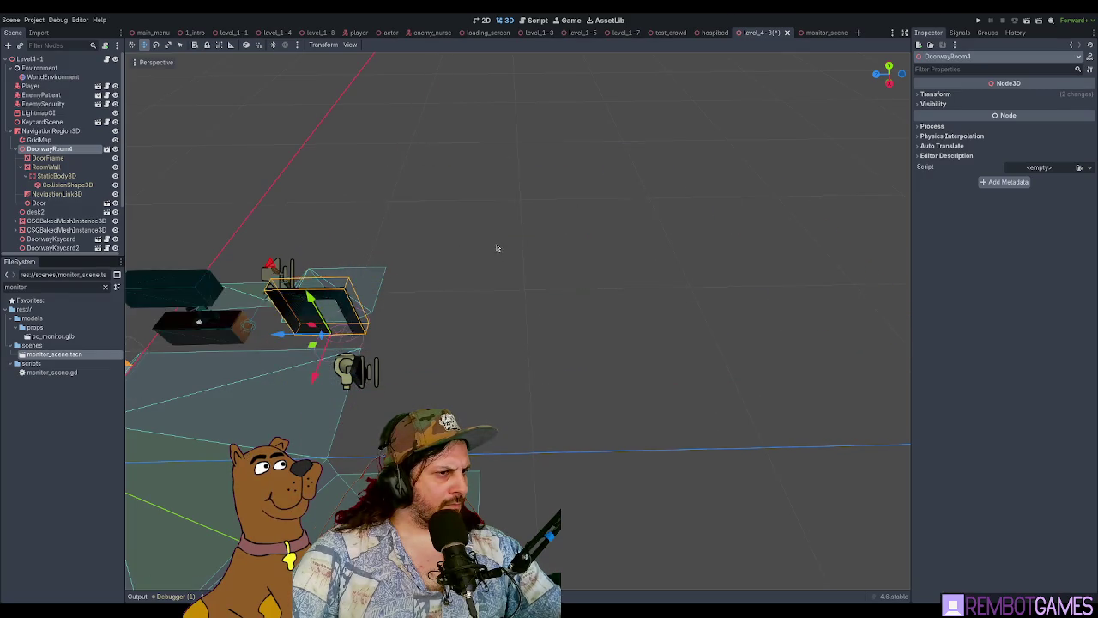
pyautogui.press('f')
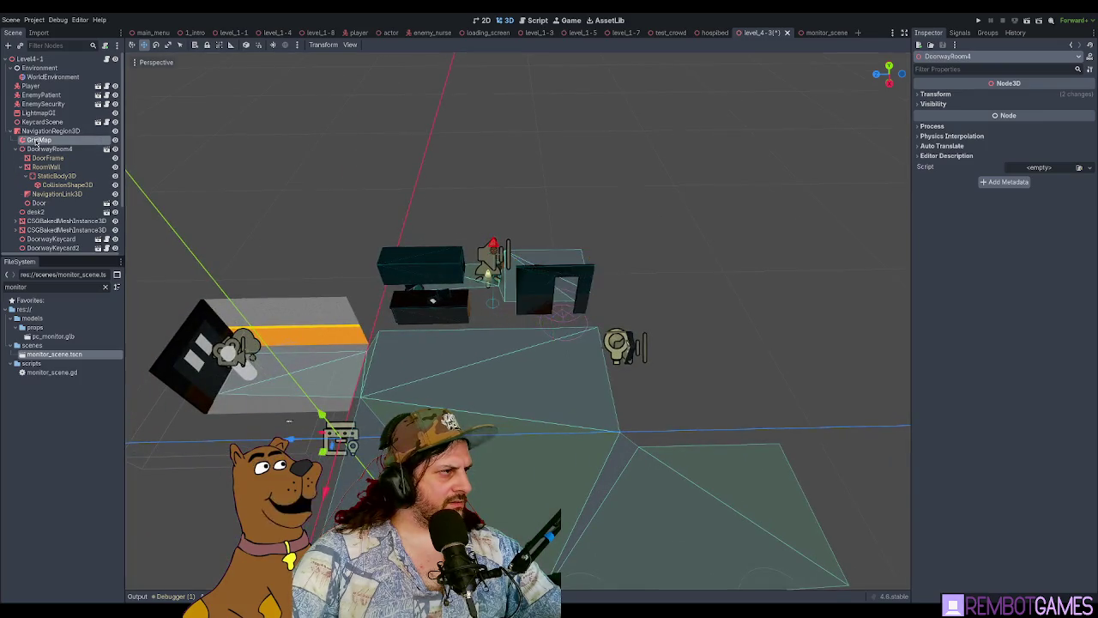
# Step: Select DoorwayRoom4 together with the desk and test a slide along Z, undoing it
pyautogui.click(37, 140)
pyautogui.click(48, 149)
pyautogui.click(22, 148)
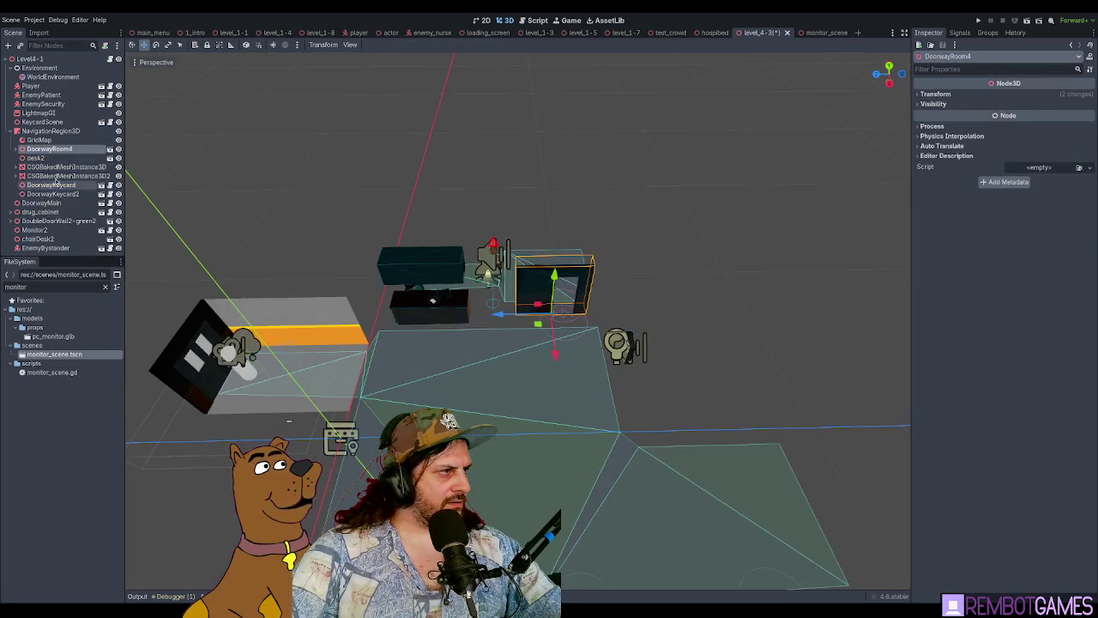
pyautogui.keyDown('ctrl'); pyautogui.click(32, 158); pyautogui.keyUp('ctrl')
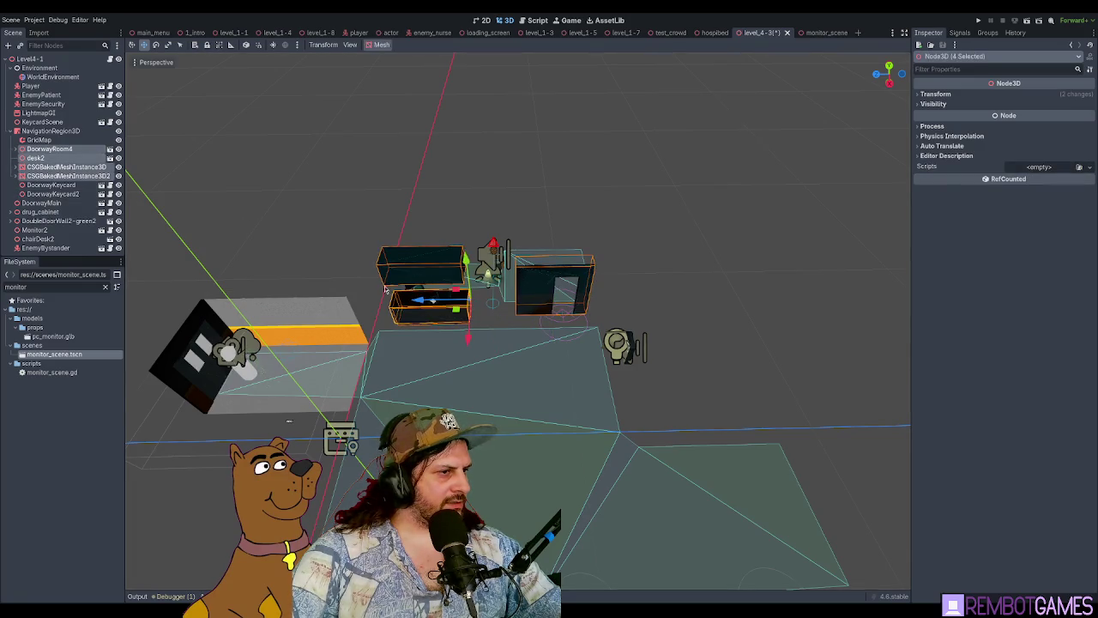
pyautogui.moveTo(420, 300); pyautogui.dragTo(776, 299)
pyautogui.hotkey('ctrl', 'z')
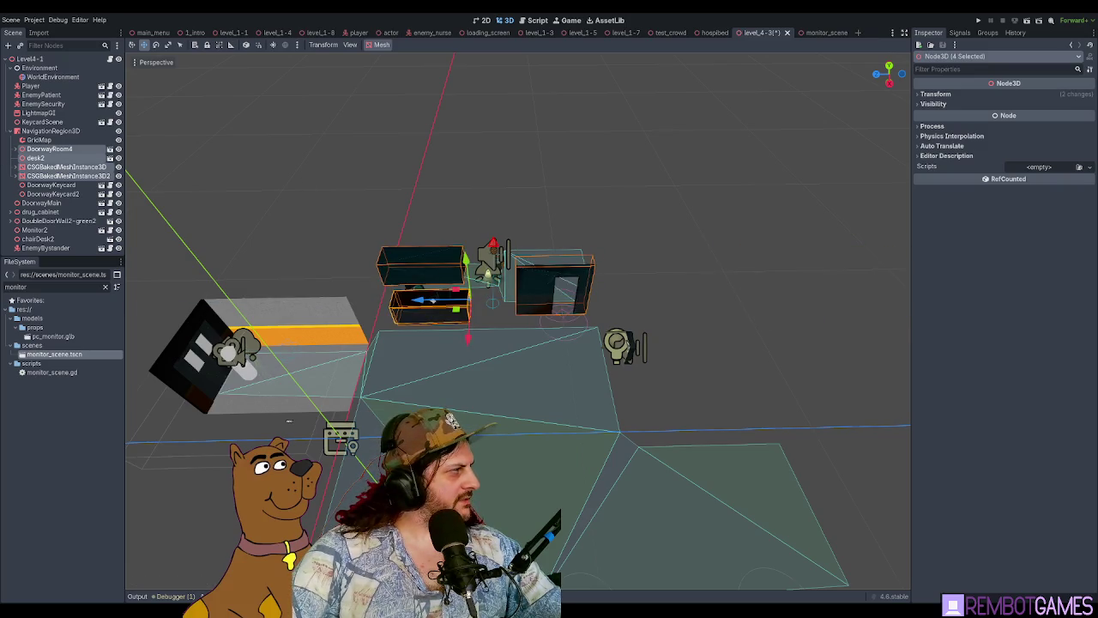
pyautogui.moveTo(289, 420)
pyautogui.mouseDown()
pyautogui.moveTo(446, 188)
pyautogui.moveTo(404, 188)
pyautogui.moveTo(413, 307)
pyautogui.moveTo(440, 336)
pyautogui.moveTo(858, 326)
pyautogui.mouseUp()
pyautogui.hotkey('ctrl', 'z')
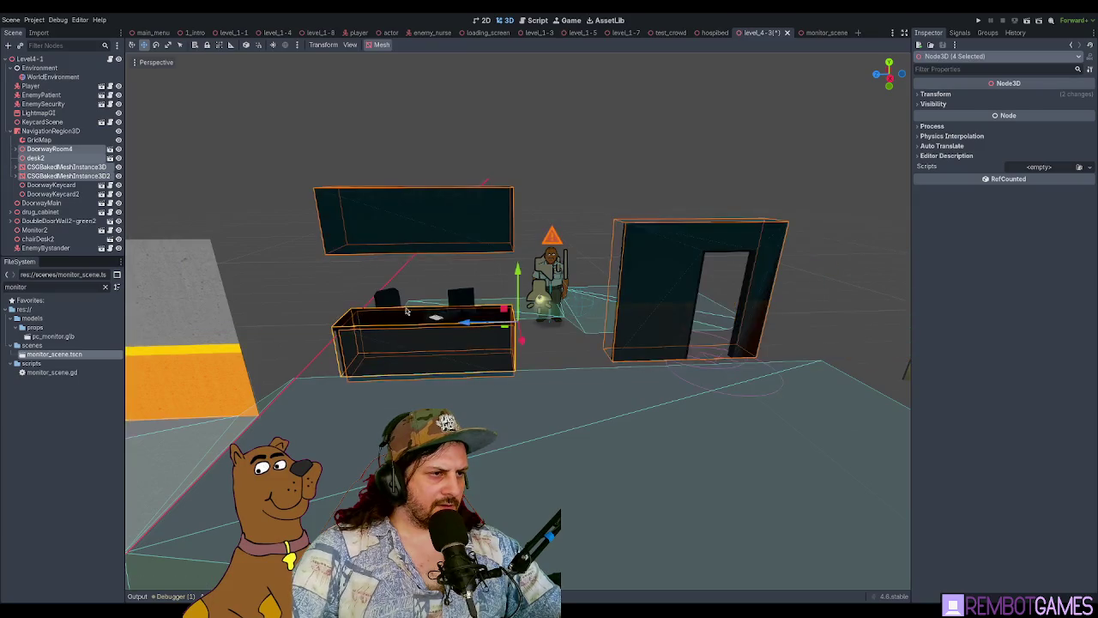
# Step: Add the monitor to the desk, wall and doorway selection and move the group 13 units along Z
pyautogui.keyDown('shift'); pyautogui.click(459, 297); pyautogui.keyUp('shift')
pyautogui.press('f')
pyautogui.moveTo(499, 302); pyautogui.dragTo(614, 391)
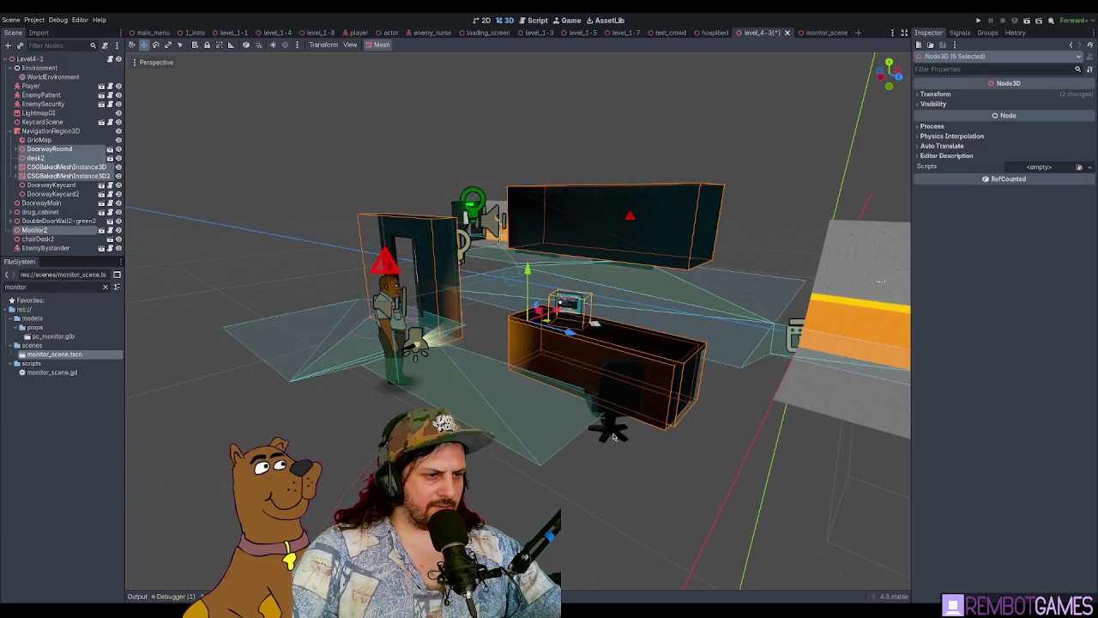
pyautogui.moveTo(612, 436); pyautogui.dragTo(558, 446)
pyautogui.scroll(-5, 557, 446)
pyautogui.moveTo(584, 318)
pyautogui.mouseDown()
pyautogui.moveTo(292, 310)
pyautogui.moveTo(431, 299)
pyautogui.mouseUp()
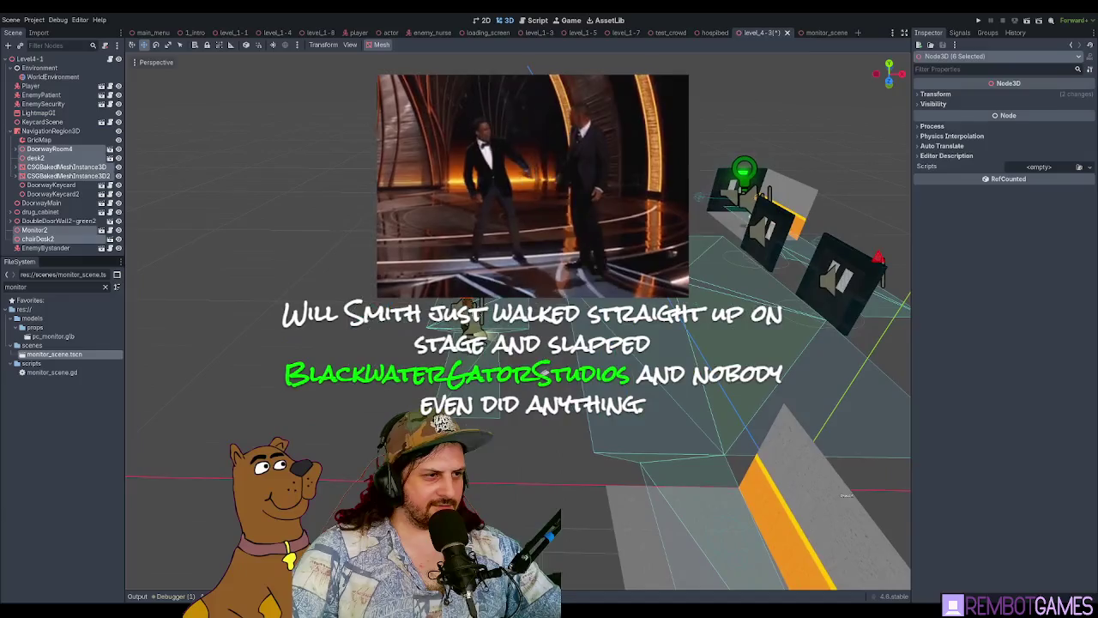
pyautogui.click(526, 312)
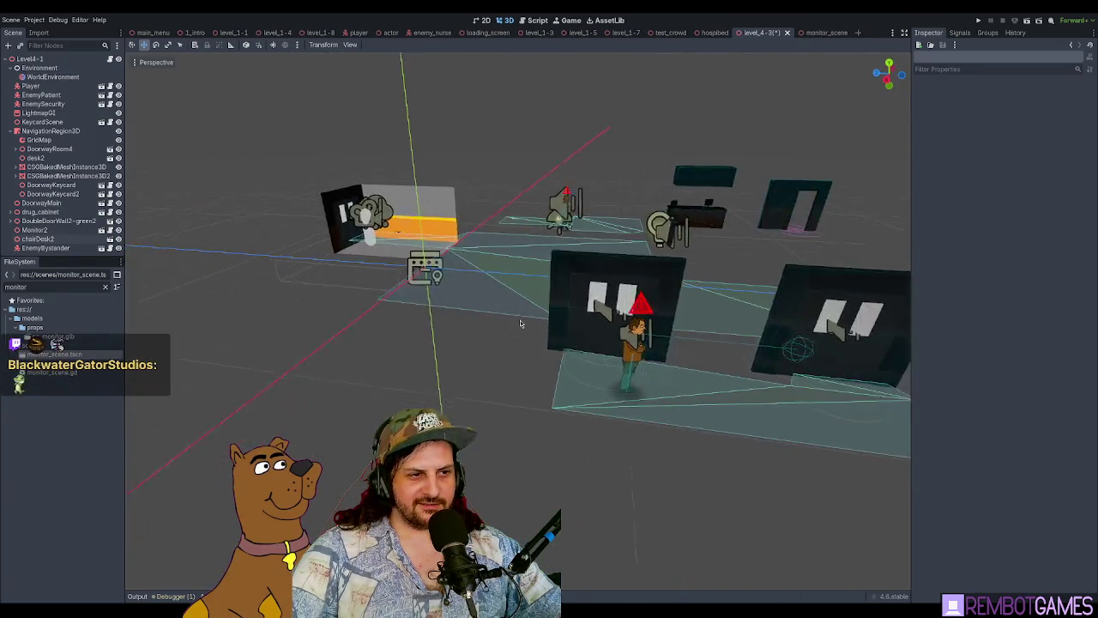
# Step: Move both DoorwayKeycard and DoorwayKeycard2 5 units along Z
pyautogui.click(497, 292)
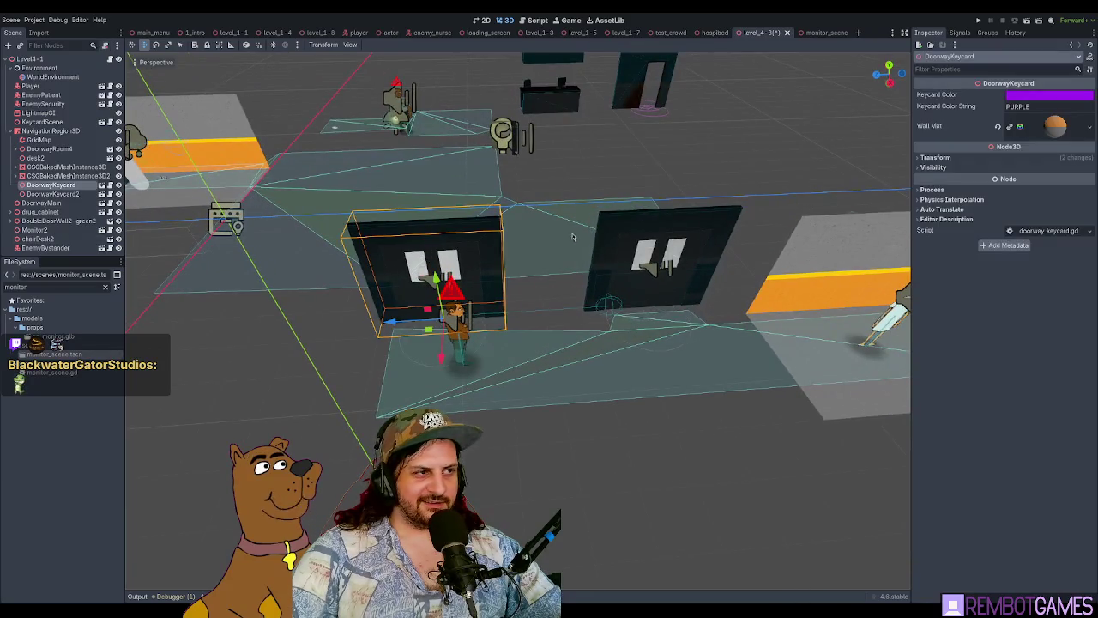
pyautogui.keyDown('shift'); pyautogui.click(648, 224); pyautogui.keyUp('shift')
pyautogui.scroll(-5, 439, 282)
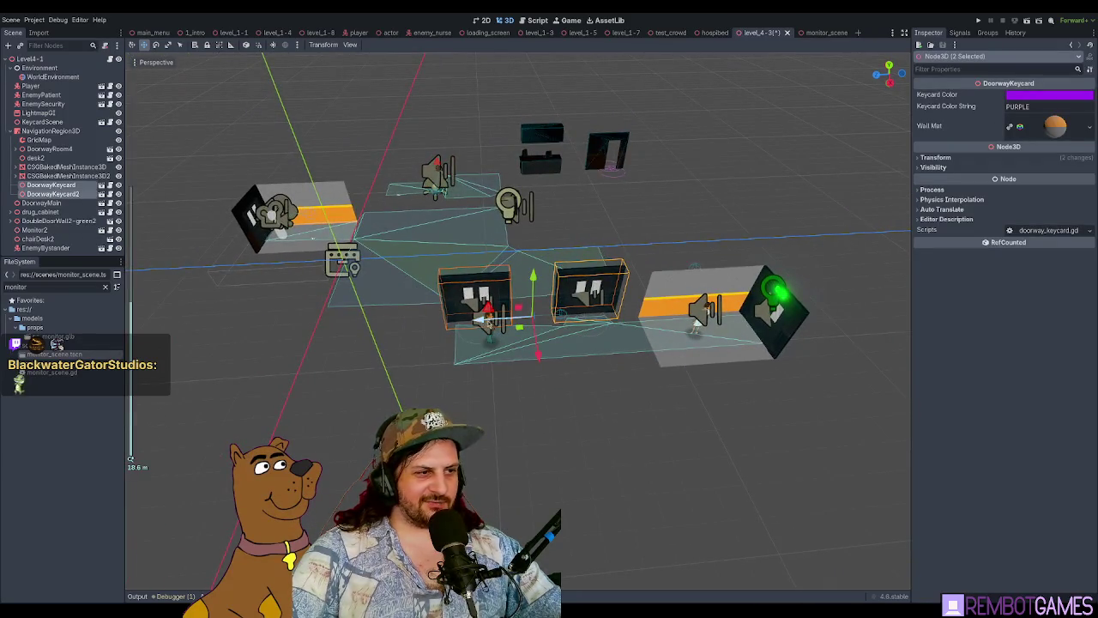
pyautogui.moveTo(480, 319); pyautogui.dragTo(374, 333)
pyautogui.moveTo(330, 290)
pyautogui.mouseDown()
pyautogui.moveTo(498, 293)
pyautogui.moveTo(575, 351)
pyautogui.moveTo(633, 348)
pyautogui.mouseUp()
pyautogui.moveTo(624, 220); pyautogui.dragTo(631, 234)
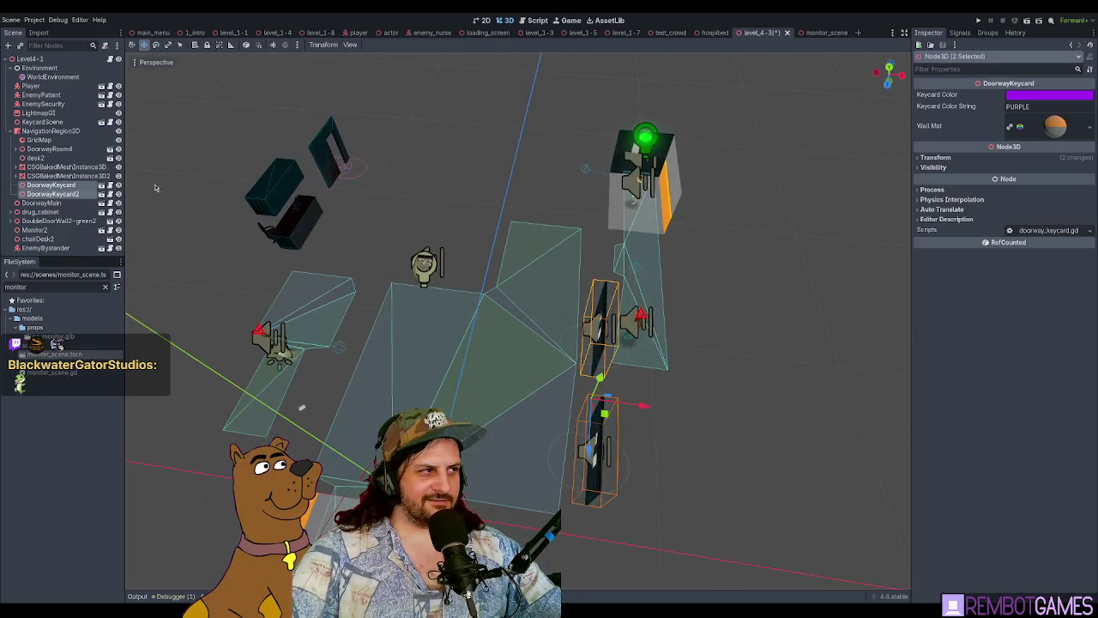
pyautogui.moveTo(365, 204); pyautogui.dragTo(616, 322)
# Step: Delete the original DoorwayKeycard and rename DoorwayKeycard2 to DoorwayKeycard
pyautogui.click(616, 322)
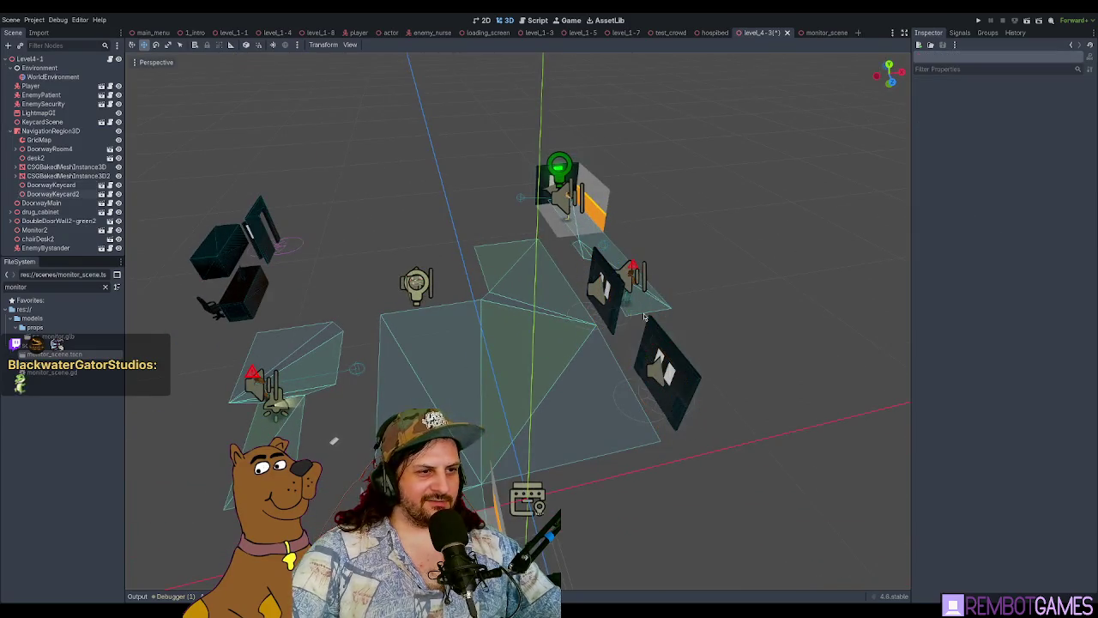
pyautogui.click(693, 396)
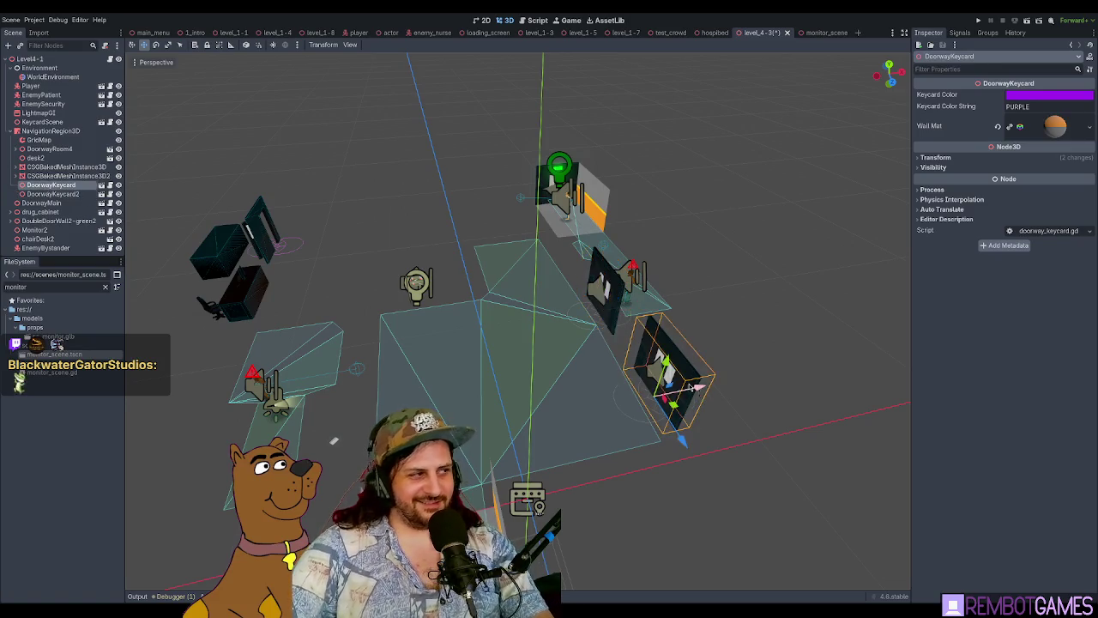
pyautogui.press('Delete')
pyautogui.click(611, 326)
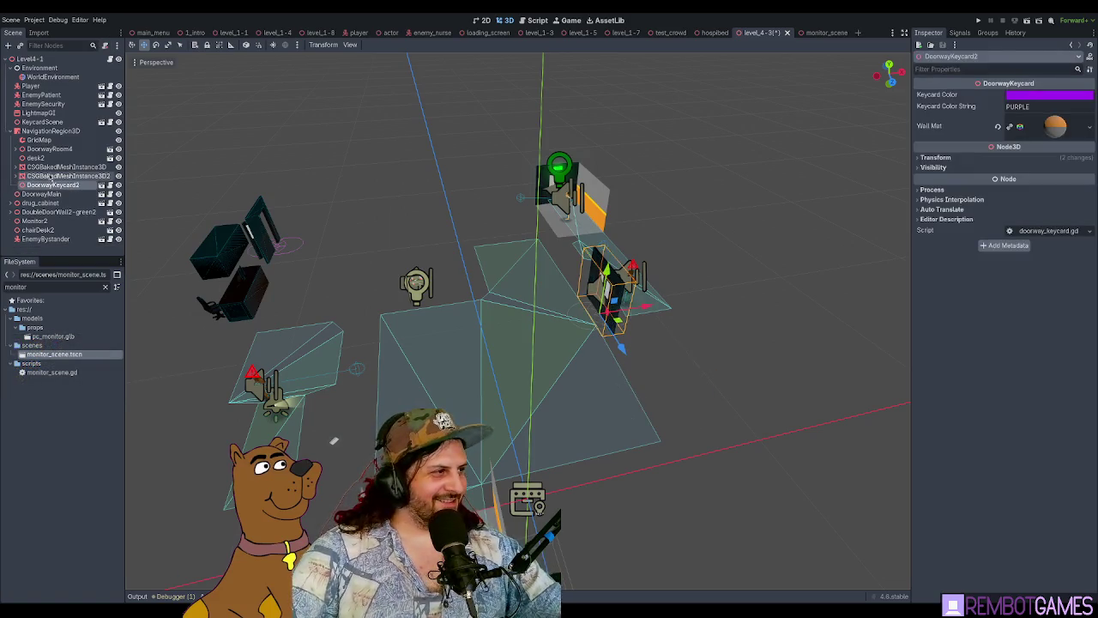
pyautogui.doubleClick(81, 186)
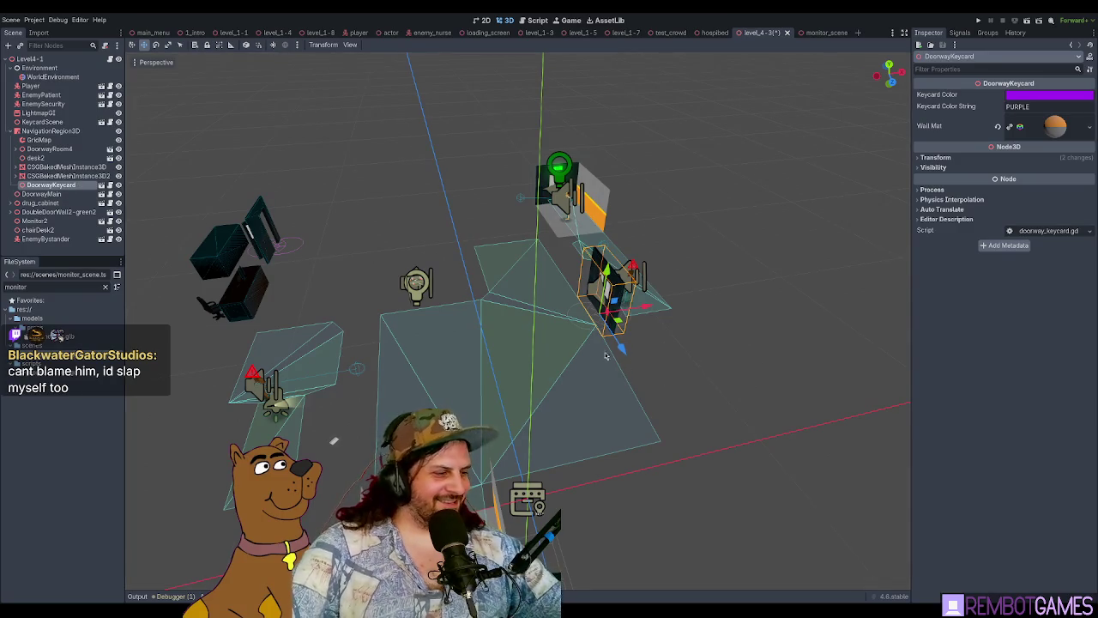
# Step: Adjust the keycard doorway, shifting it 1 unit along Z
pyautogui.moveTo(606, 355)
pyautogui.mouseDown()
pyautogui.moveTo(670, 376)
pyautogui.moveTo(635, 349)
pyautogui.moveTo(671, 337)
pyautogui.mouseUp()
pyautogui.press('e')
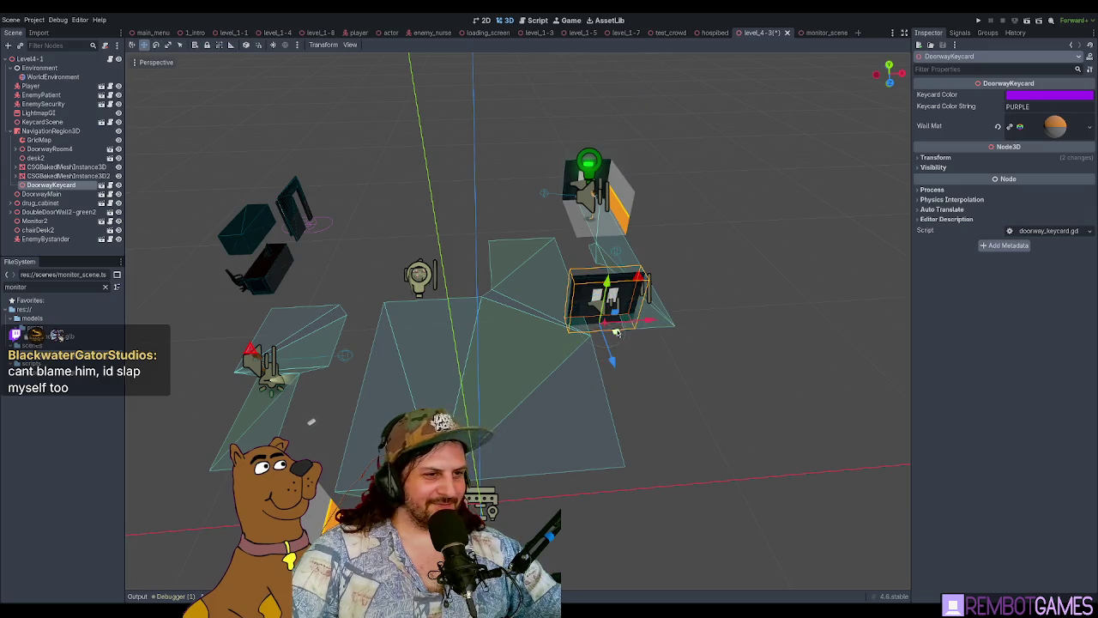
pyautogui.scroll(5, 527, 183)
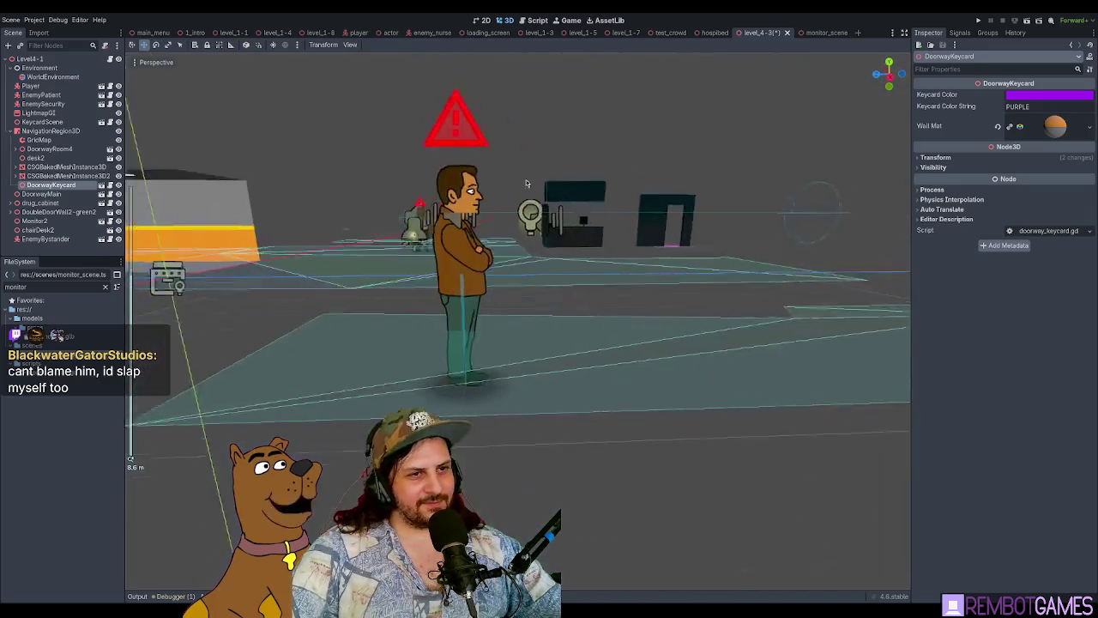
pyautogui.moveTo(526, 183); pyautogui.dragTo(616, 268)
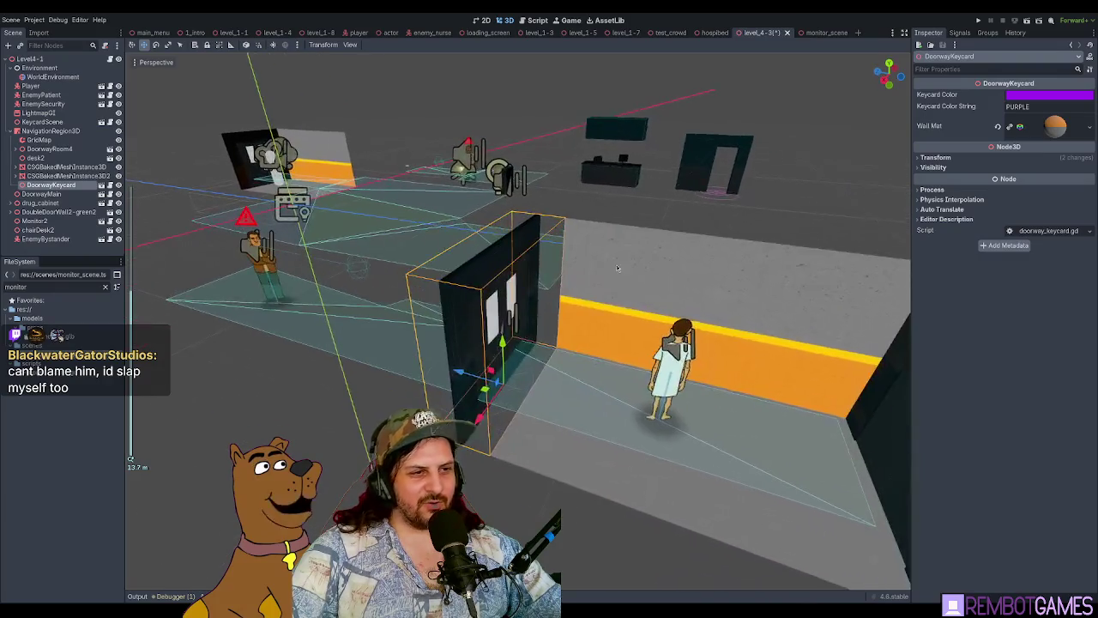
pyautogui.moveTo(460, 372)
pyautogui.mouseDown()
pyautogui.moveTo(517, 410)
pyautogui.moveTo(481, 380)
pyautogui.mouseUp()
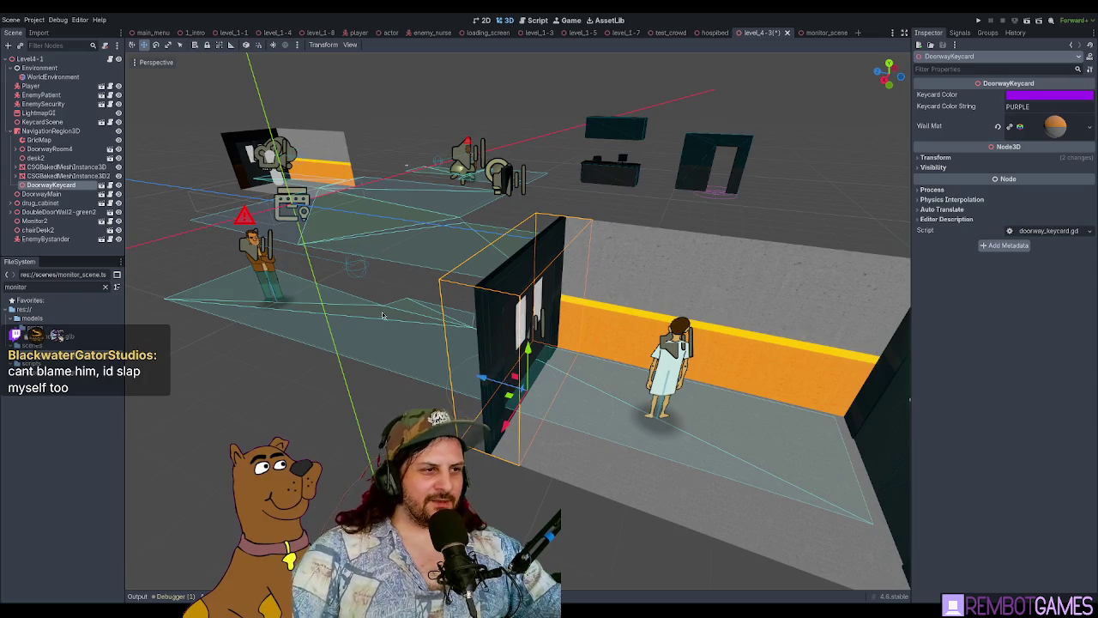
pyautogui.moveTo(382, 314)
pyautogui.mouseDown()
pyautogui.moveTo(490, 322)
pyautogui.moveTo(477, 212)
pyautogui.moveTo(429, 249)
pyautogui.mouseUp()
# Step: Select the drug_cabinet and orbit to look down on it and the surrounding props
pyautogui.scroll(-3, 368, 278)
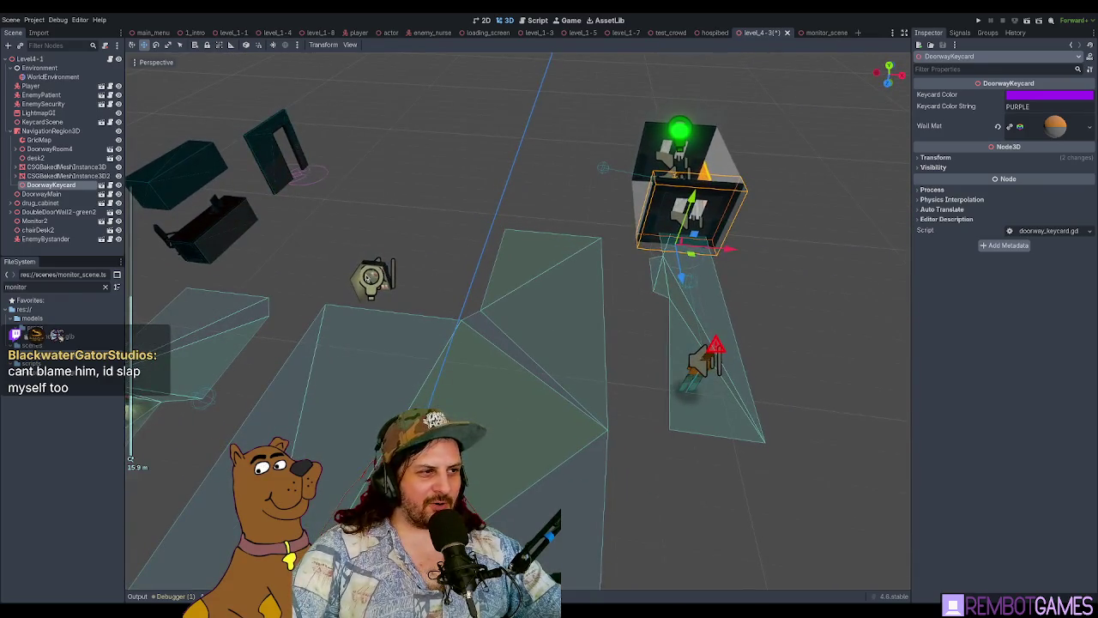
pyautogui.click(368, 277)
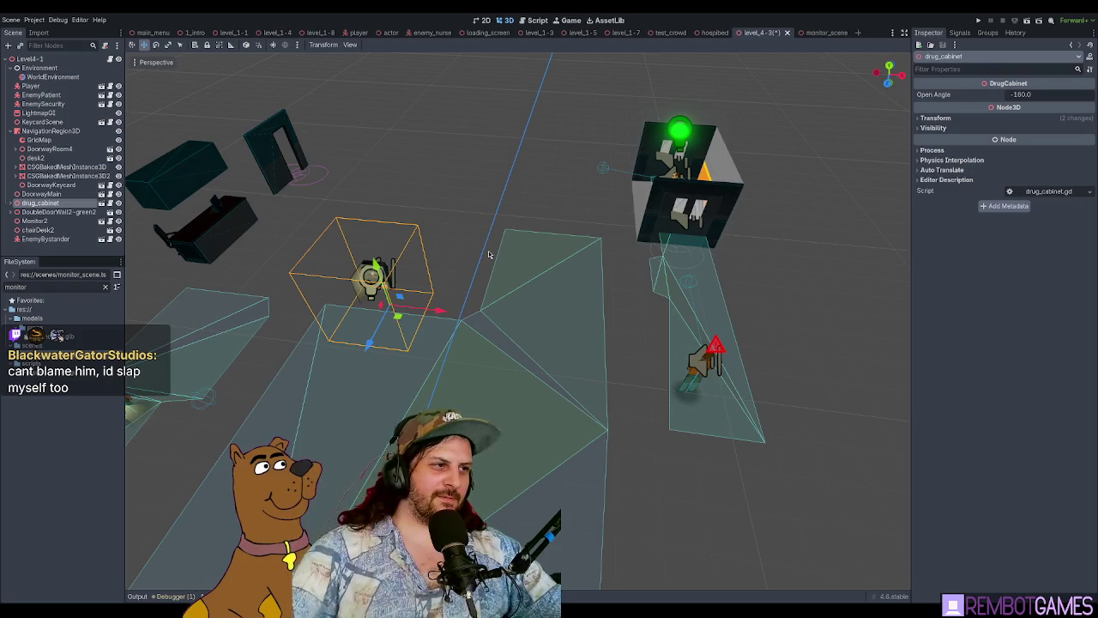
pyautogui.moveTo(489, 255); pyautogui.dragTo(580, 352)
pyautogui.moveTo(639, 387)
pyautogui.mouseDown()
pyautogui.moveTo(301, 372)
pyautogui.moveTo(411, 345)
pyautogui.mouseUp()
pyautogui.scroll(-3, 411, 346)
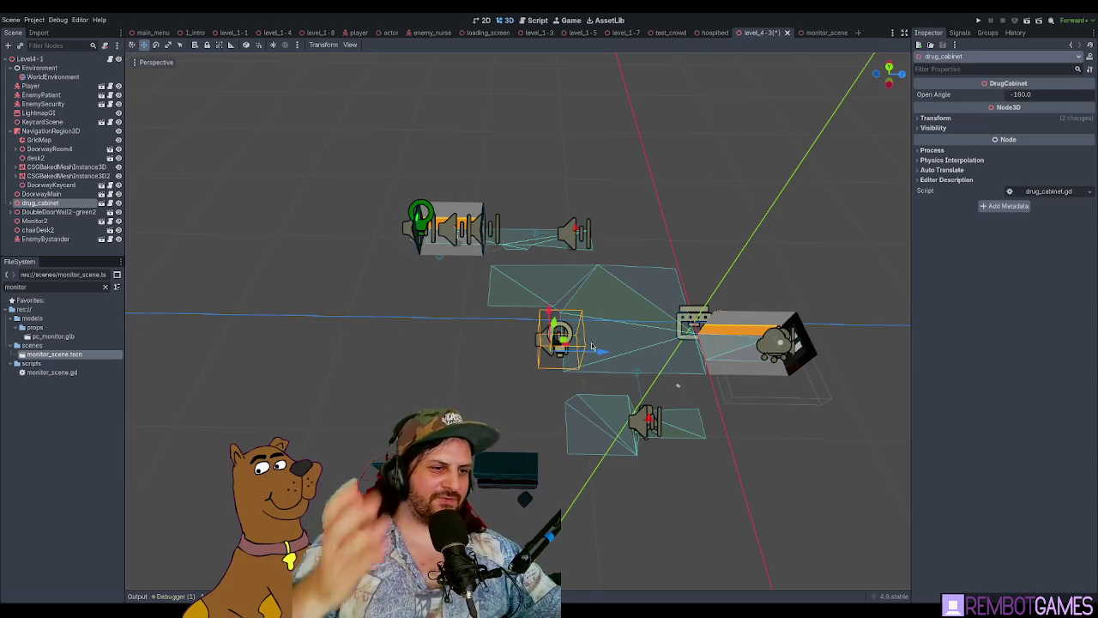
pyautogui.moveTo(608, 325)
pyautogui.mouseDown()
pyautogui.moveTo(453, 270)
pyautogui.moveTo(540, 296)
pyautogui.mouseUp()
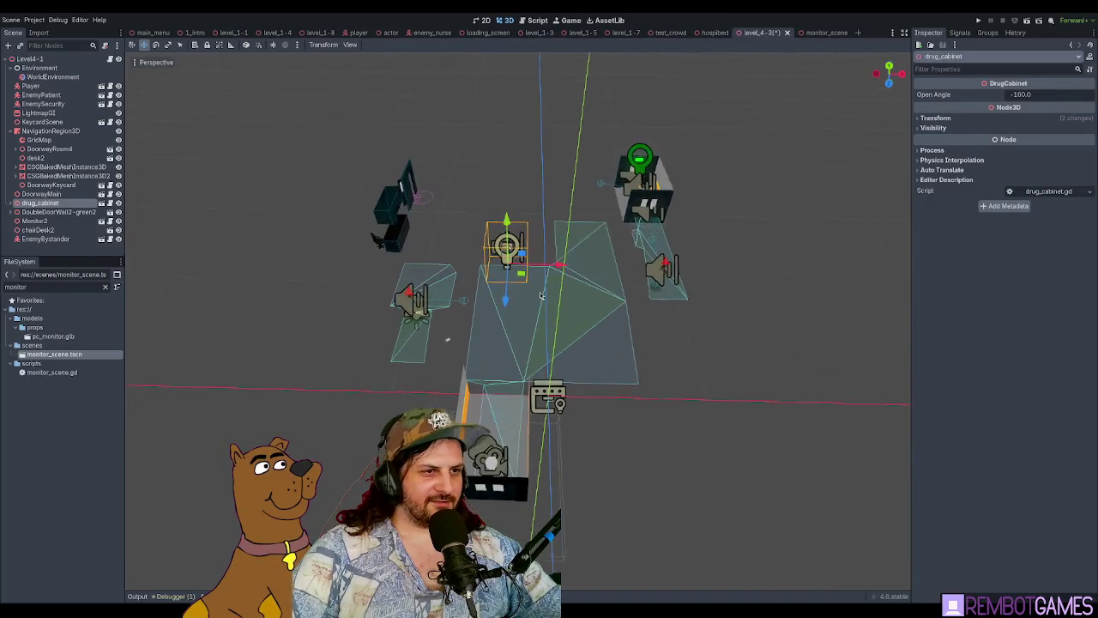
pyautogui.click(38, 140)
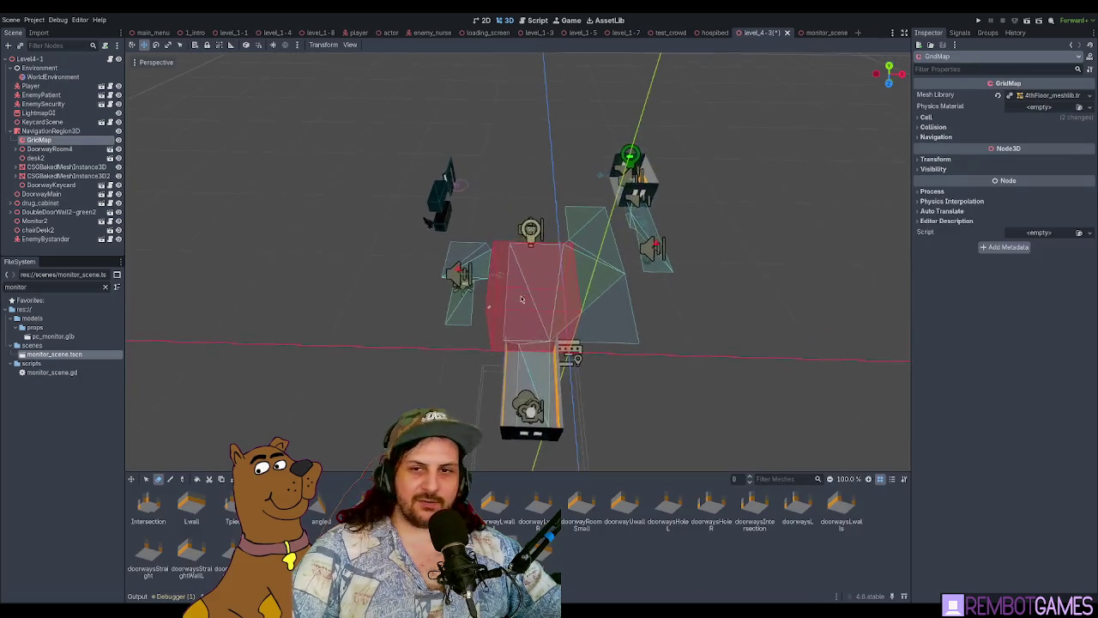
# Step: Zoom and orbit the viewport to see the level's other side with the GridMap selected
pyautogui.scroll(3, 525, 283)
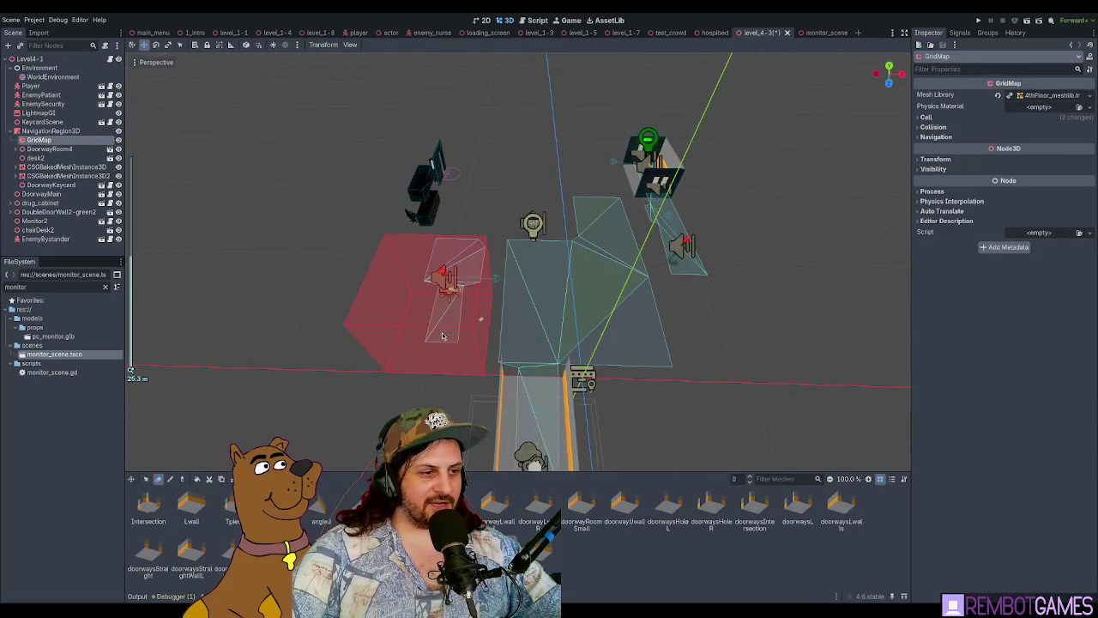
pyautogui.scroll(4, 515, 330)
pyautogui.scroll(-3, 489, 331)
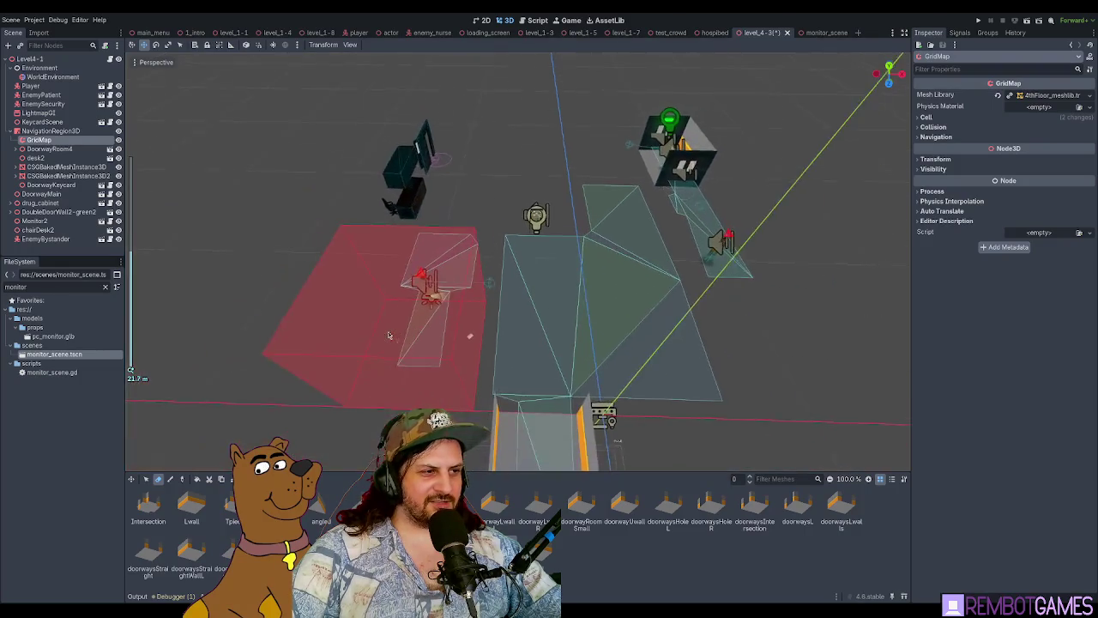
pyautogui.scroll(1, 468, 331)
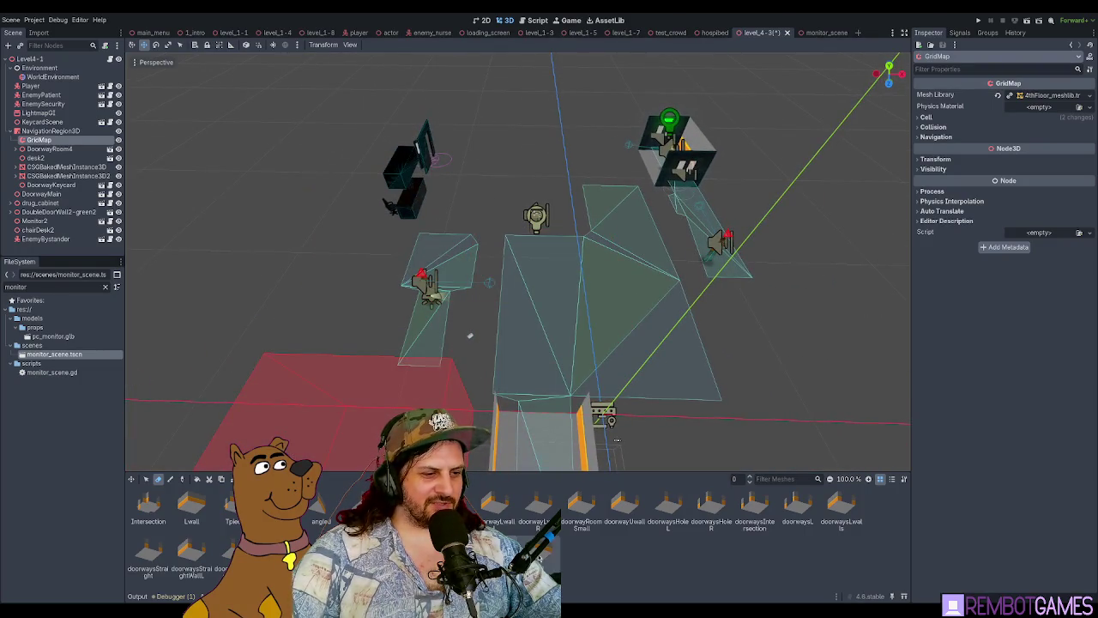
pyautogui.moveTo(616, 439)
pyautogui.mouseDown()
pyautogui.moveTo(537, 345)
pyautogui.moveTo(578, 327)
pyautogui.mouseUp()
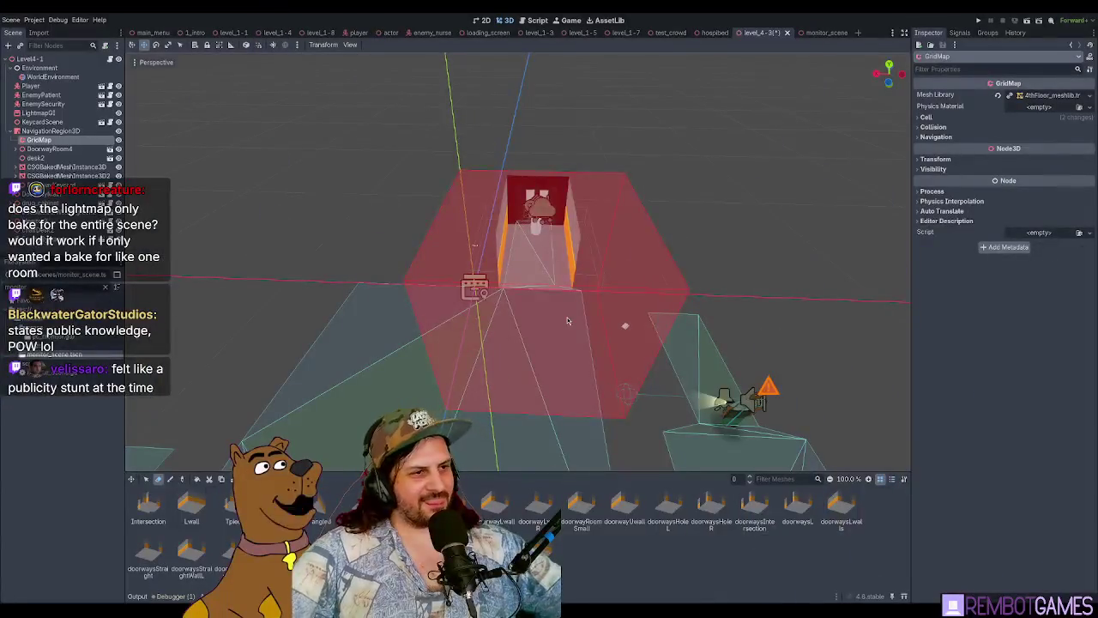
pyautogui.moveTo(567, 321)
pyautogui.mouseDown()
pyautogui.moveTo(668, 209)
pyautogui.moveTo(669, 180)
pyautogui.mouseUp()
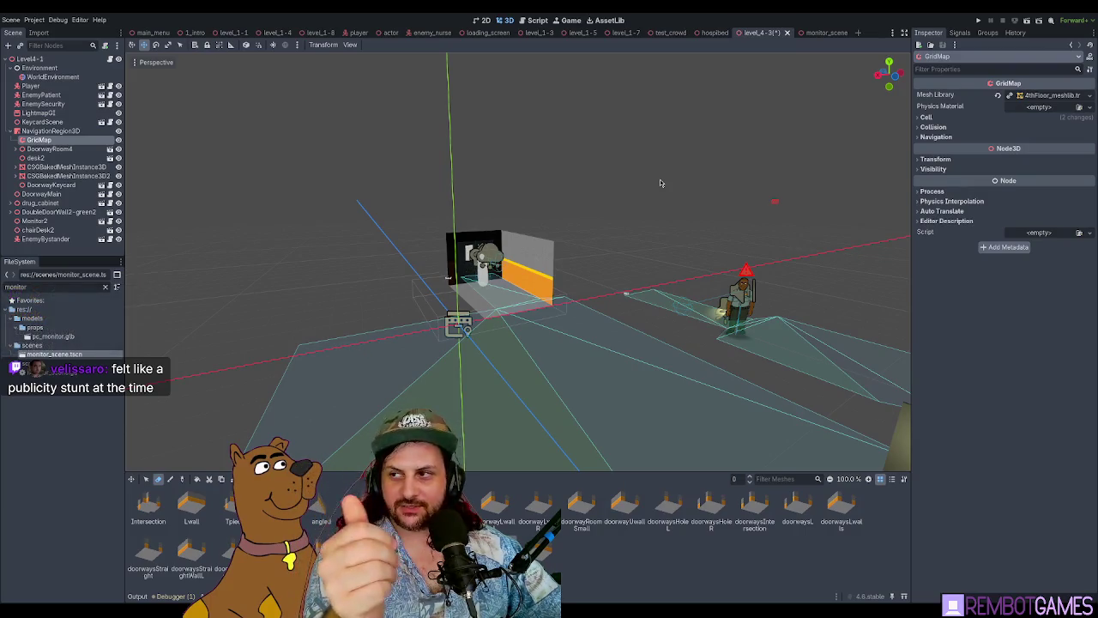
pyautogui.moveTo(653, 249)
pyautogui.mouseDown()
pyautogui.moveTo(719, 245)
pyautogui.moveTo(552, 269)
pyautogui.mouseUp()
pyautogui.scroll(-5, 553, 270)
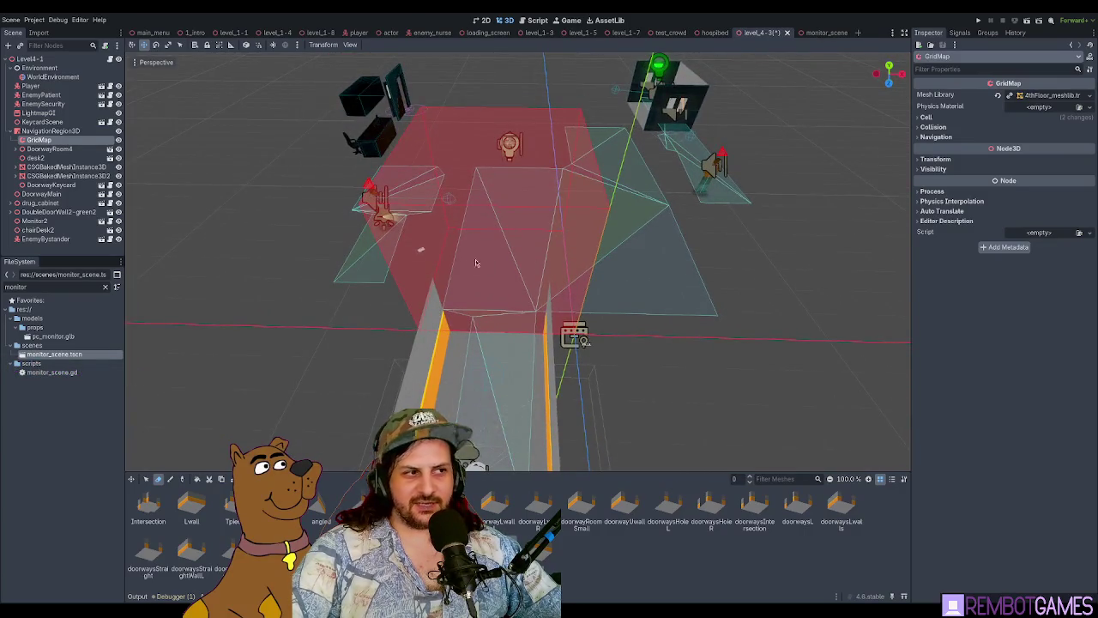
pyautogui.moveTo(476, 263); pyautogui.dragTo(515, 247)
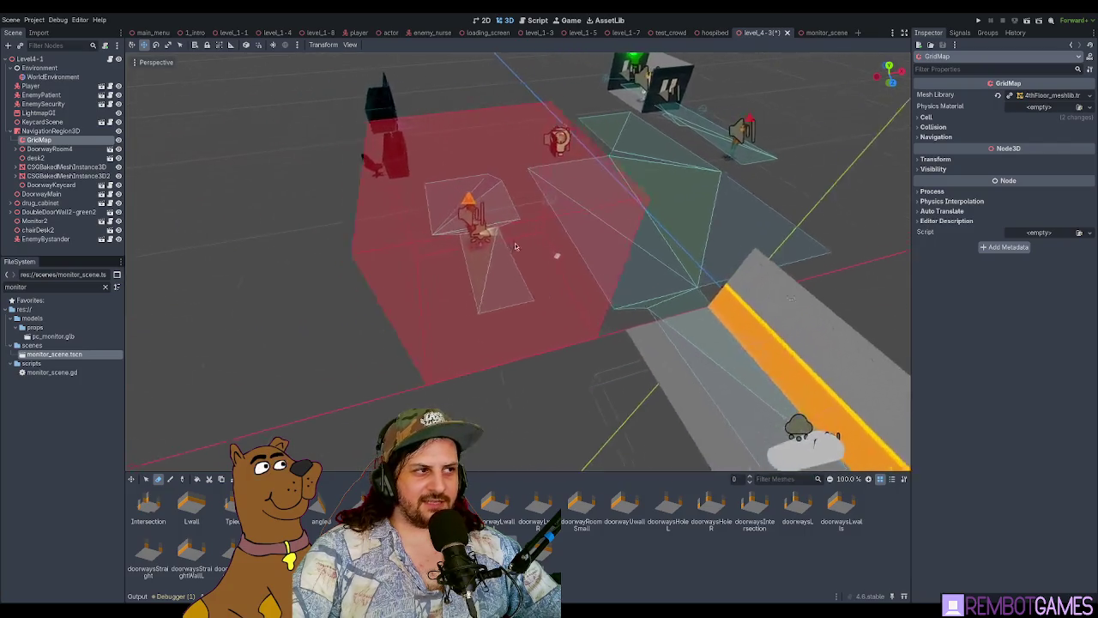
pyautogui.scroll(-5, 515, 246)
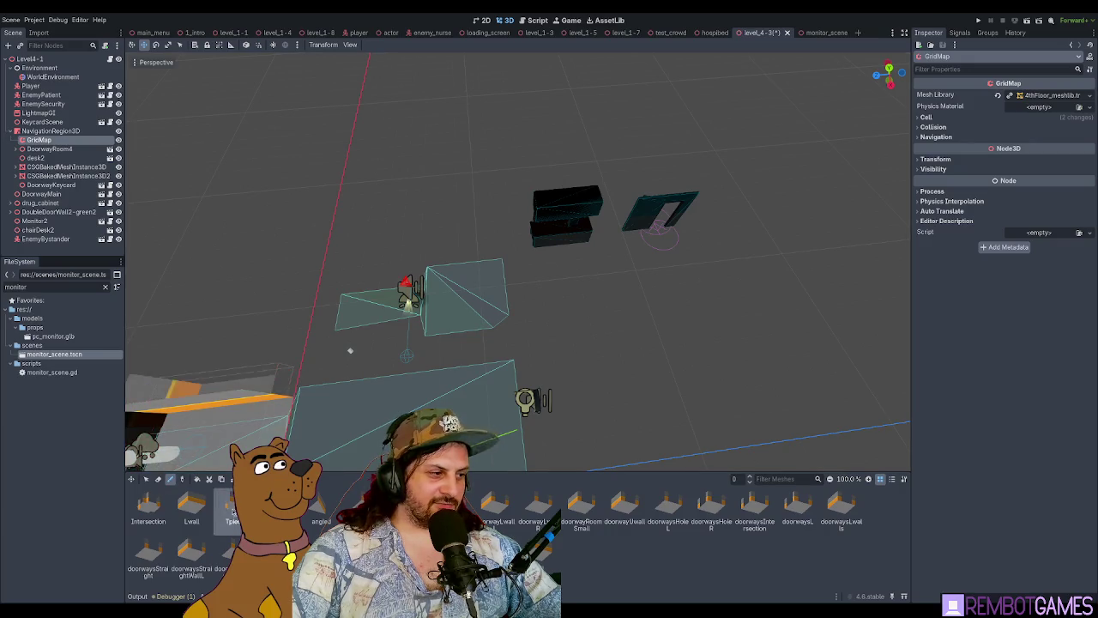
pyautogui.scroll(3, 435, 333)
pyautogui.moveTo(435, 333)
pyautogui.mouseDown()
pyautogui.moveTo(582, 326)
pyautogui.moveTo(429, 275)
pyautogui.mouseUp()
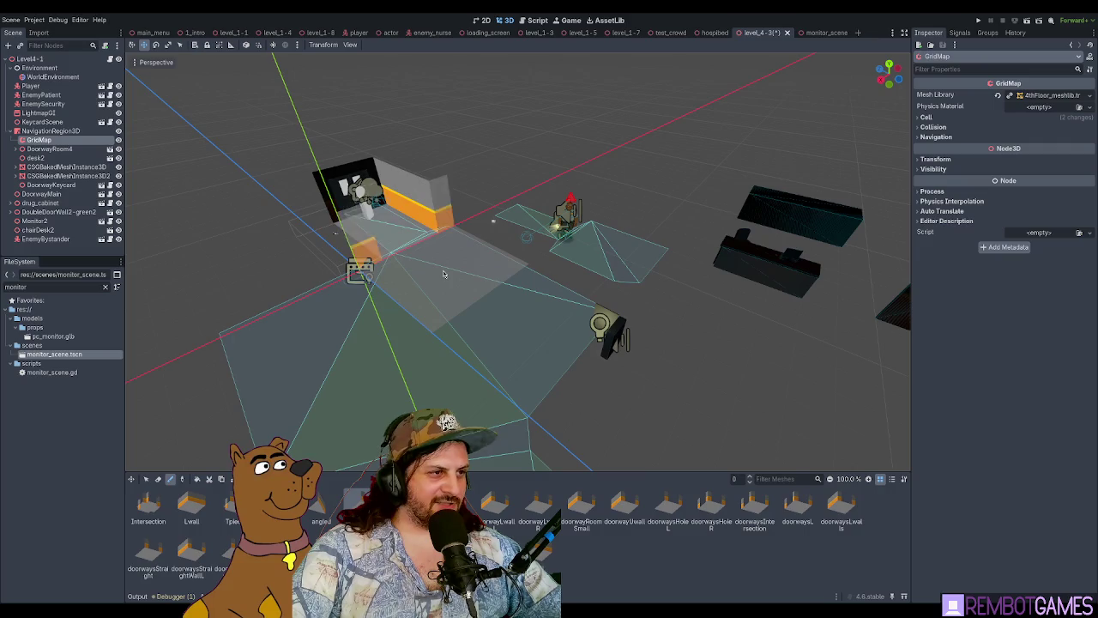
pyautogui.moveTo(444, 273); pyautogui.dragTo(593, 254)
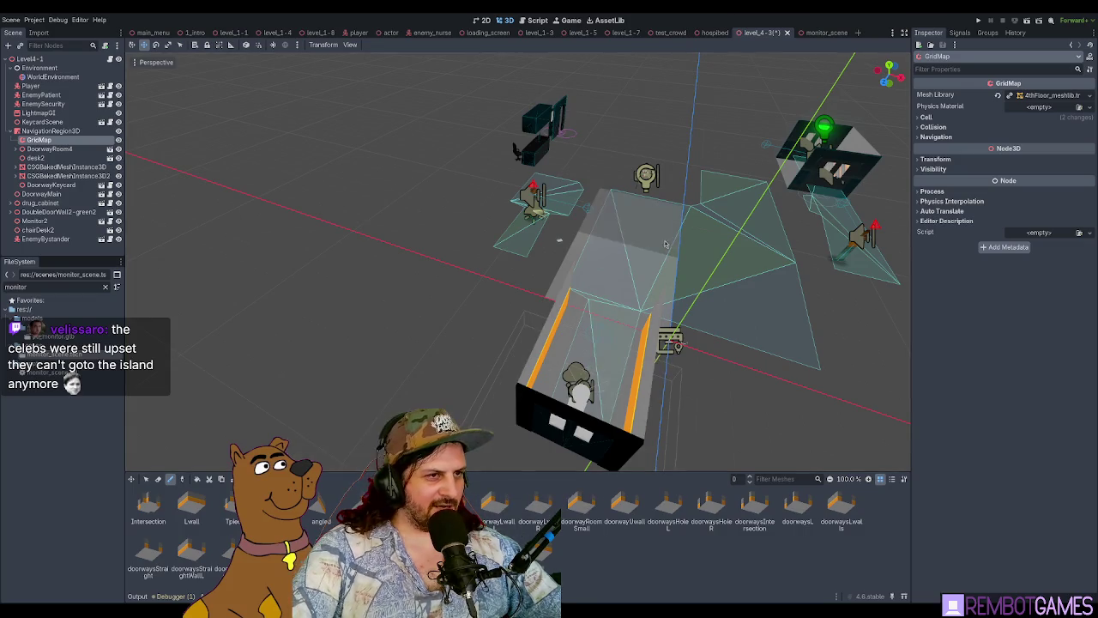
pyautogui.moveTo(647, 236)
pyautogui.mouseDown()
pyautogui.moveTo(553, 314)
pyautogui.moveTo(601, 258)
pyautogui.moveTo(603, 294)
pyautogui.mouseUp()
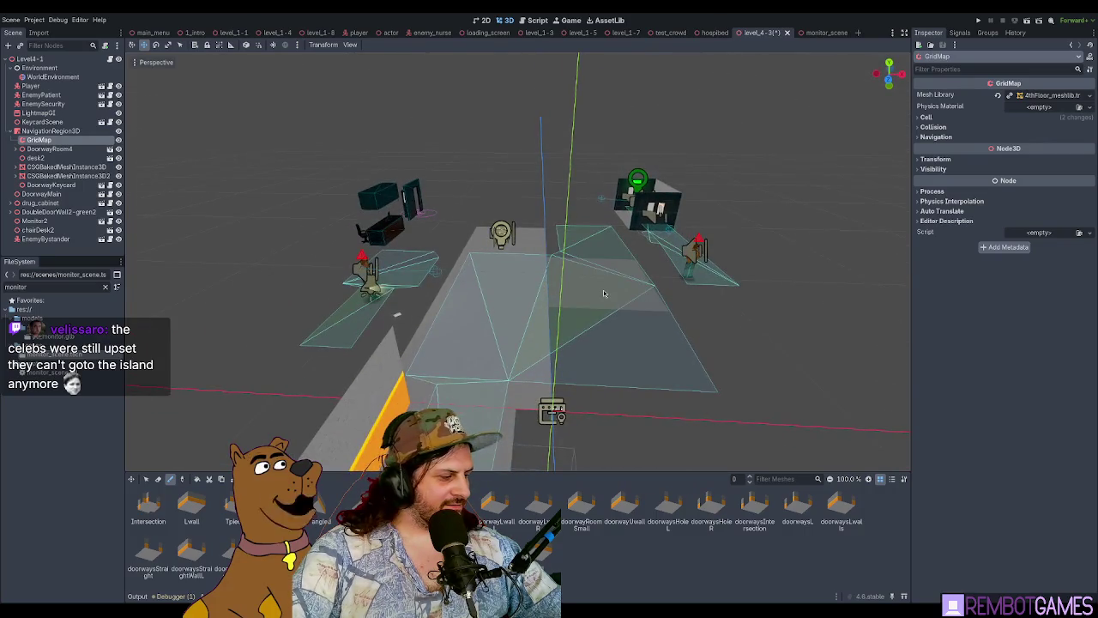
pyautogui.moveTo(635, 338)
pyautogui.mouseDown()
pyautogui.moveTo(592, 347)
pyautogui.moveTo(618, 336)
pyautogui.moveTo(558, 322)
pyautogui.moveTo(488, 284)
pyautogui.moveTo(540, 297)
pyautogui.moveTo(343, 369)
pyautogui.moveTo(296, 399)
pyautogui.mouseUp()
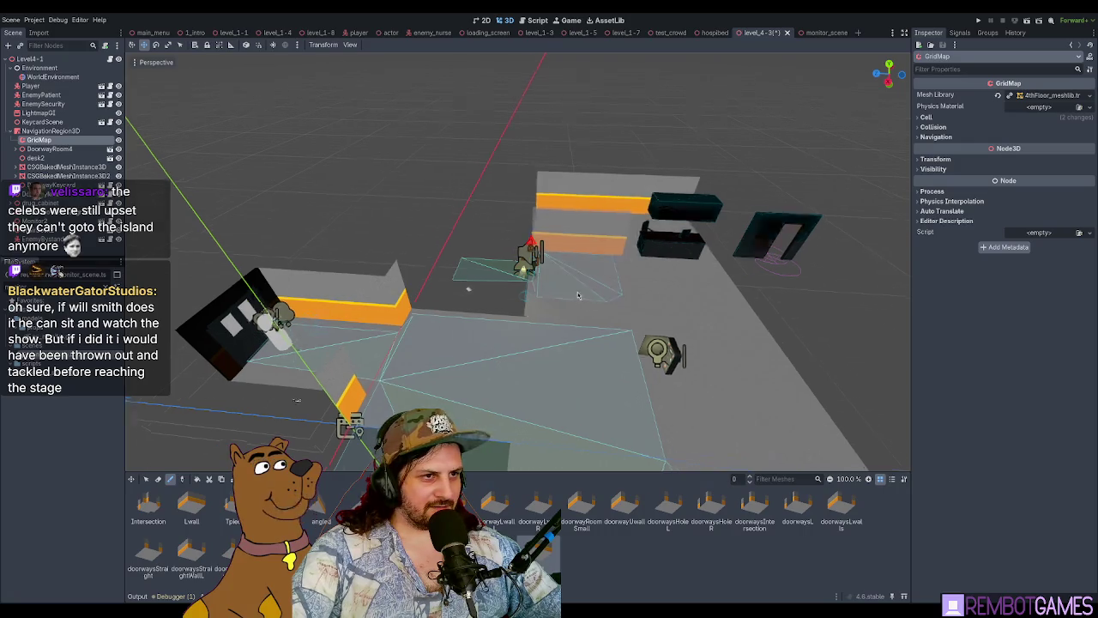
pyautogui.moveTo(635, 241)
pyautogui.mouseDown()
pyautogui.moveTo(711, 289)
pyautogui.moveTo(699, 291)
pyautogui.mouseUp()
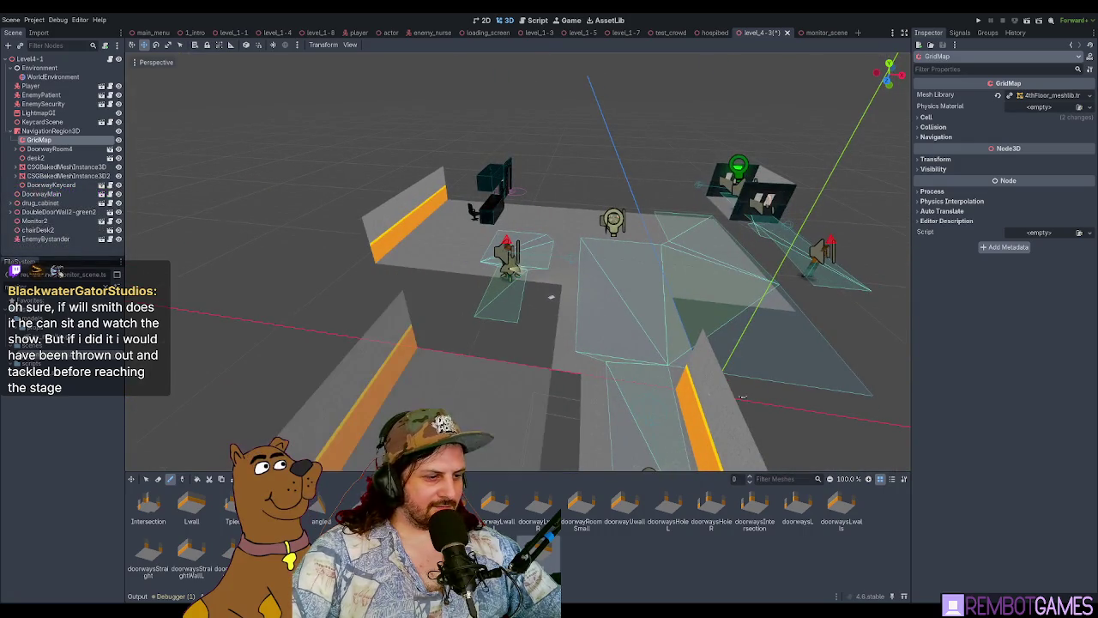
pyautogui.moveTo(508, 339); pyautogui.dragTo(496, 266)
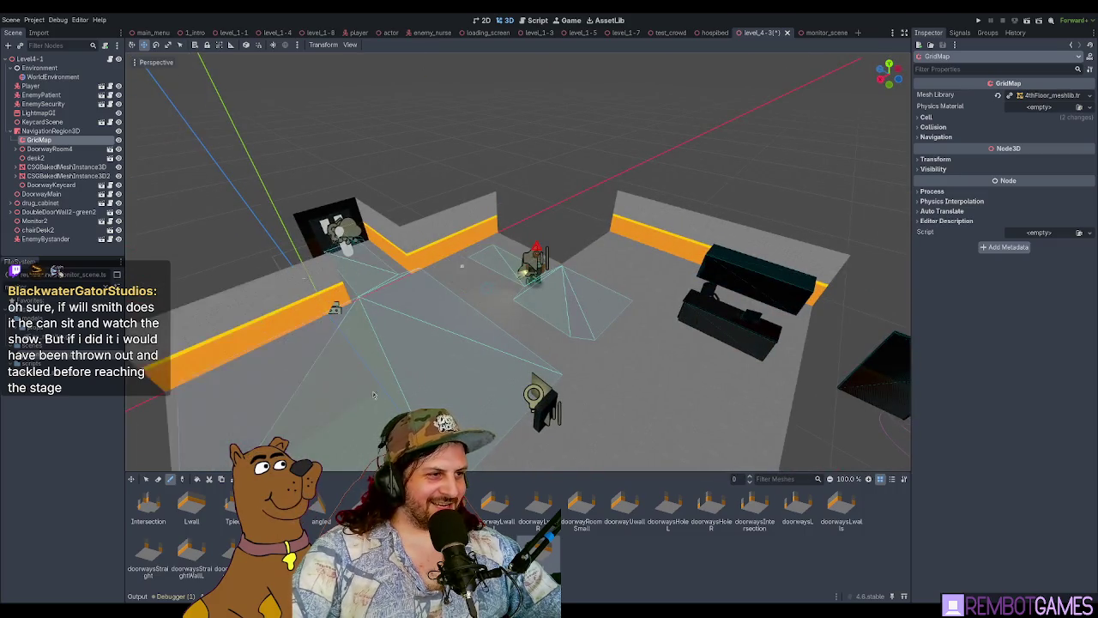
pyautogui.scroll(4, 474, 325)
pyautogui.scroll(-3, 474, 323)
pyautogui.moveTo(474, 323)
pyautogui.mouseDown()
pyautogui.moveTo(392, 273)
pyautogui.moveTo(325, 257)
pyautogui.mouseUp()
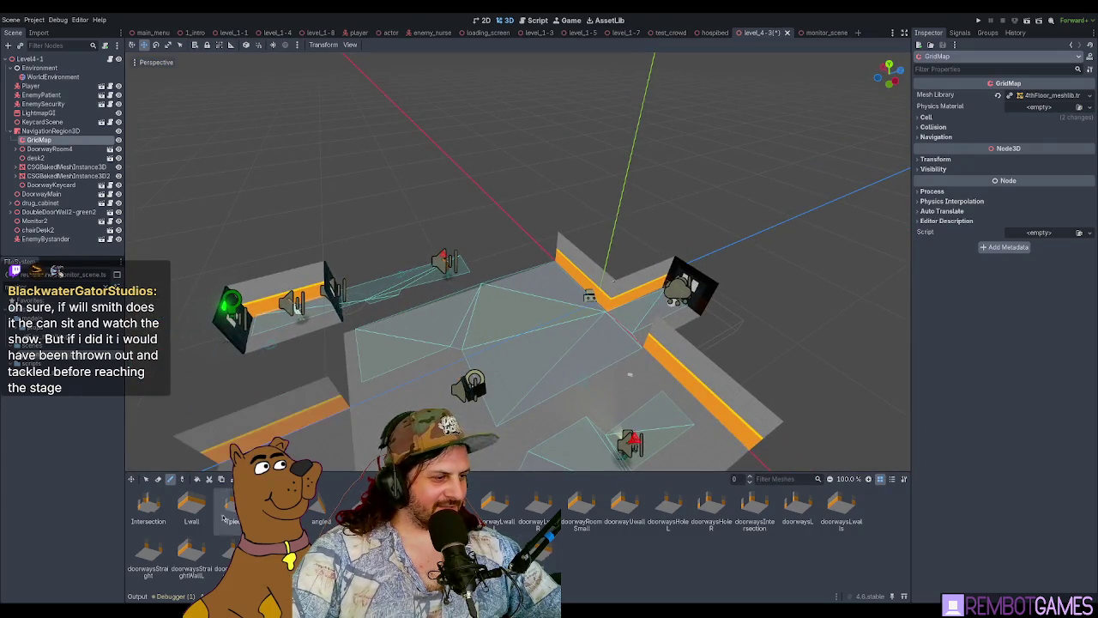
# Step: Choose the Lwall tile and orbit around the room, briefly switching to erase mode
pyautogui.click(191, 506)
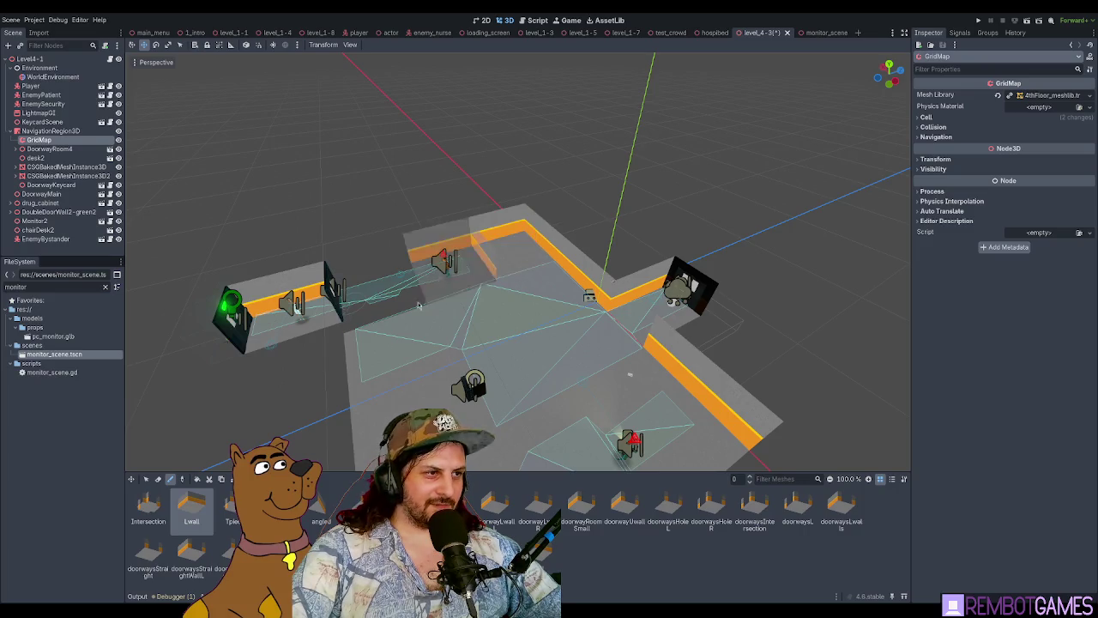
pyautogui.moveTo(440, 370)
pyautogui.mouseDown()
pyautogui.moveTo(510, 352)
pyautogui.moveTo(531, 370)
pyautogui.moveTo(411, 343)
pyautogui.mouseUp()
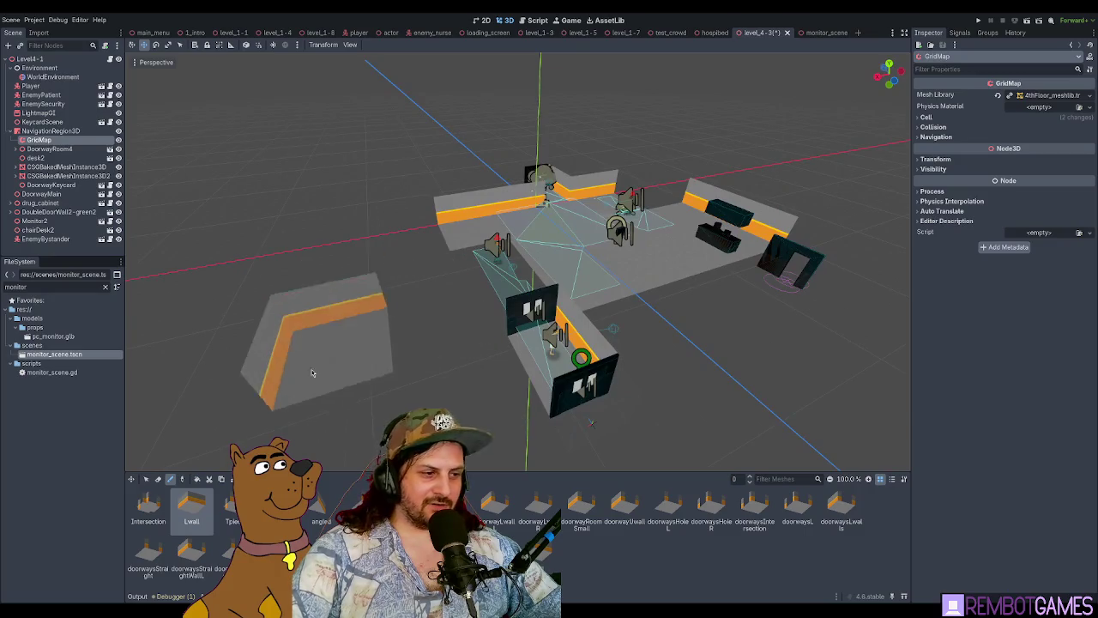
pyautogui.moveTo(480, 292)
pyautogui.mouseDown()
pyautogui.moveTo(686, 302)
pyautogui.moveTo(580, 282)
pyautogui.mouseUp()
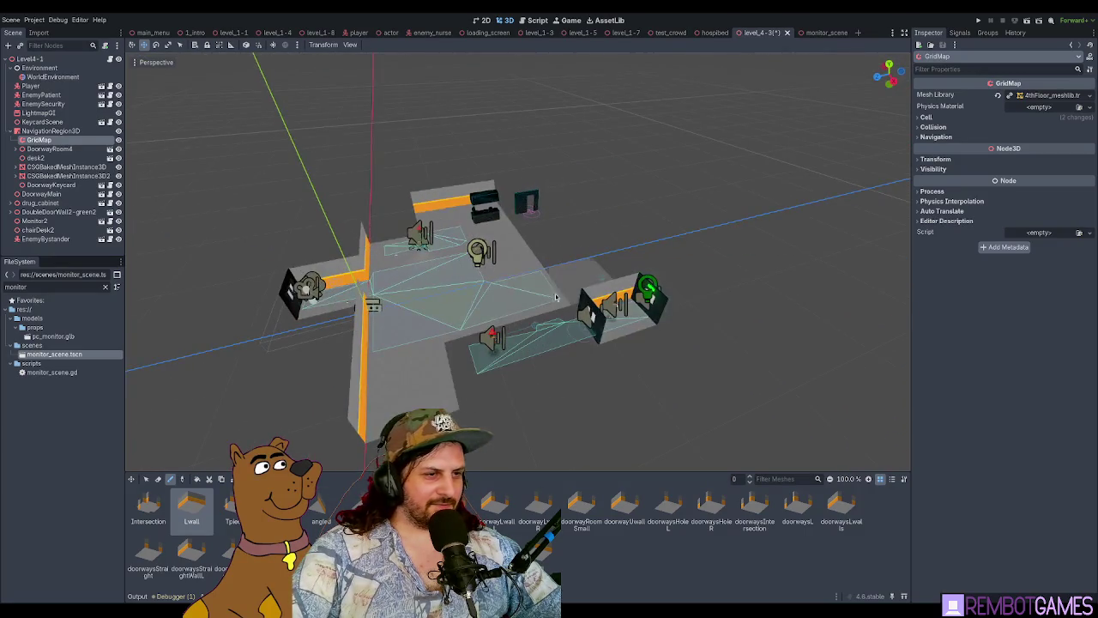
pyautogui.click(158, 479)
pyautogui.moveTo(627, 343)
pyautogui.mouseDown()
pyautogui.moveTo(566, 334)
pyautogui.moveTo(497, 305)
pyautogui.moveTo(468, 269)
pyautogui.moveTo(523, 276)
pyautogui.mouseUp()
pyautogui.scroll(5, 540, 331)
pyautogui.scroll(-3, 468, 270)
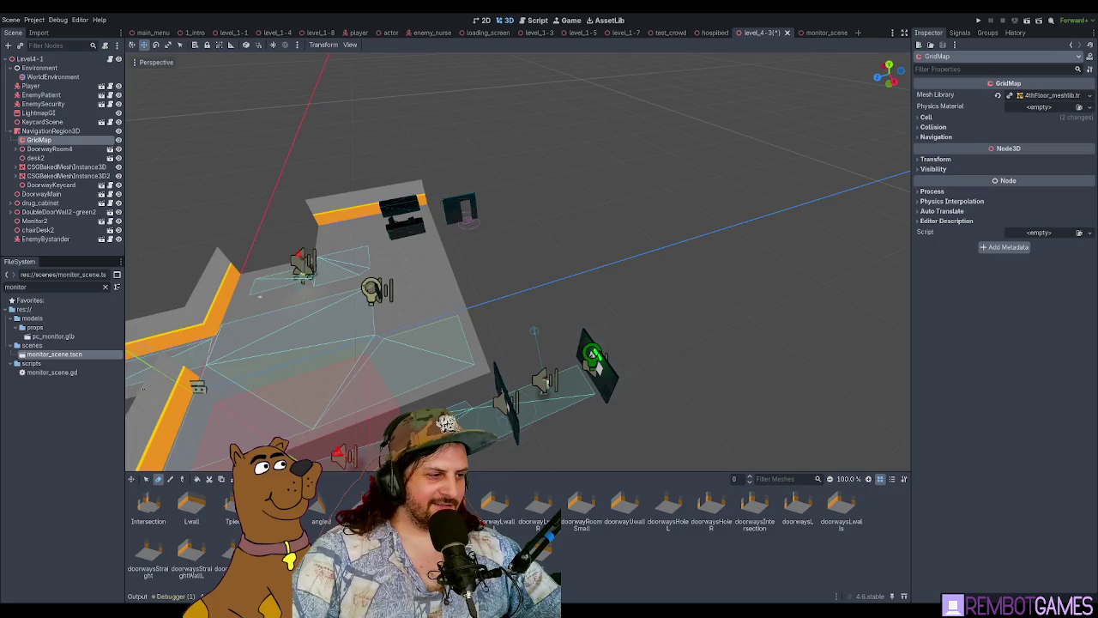
# Step: Paint Lwall tiles behind the monitor and to its left, then review the new walls
pyautogui.click(210, 519)
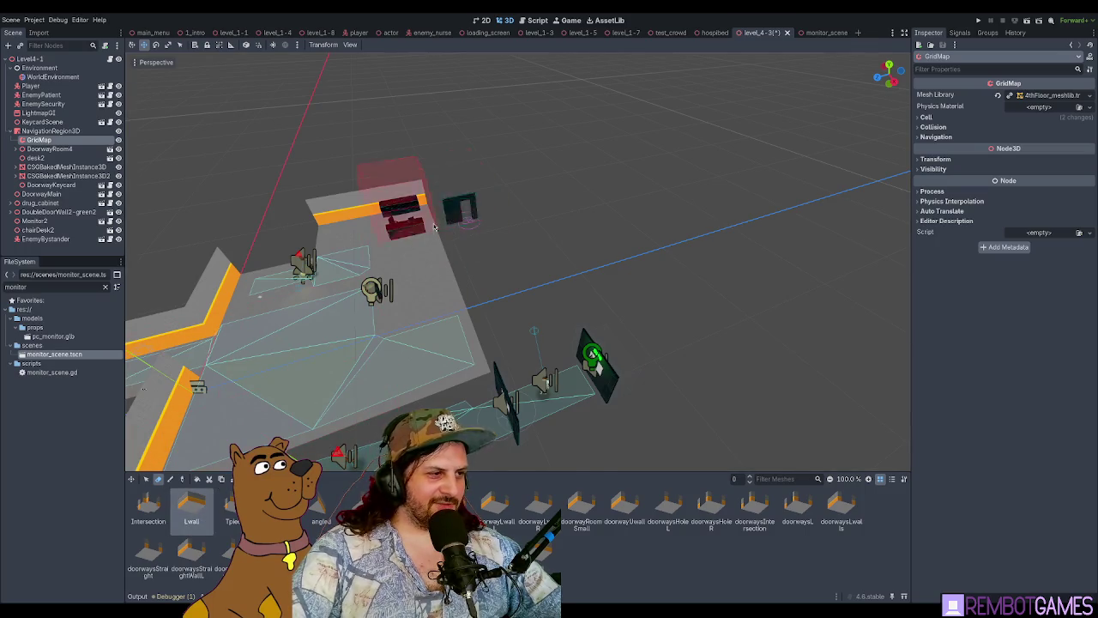
pyautogui.moveTo(394, 202); pyautogui.dragTo(253, 377)
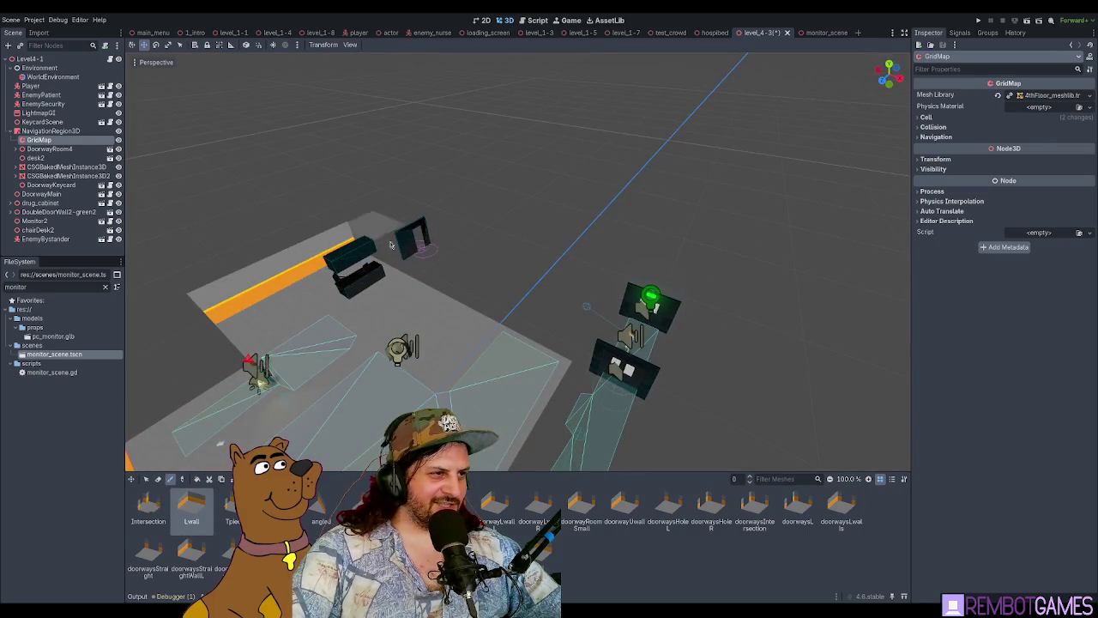
pyautogui.moveTo(406, 261)
pyautogui.mouseDown()
pyautogui.moveTo(395, 253)
pyautogui.moveTo(417, 233)
pyautogui.moveTo(514, 217)
pyautogui.moveTo(585, 235)
pyautogui.mouseUp()
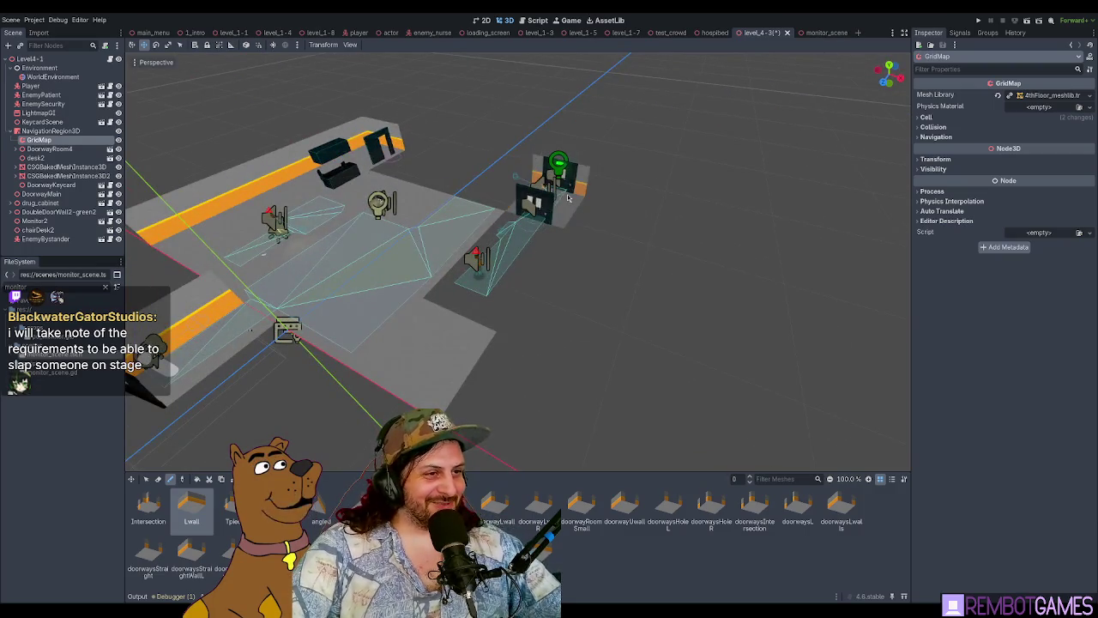
pyautogui.moveTo(568, 198); pyautogui.dragTo(772, 395)
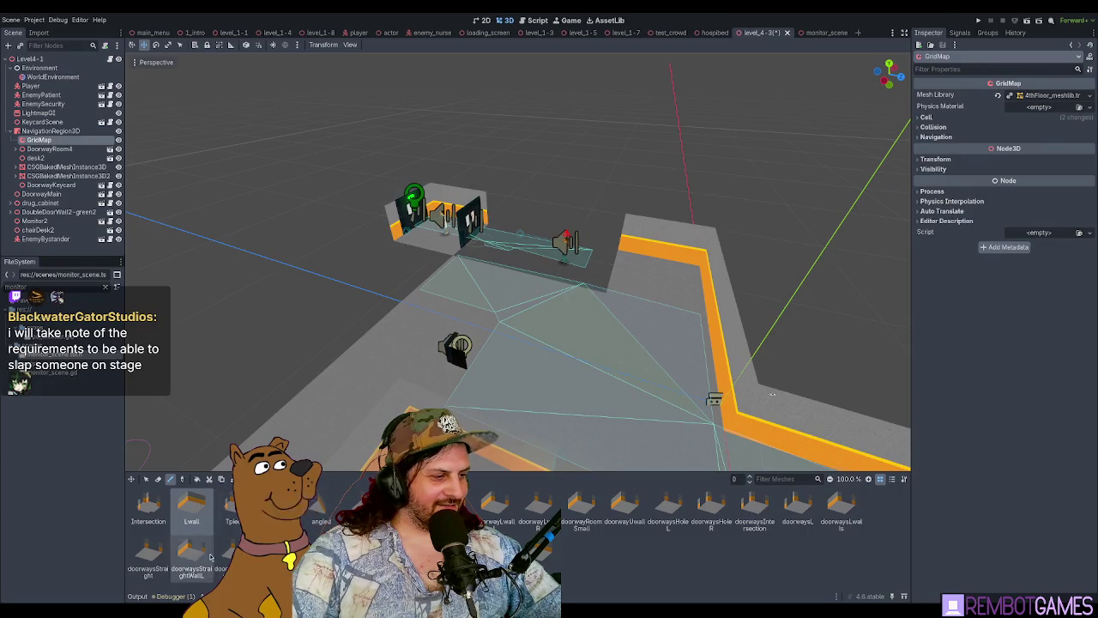
pyautogui.click(506, 247)
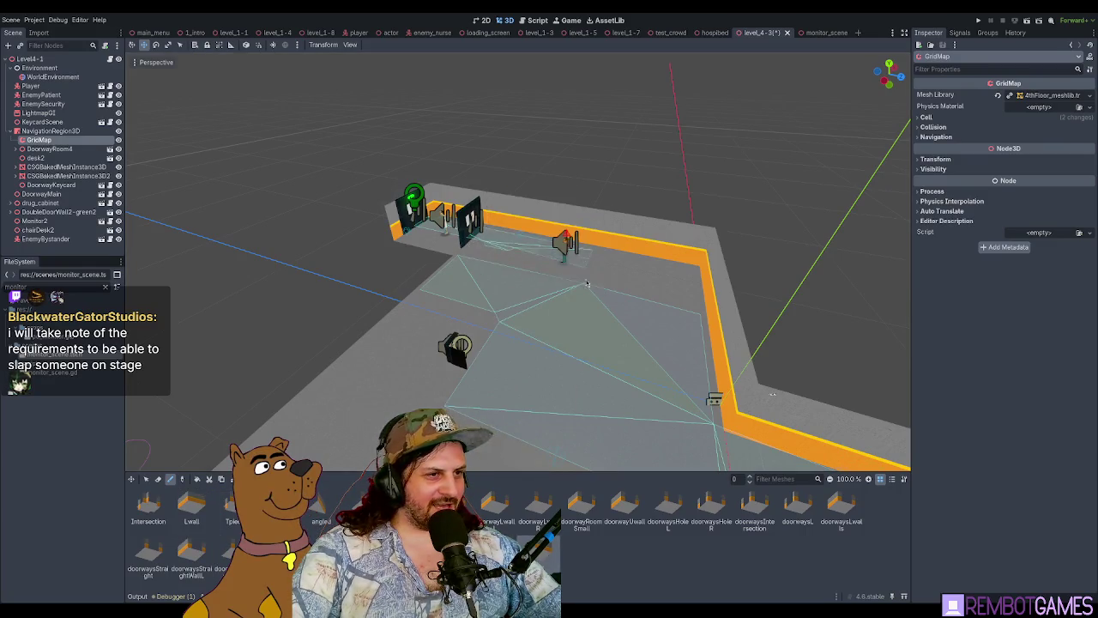
pyautogui.moveTo(506, 247)
pyautogui.mouseDown()
pyautogui.moveTo(447, 360)
pyautogui.moveTo(539, 345)
pyautogui.mouseUp()
pyautogui.moveTo(517, 383)
pyautogui.mouseDown()
pyautogui.moveTo(566, 321)
pyautogui.moveTo(511, 321)
pyautogui.moveTo(438, 297)
pyautogui.mouseUp()
pyautogui.click(584, 347)
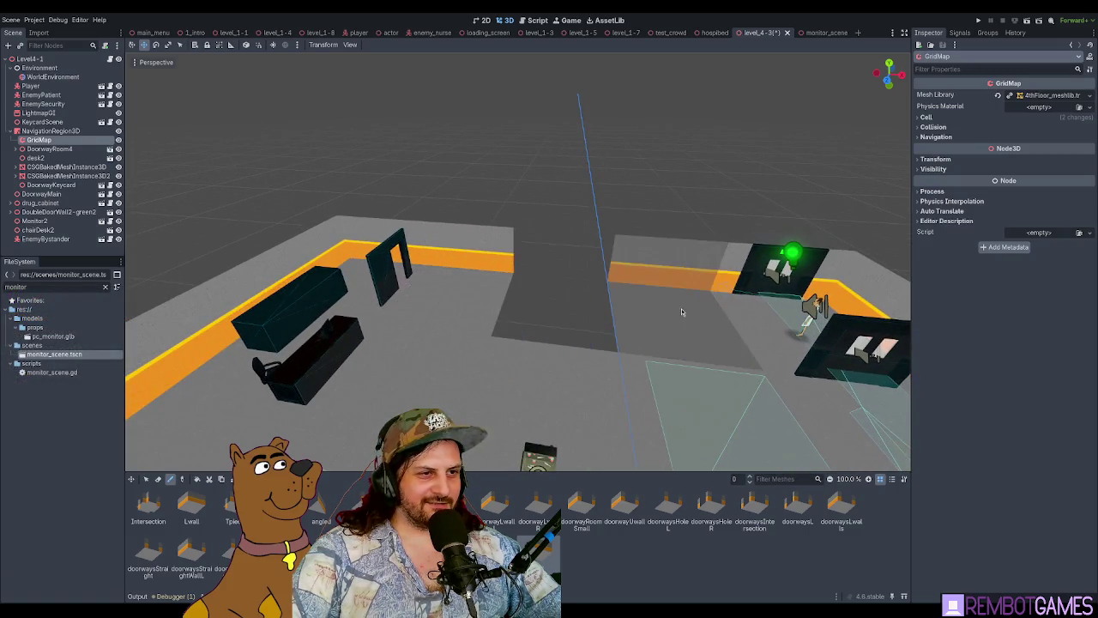
pyautogui.moveTo(681, 308)
pyautogui.mouseDown()
pyautogui.moveTo(574, 254)
pyautogui.moveTo(579, 231)
pyautogui.moveTo(521, 268)
pyautogui.moveTo(466, 366)
pyautogui.moveTo(439, 324)
pyautogui.moveTo(462, 278)
pyautogui.moveTo(454, 318)
pyautogui.mouseUp()
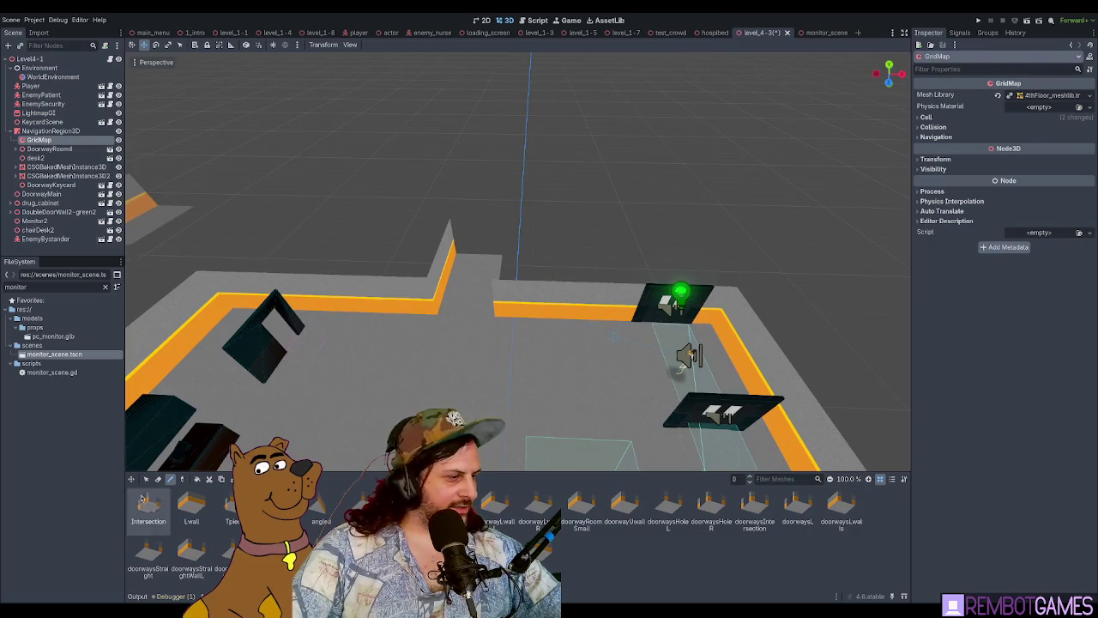
# Step: Reselect the GridMap and drag the MeshLibrary palette divider up to show all hallway pieces
pyautogui.doubleClick(30, 58)
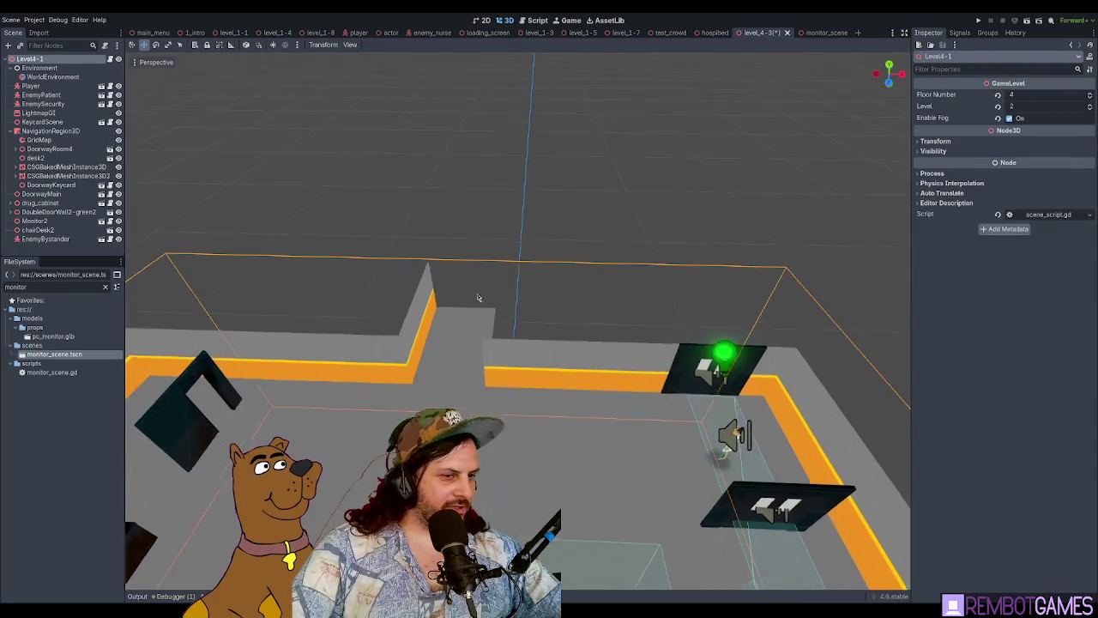
pyautogui.click(677, 324)
pyautogui.scroll(-5, 493, 276)
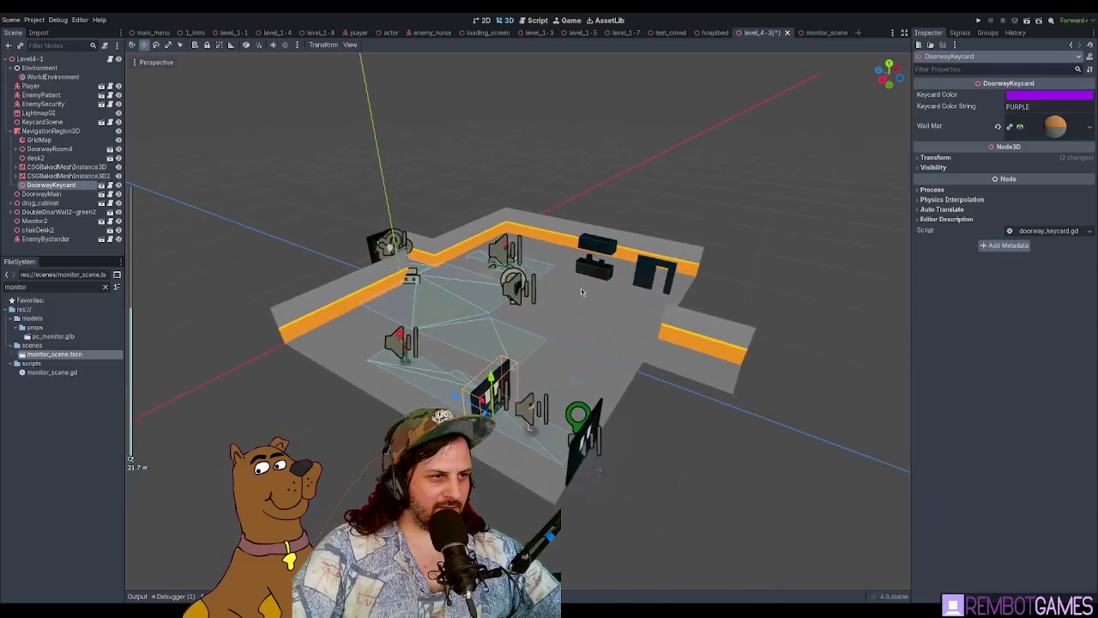
pyautogui.scroll(3, 681, 288)
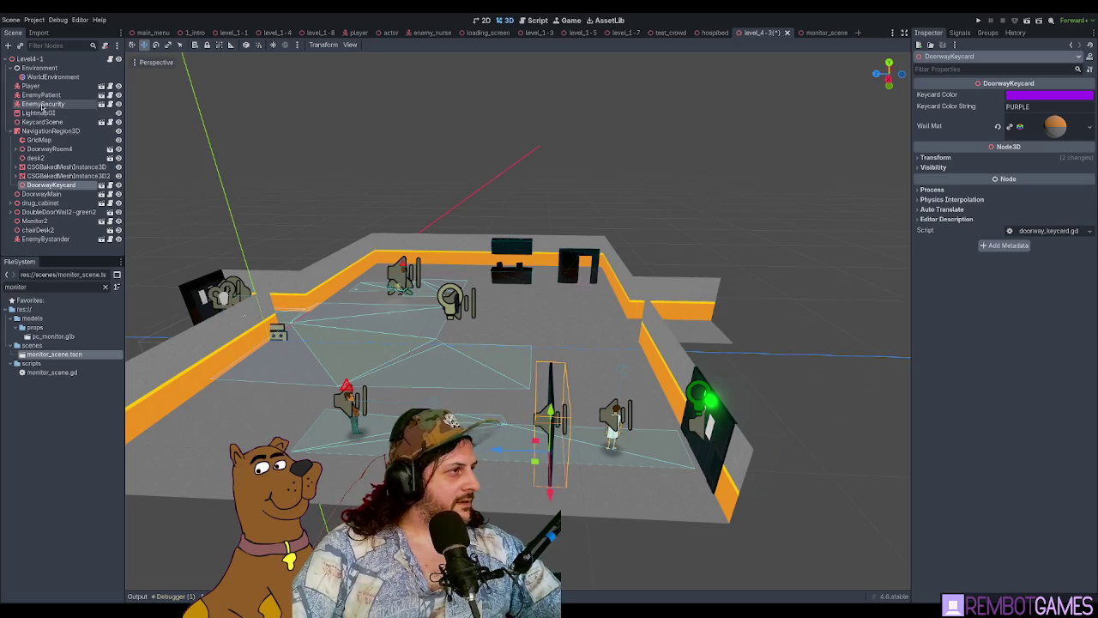
pyautogui.click(39, 139)
pyautogui.scroll(3, 625, 303)
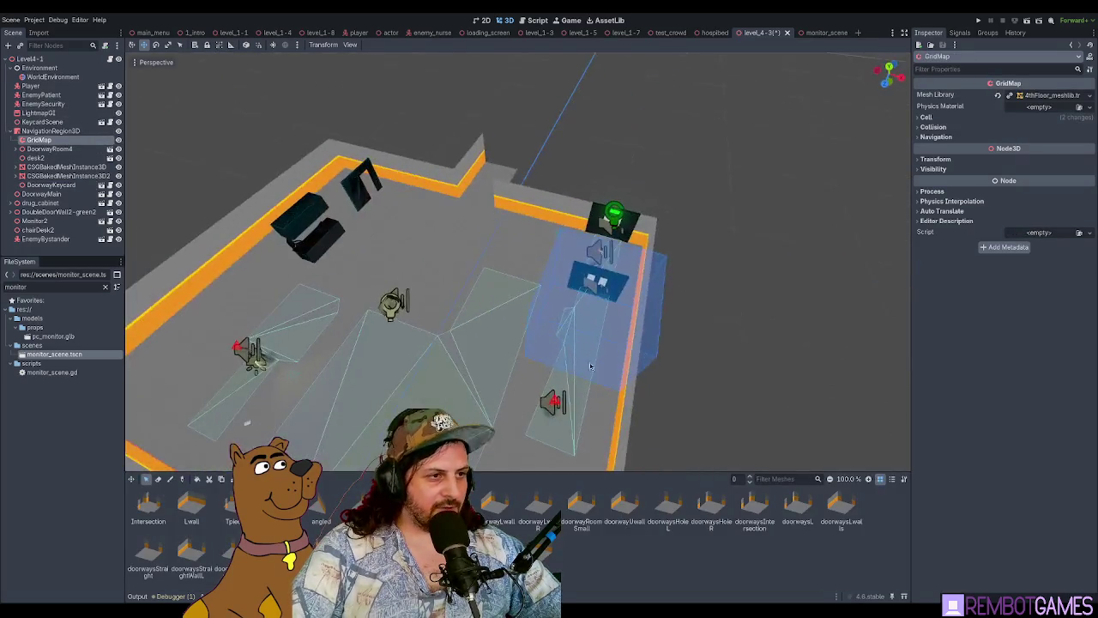
pyautogui.moveTo(625, 303); pyautogui.dragTo(601, 386)
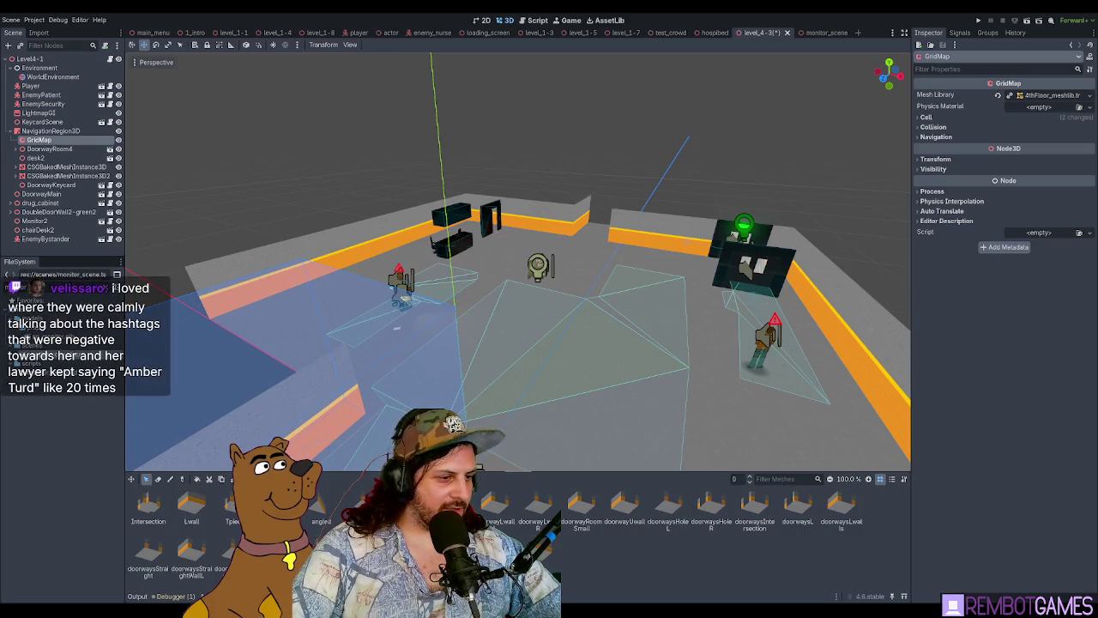
pyautogui.moveTo(725, 472); pyautogui.dragTo(725, 205)
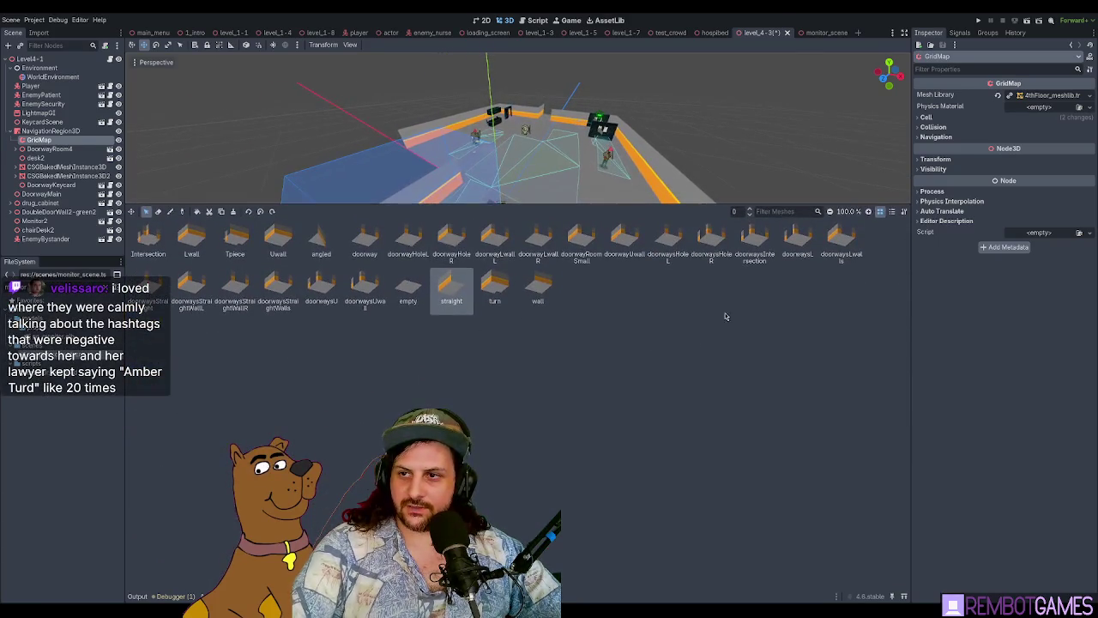
# Step: Lower the palette divider, view the room top-down, and Alt+Tab to Sketchfab in Chrome
pyautogui.moveTo(386, 211); pyautogui.dragTo(386, 488)
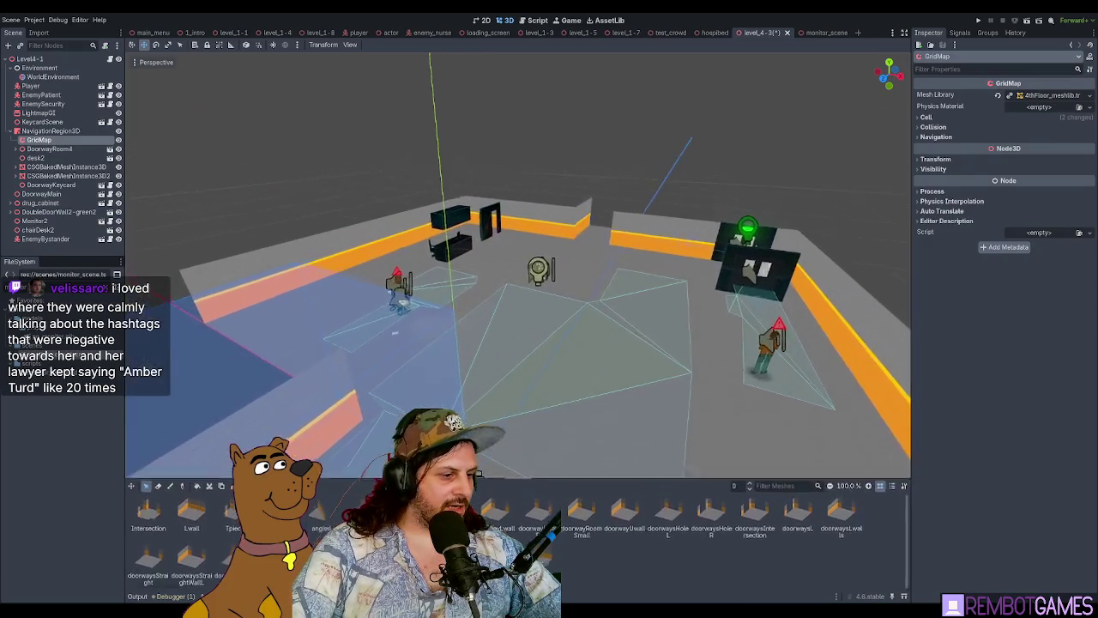
pyautogui.scroll(5, 523, 296)
pyautogui.moveTo(524, 295); pyautogui.dragTo(463, 391)
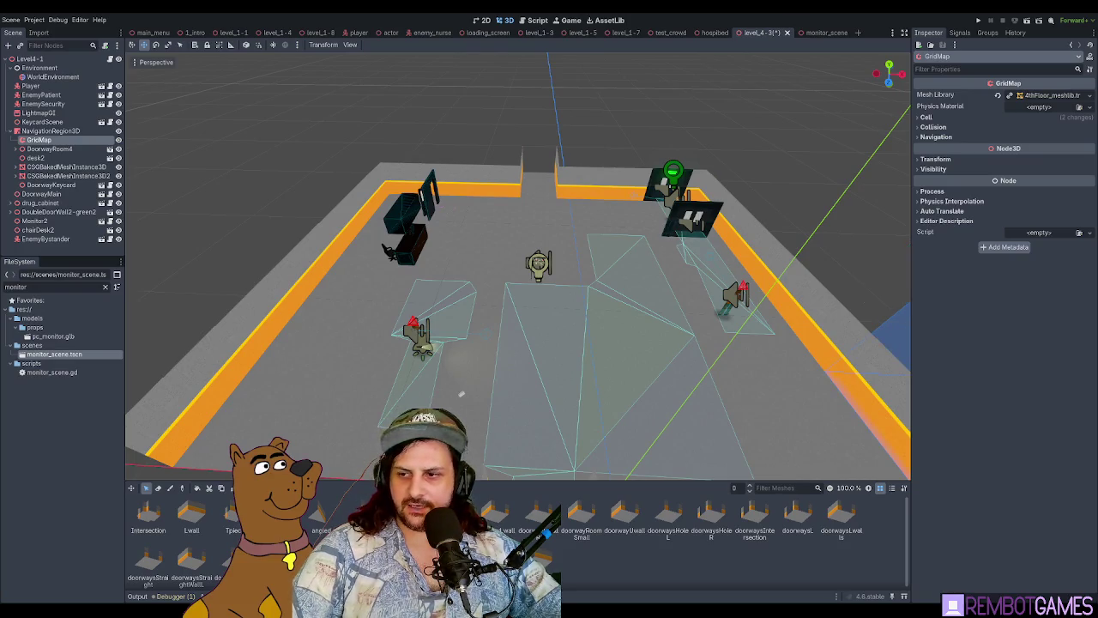
pyautogui.hotkey('alt', 'Tab')
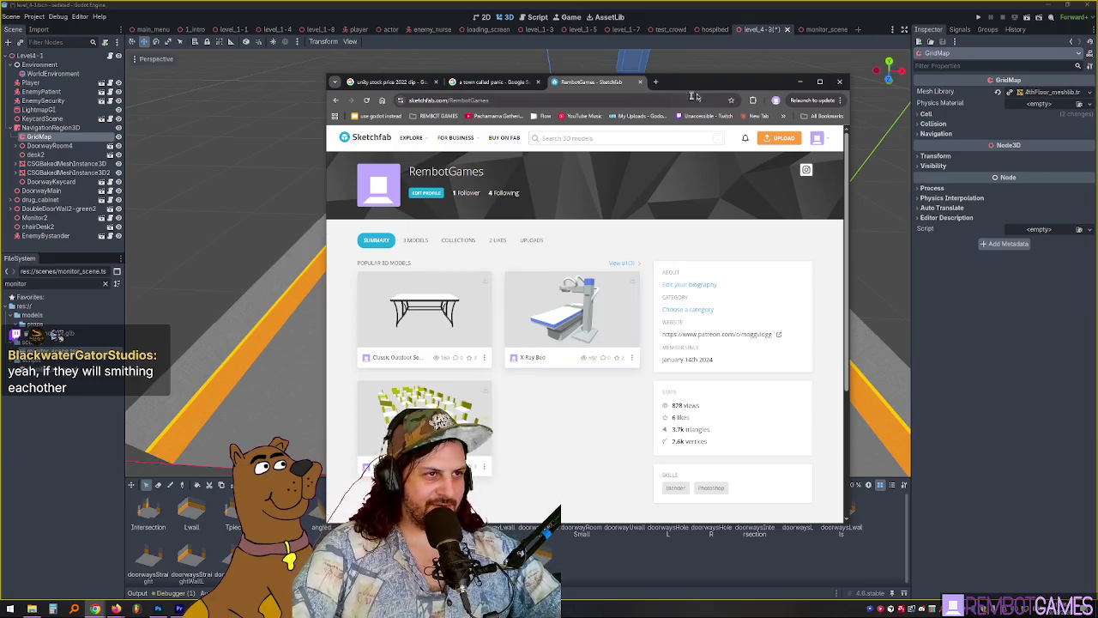
# Step: Open the Modular Indoor Hallway Pieces model page and enlarge the browser at normal zoom
pyautogui.moveTo(696, 84); pyautogui.dragTo(739, 77)
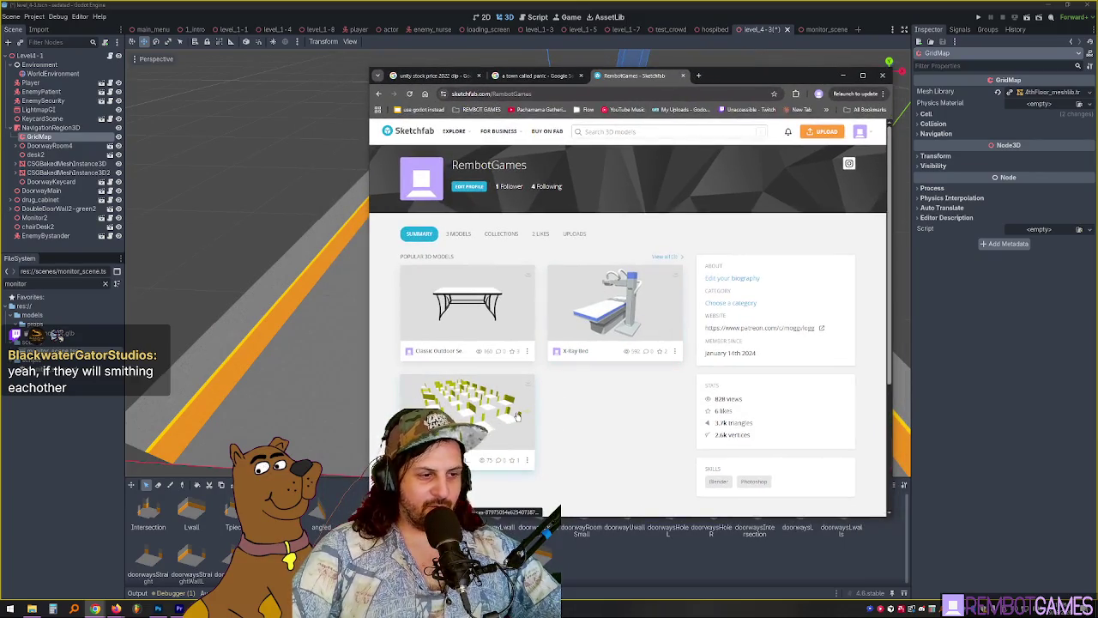
pyautogui.click(467, 404)
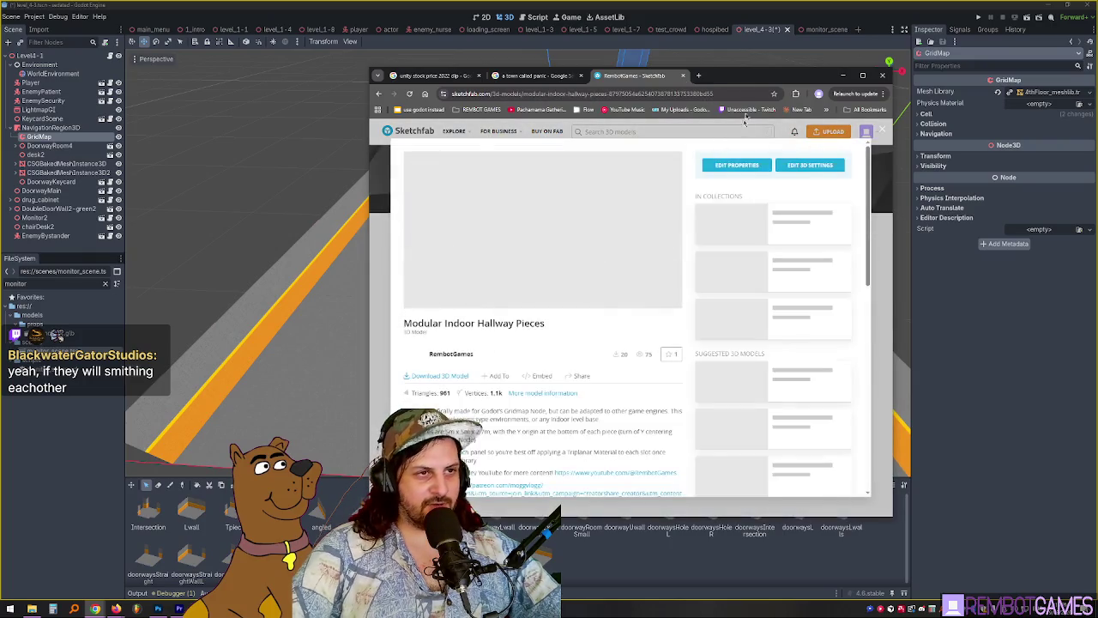
pyautogui.moveTo(759, 82)
pyautogui.mouseDown()
pyautogui.moveTo(725, 82)
pyautogui.moveTo(793, 33)
pyautogui.moveTo(883, 26)
pyautogui.mouseUp()
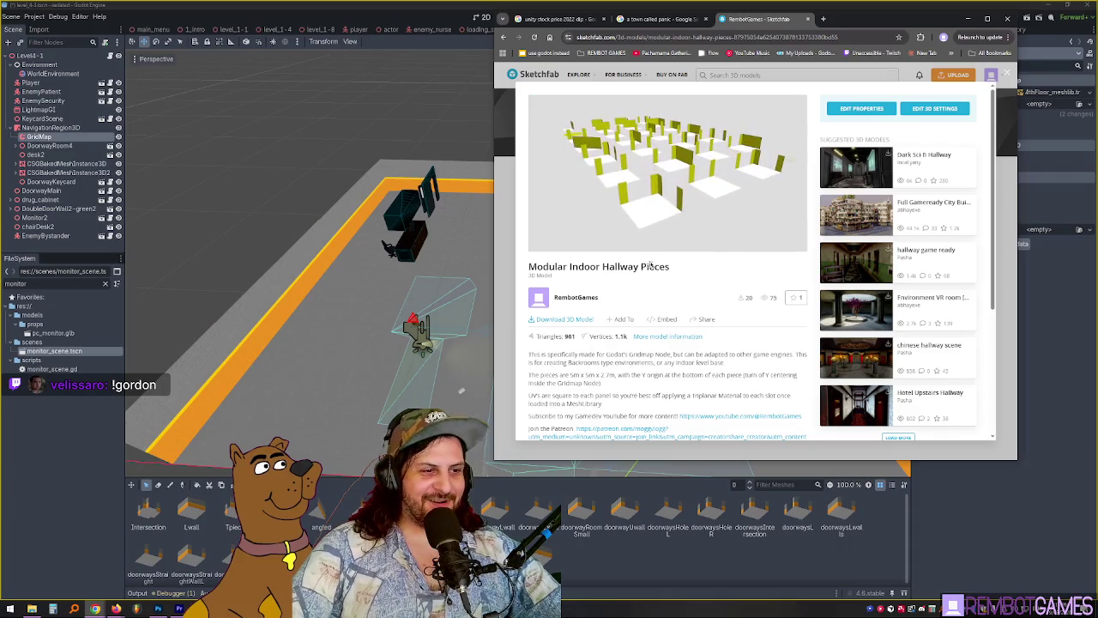
pyautogui.moveTo(1016, 460); pyautogui.dragTo(1072, 585)
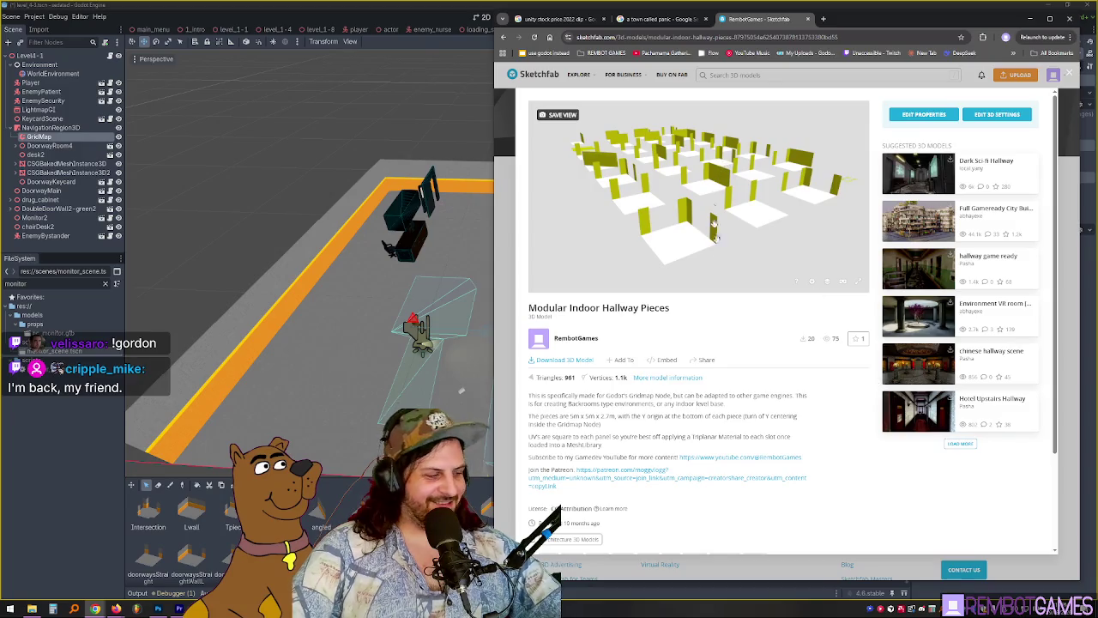
pyautogui.hotkey('ctrl', '-')
pyautogui.hotkey('ctrl', '-')
pyautogui.hotkey('ctrl', '-')
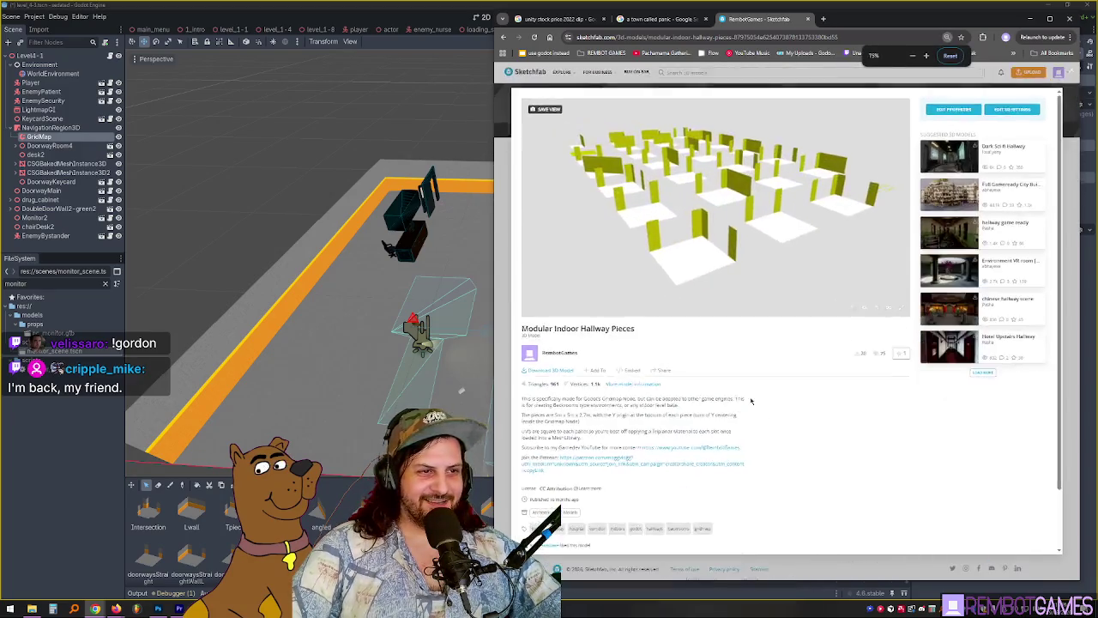
pyautogui.hotkey('ctrl', '0')
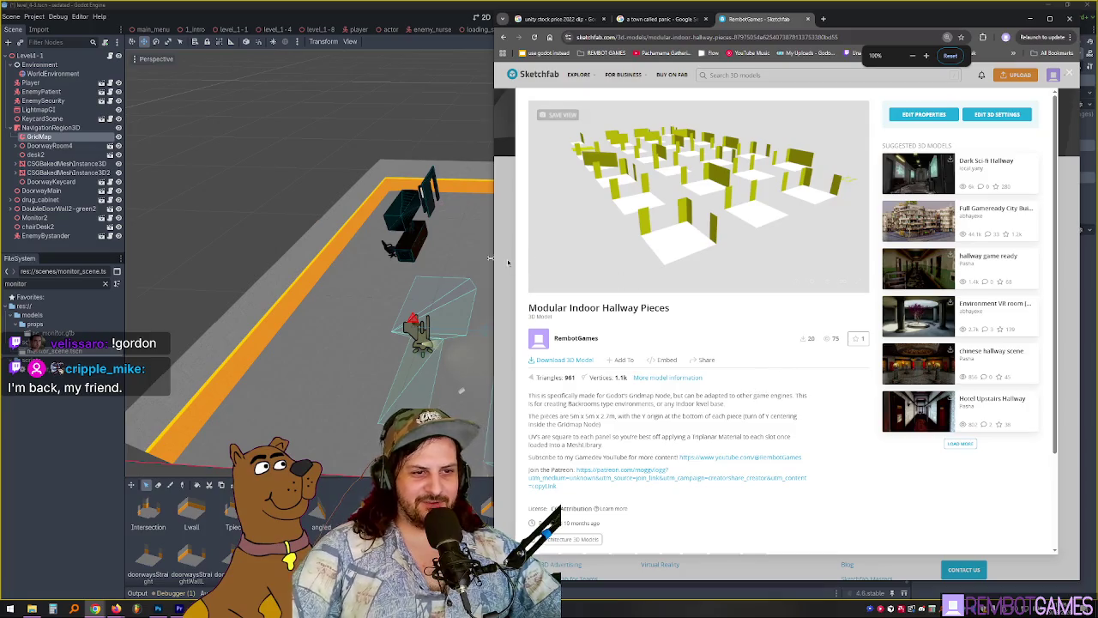
pyautogui.moveTo(491, 247); pyautogui.dragTo(170, 247)
# Step: Orbit and zoom the hallway model, ending on the wall-piece grid from above, then return to Godot
pyautogui.moveTo(493, 194)
pyautogui.mouseDown()
pyautogui.moveTo(538, 265)
pyautogui.moveTo(556, 240)
pyautogui.moveTo(576, 279)
pyautogui.mouseUp()
pyautogui.scroll(5, 581, 282)
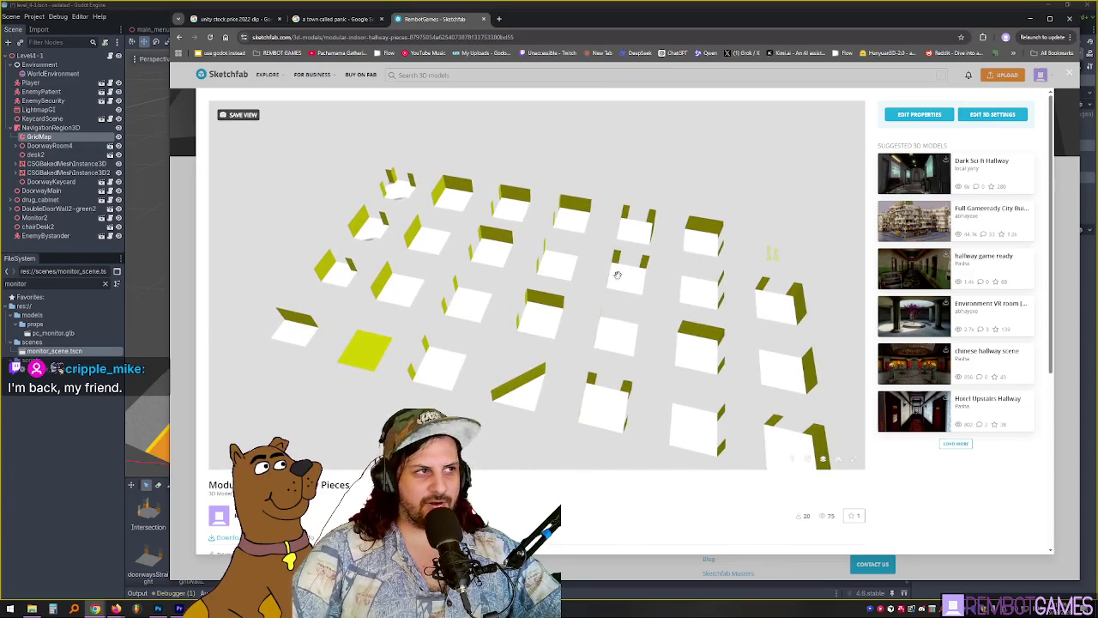
pyautogui.moveTo(617, 275); pyautogui.dragTo(512, 149)
pyautogui.scroll(3, 622, 299)
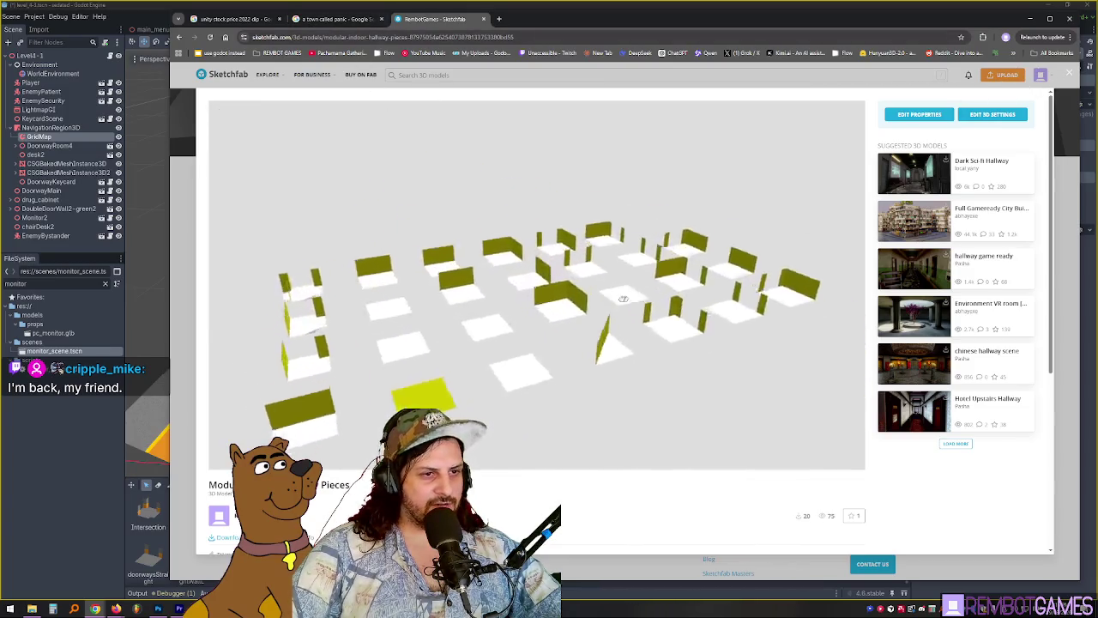
pyautogui.scroll(-3, 623, 298)
pyautogui.moveTo(623, 298)
pyautogui.mouseDown()
pyautogui.moveTo(550, 296)
pyautogui.moveTo(721, 272)
pyautogui.moveTo(661, 334)
pyautogui.moveTo(532, 343)
pyautogui.moveTo(524, 217)
pyautogui.moveTo(609, 275)
pyautogui.moveTo(690, 309)
pyautogui.moveTo(771, 326)
pyautogui.moveTo(841, 288)
pyautogui.moveTo(795, 289)
pyautogui.moveTo(786, 308)
pyautogui.moveTo(511, 307)
pyautogui.mouseUp()
pyautogui.scroll(3, 550, 296)
pyautogui.scroll(-3, 551, 296)
pyautogui.moveTo(575, 334)
pyautogui.mouseDown()
pyautogui.moveTo(559, 301)
pyautogui.moveTo(590, 295)
pyautogui.moveTo(565, 324)
pyautogui.moveTo(603, 255)
pyautogui.moveTo(462, 264)
pyautogui.moveTo(422, 252)
pyautogui.moveTo(544, 235)
pyautogui.moveTo(589, 258)
pyautogui.moveTo(660, 166)
pyautogui.mouseUp()
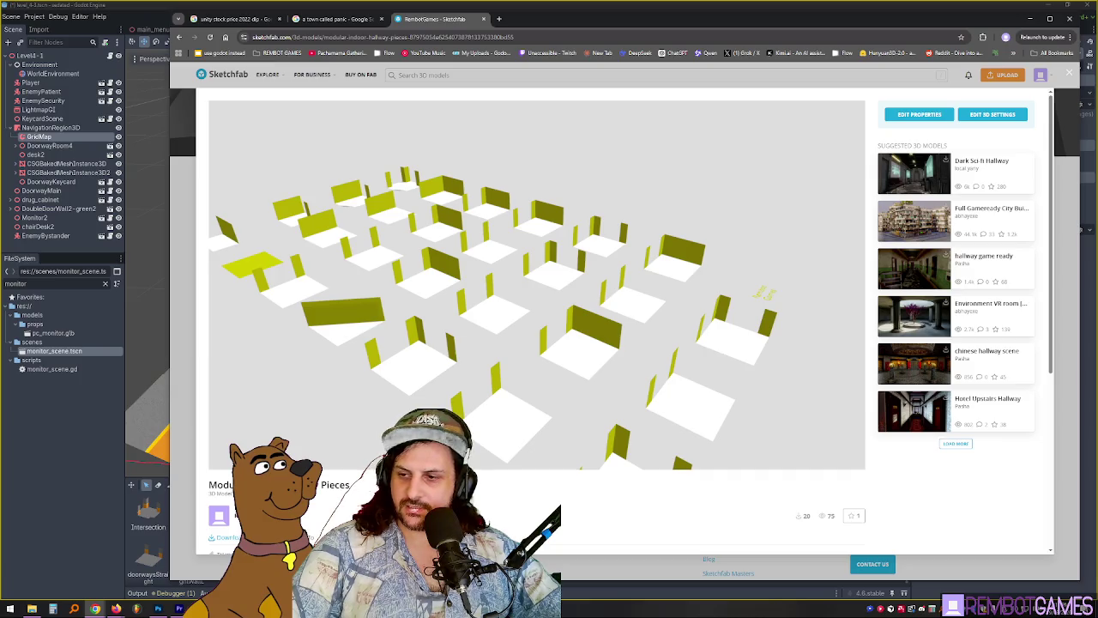
pyautogui.hotkey('alt', 'Tab')
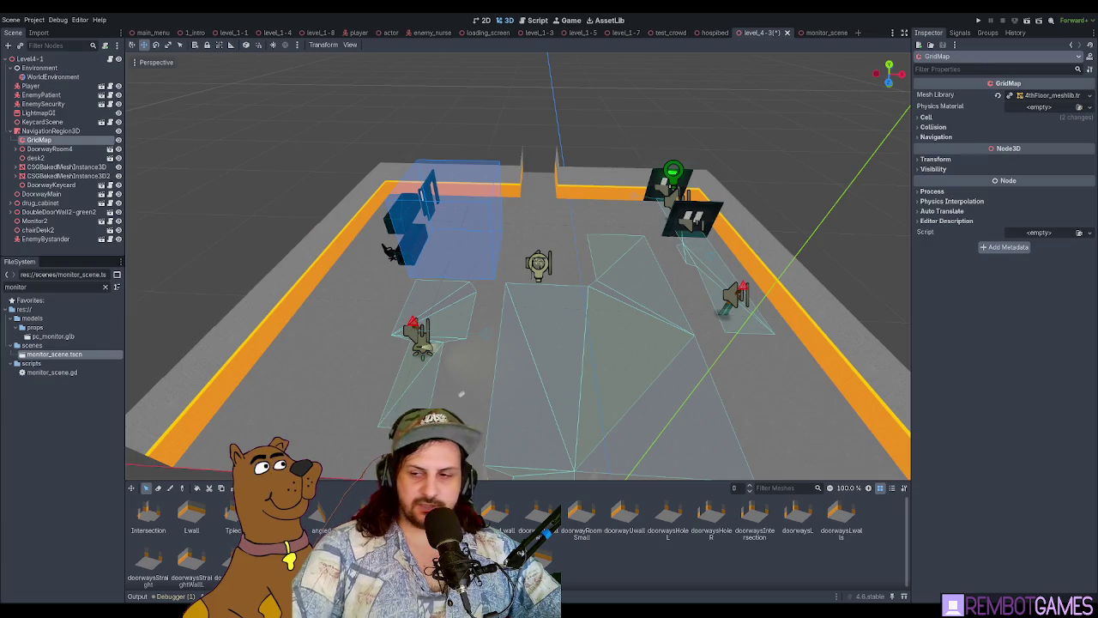
# Step: Open the X Ray Bed model on Sketchfab and rotate it to a zoomed side view
pyautogui.hotkey('alt', 'Tab')
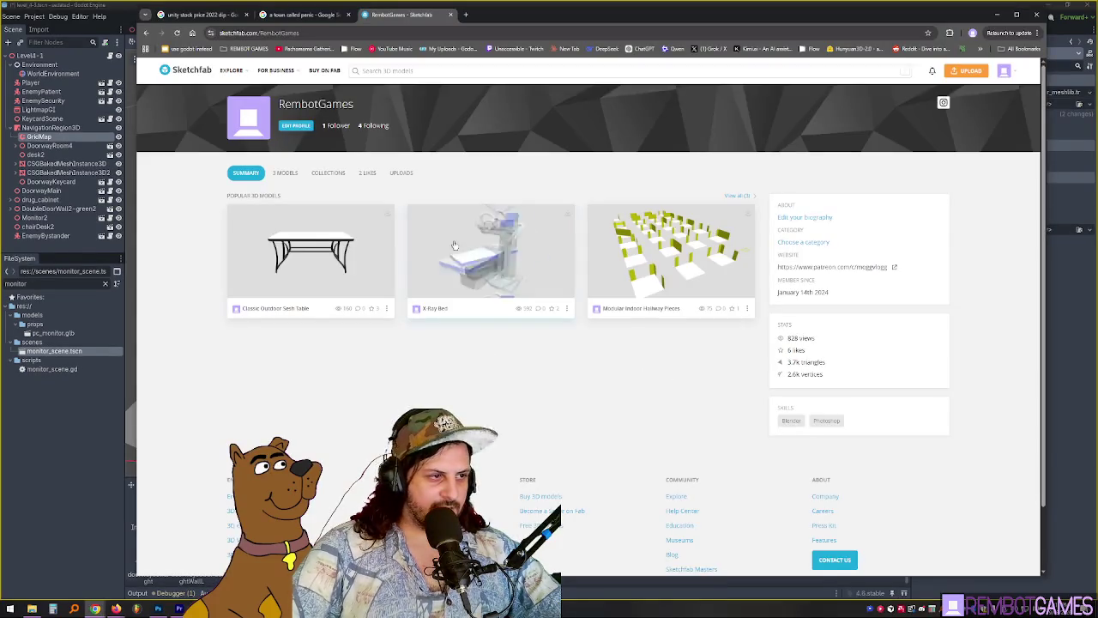
pyautogui.click(491, 254)
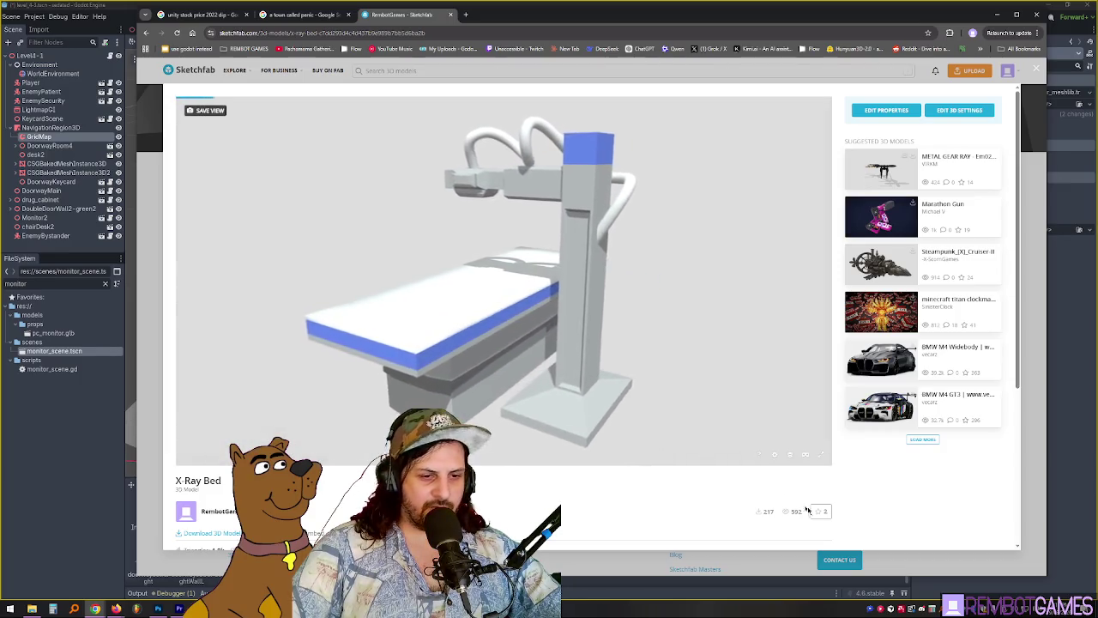
pyautogui.scroll(-1, 780, 511)
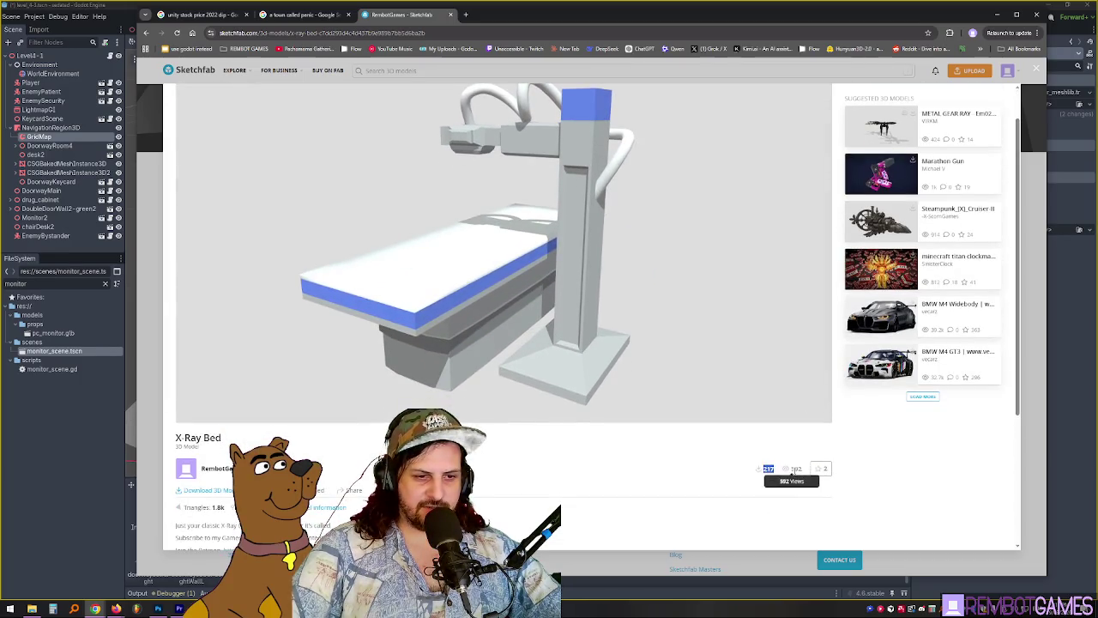
pyautogui.moveTo(600, 343)
pyautogui.mouseDown()
pyautogui.moveTo(489, 282)
pyautogui.moveTo(620, 314)
pyautogui.moveTo(561, 287)
pyautogui.mouseUp()
pyautogui.scroll(3, 400, 291)
pyautogui.scroll(-3, 400, 292)
pyautogui.moveTo(400, 292)
pyautogui.mouseDown()
pyautogui.moveTo(660, 242)
pyautogui.moveTo(574, 249)
pyautogui.moveTo(535, 208)
pyautogui.moveTo(512, 206)
pyautogui.moveTo(528, 206)
pyautogui.moveTo(532, 260)
pyautogui.mouseUp()
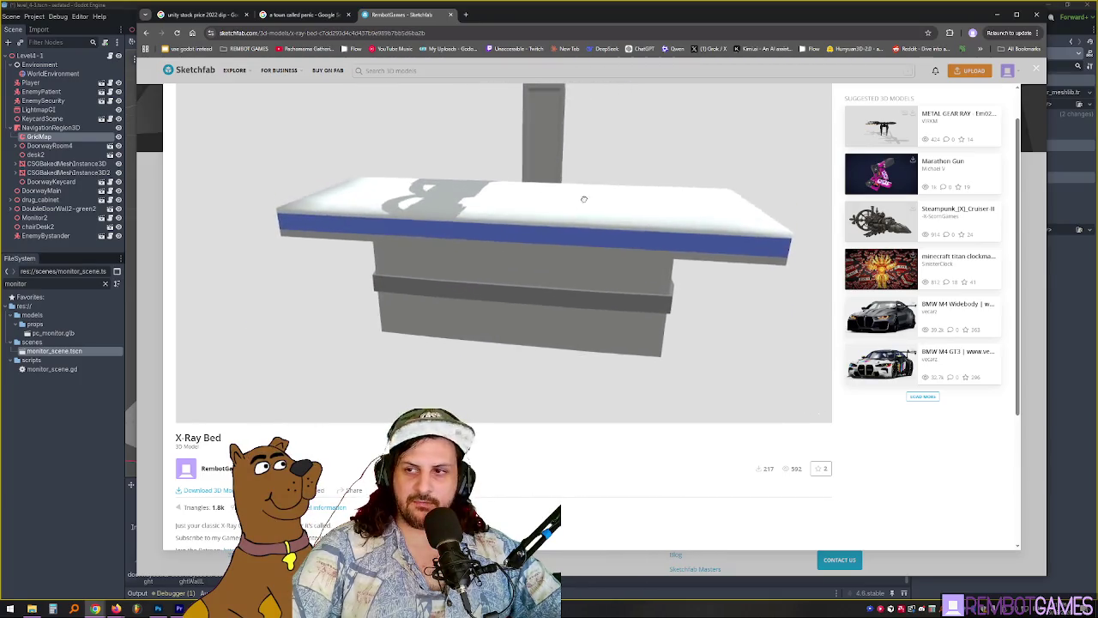
# Step: Bring the Sketchfab window back over Godot and scroll through the X Ray Bed description
pyautogui.click(437, 4)
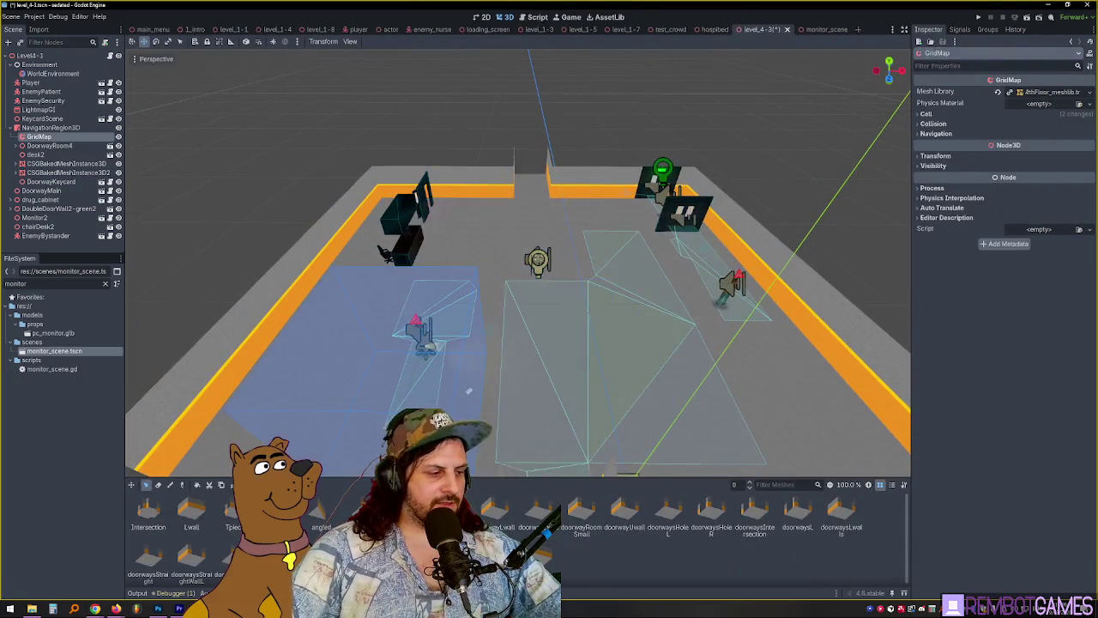
pyautogui.moveTo(95, 607)
pyautogui.click(124, 566)
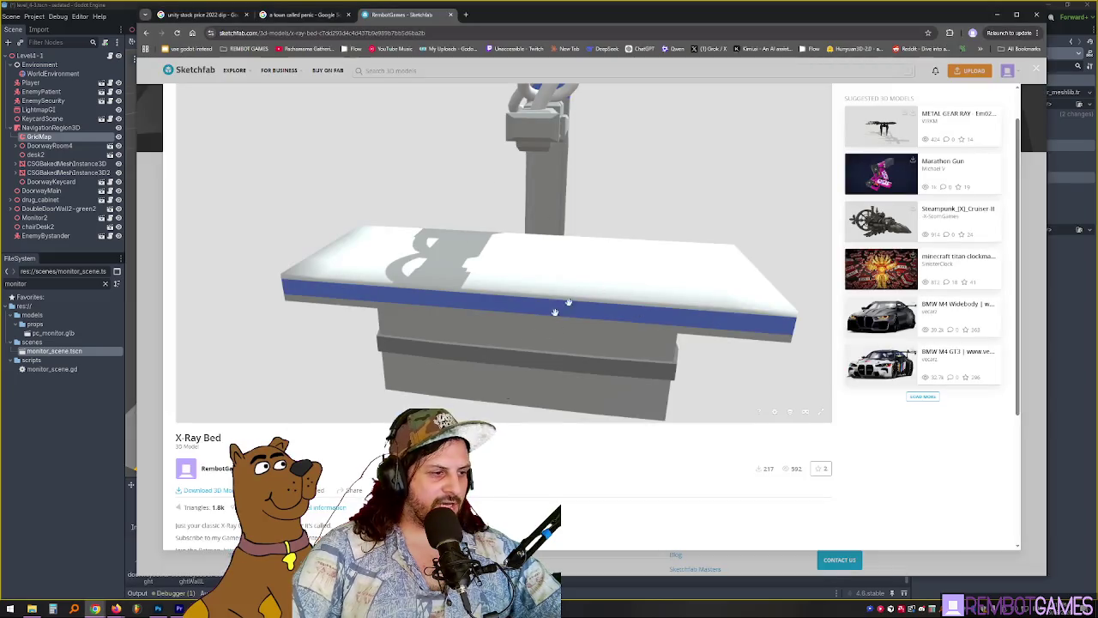
pyautogui.scroll(-2, 555, 312)
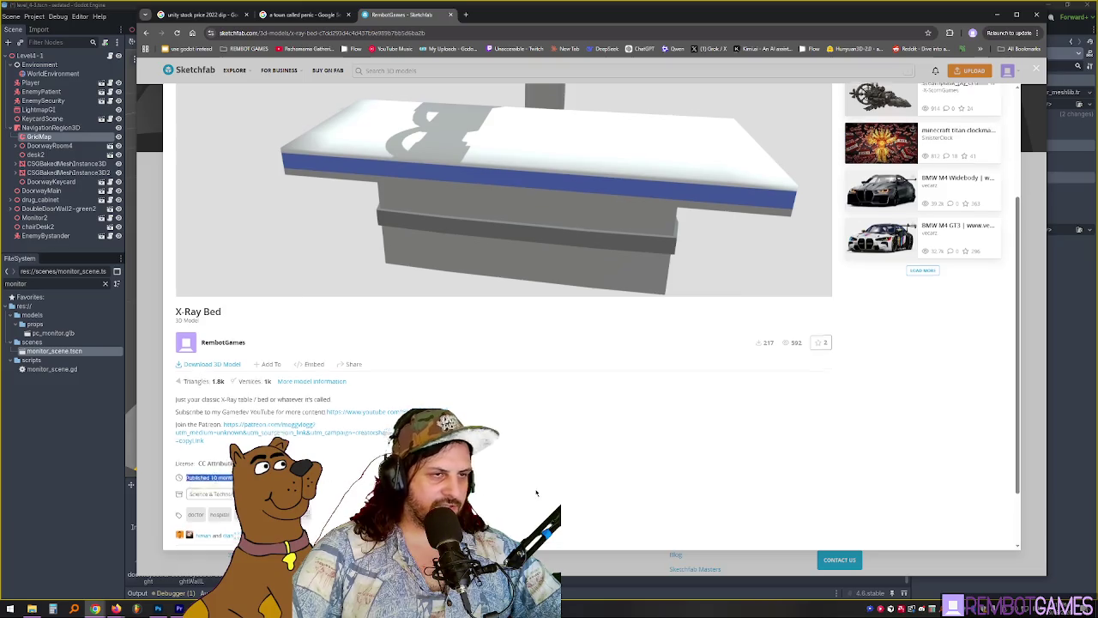
pyautogui.scroll(2, 621, 299)
pyautogui.moveTo(594, 4); pyautogui.dragTo(584, 12)
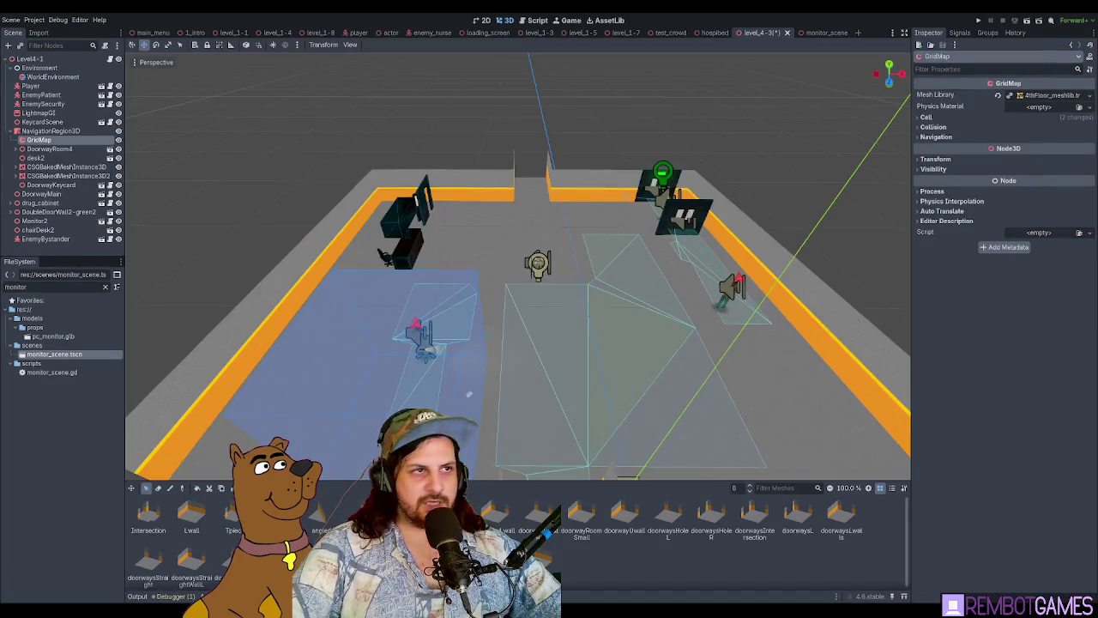
# Step: Select DoorwayKeycard and DoorwayMain, then orbit to a low, wide view inside the room
pyautogui.moveTo(462, 316)
pyautogui.mouseDown()
pyautogui.moveTo(425, 280)
pyautogui.moveTo(486, 278)
pyautogui.moveTo(490, 293)
pyautogui.moveTo(734, 203)
pyautogui.moveTo(362, 229)
pyautogui.mouseUp()
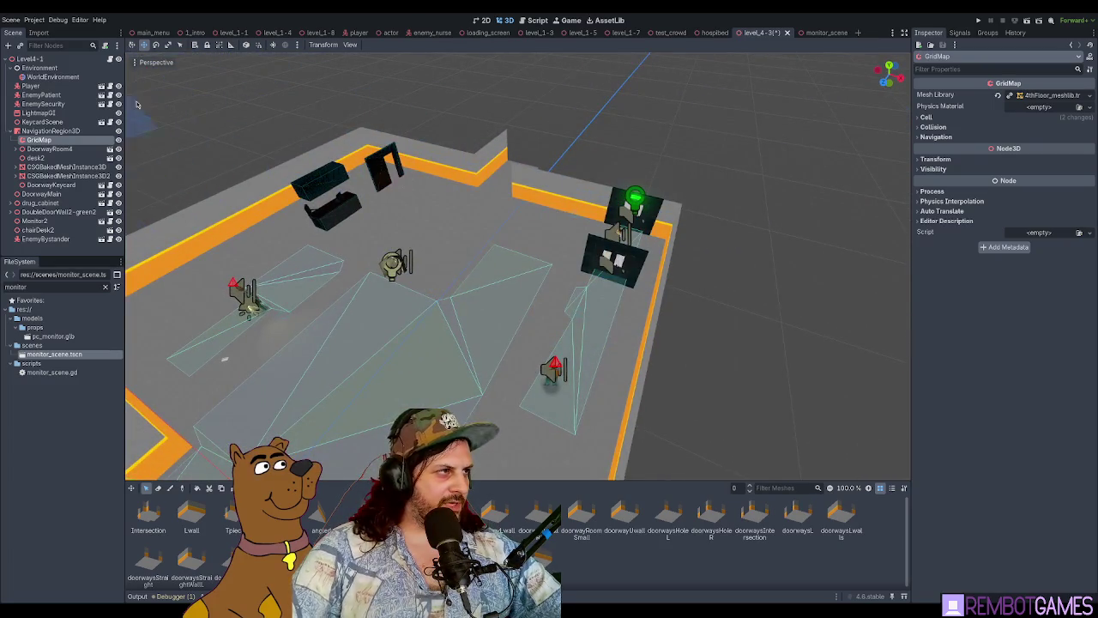
pyautogui.click(44, 57)
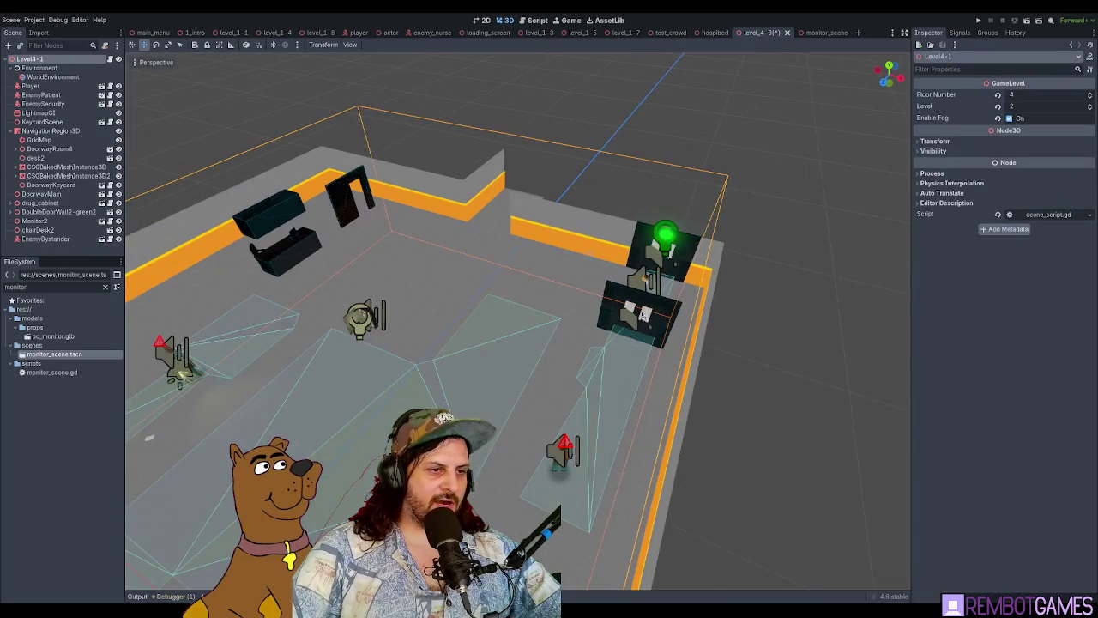
pyautogui.click(624, 293)
pyautogui.keyDown('shift'); pyautogui.click(643, 234); pyautogui.keyUp('shift')
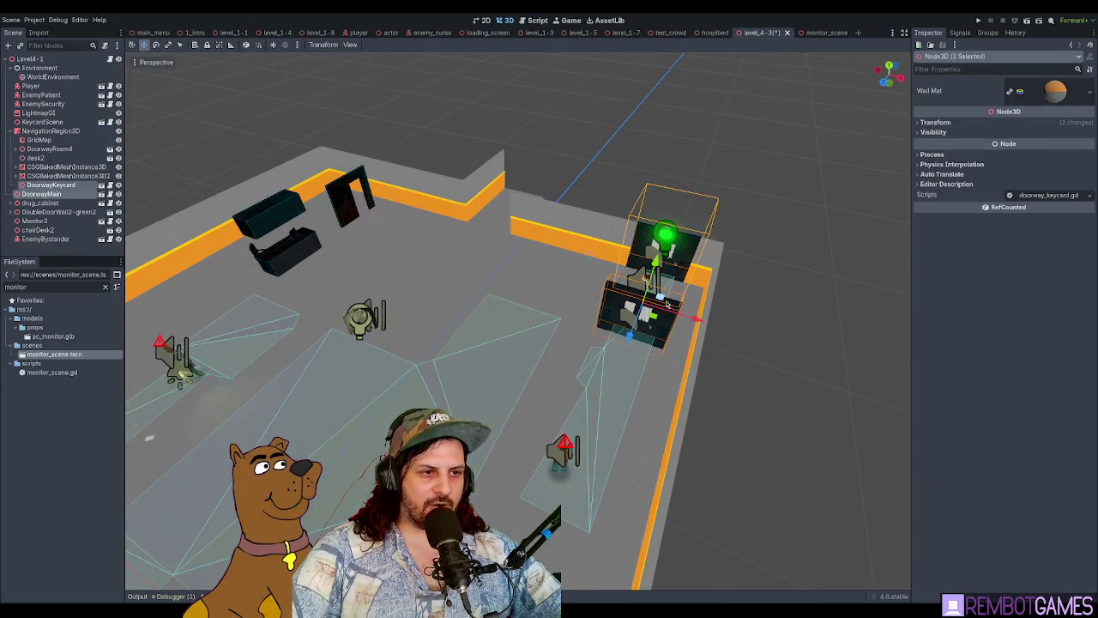
pyautogui.moveTo(667, 305)
pyautogui.mouseDown()
pyautogui.moveTo(659, 443)
pyautogui.moveTo(699, 293)
pyautogui.moveTo(404, 309)
pyautogui.moveTo(650, 338)
pyautogui.moveTo(676, 246)
pyautogui.moveTo(674, 180)
pyautogui.moveTo(725, 183)
pyautogui.moveTo(658, 240)
pyautogui.moveTo(53, 152)
pyautogui.mouseUp()
# Step: Bake lightmaps from the LightmapGI node and view the baked lighting from above
pyautogui.click(36, 114)
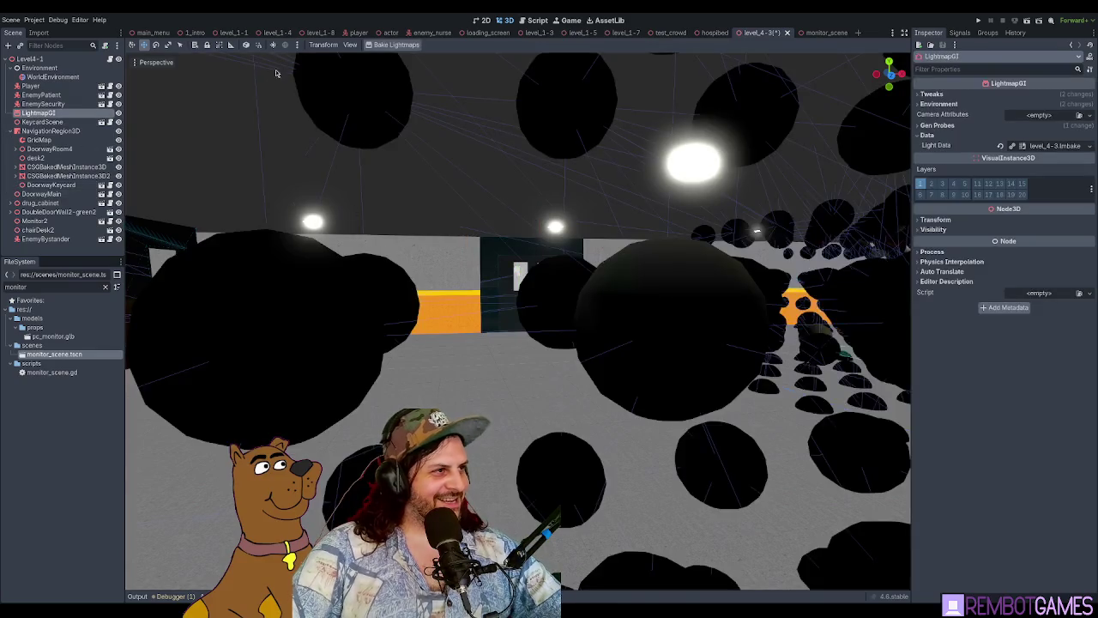
pyautogui.click(385, 46)
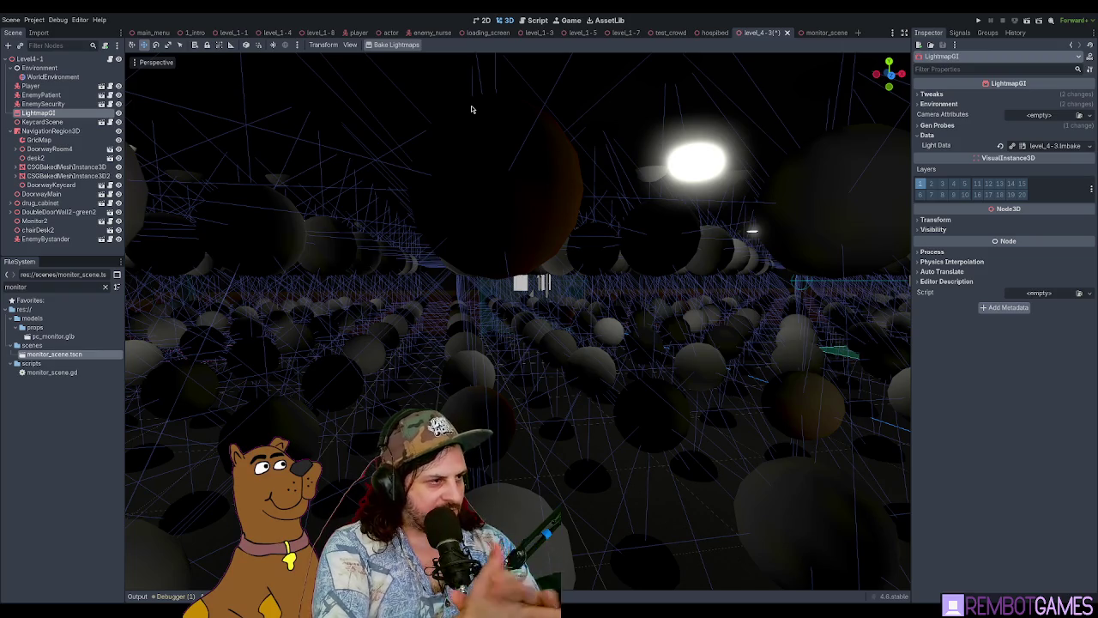
pyautogui.click(595, 242)
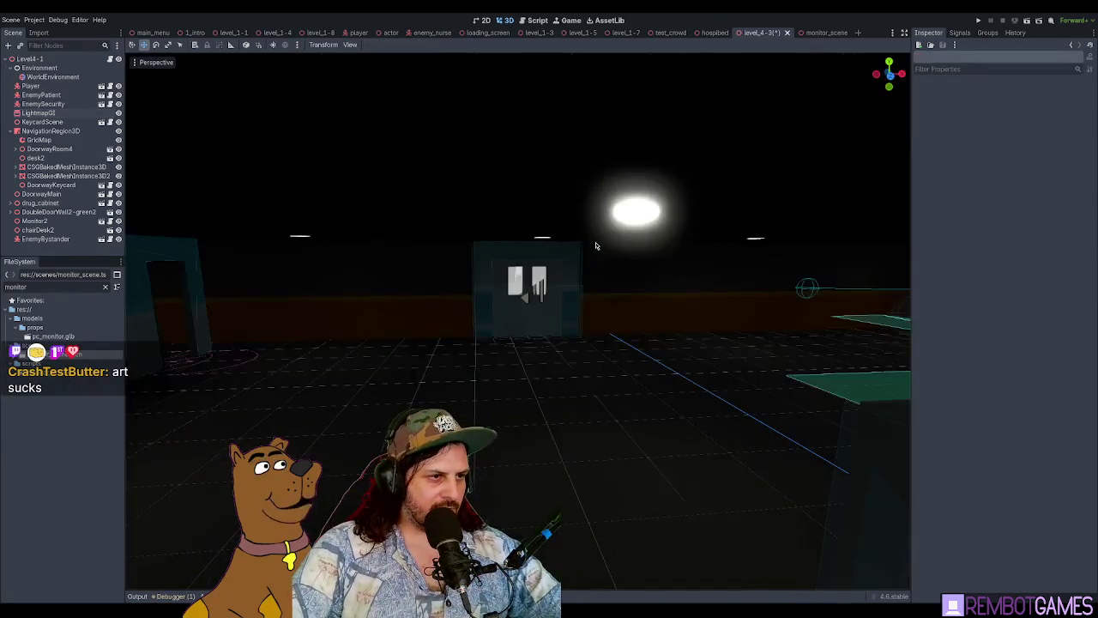
pyautogui.scroll(5, 613, 249)
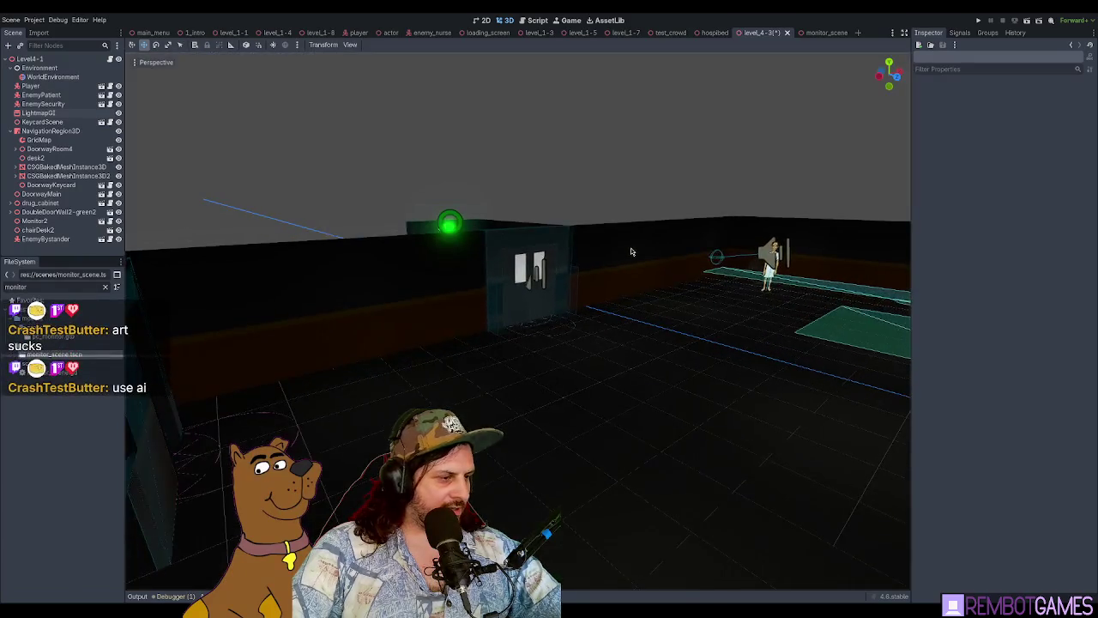
pyautogui.moveTo(614, 259)
pyautogui.mouseDown()
pyautogui.moveTo(544, 301)
pyautogui.moveTo(636, 295)
pyautogui.mouseUp()
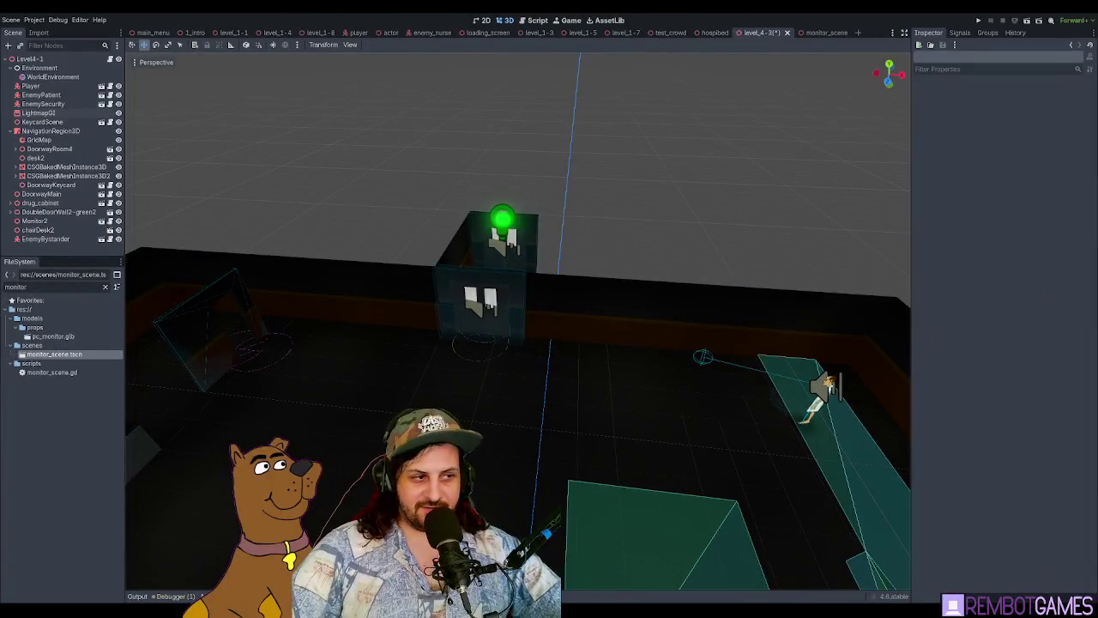
# Step: Orbit over the level 4-3 room and select the KeycardScene and GridMap nodes
pyautogui.scroll(5, 595, 282)
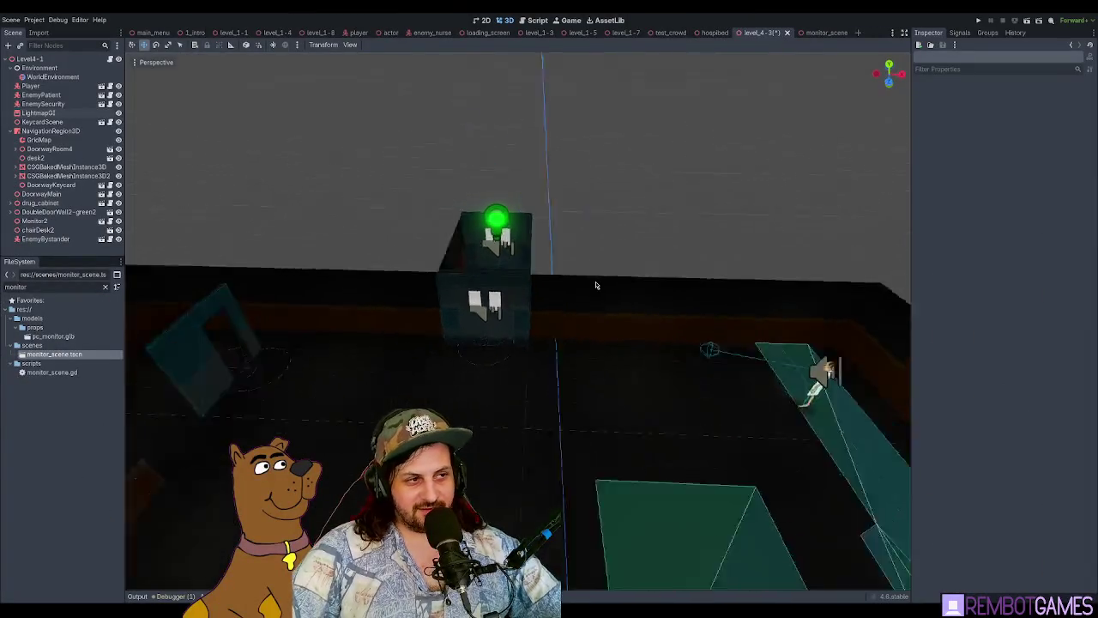
pyautogui.moveTo(587, 224)
pyautogui.mouseDown()
pyautogui.moveTo(471, 233)
pyautogui.moveTo(601, 245)
pyautogui.moveTo(595, 296)
pyautogui.moveTo(564, 306)
pyautogui.mouseUp()
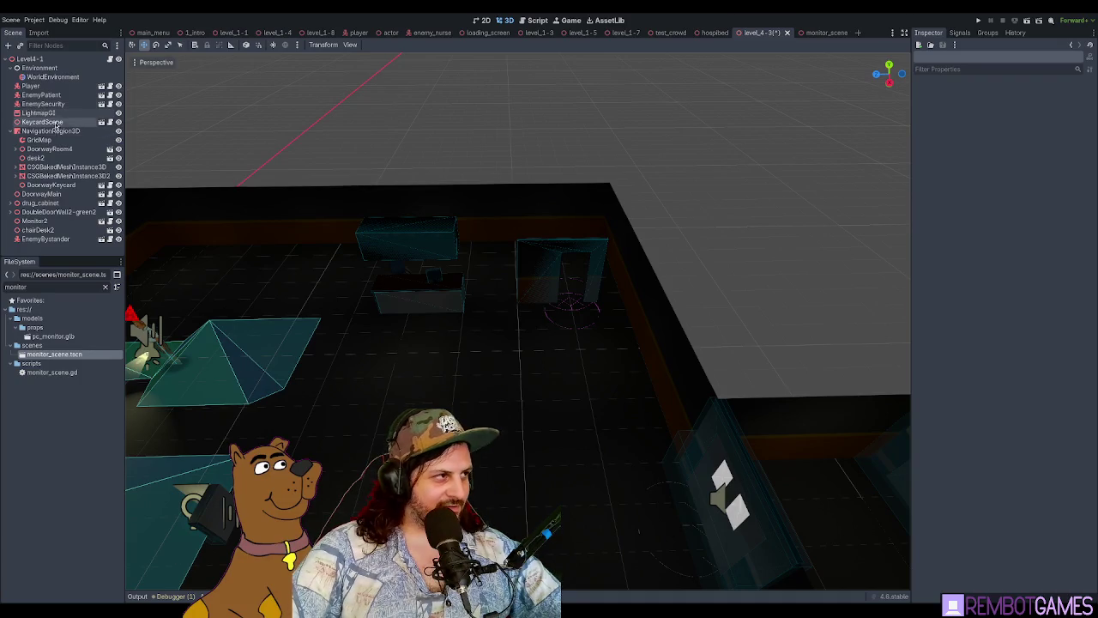
pyautogui.moveTo(378, 214)
pyautogui.mouseDown()
pyautogui.moveTo(394, 221)
pyautogui.moveTo(407, 331)
pyautogui.moveTo(469, 346)
pyautogui.moveTo(550, 326)
pyautogui.moveTo(538, 317)
pyautogui.moveTo(562, 403)
pyautogui.mouseUp()
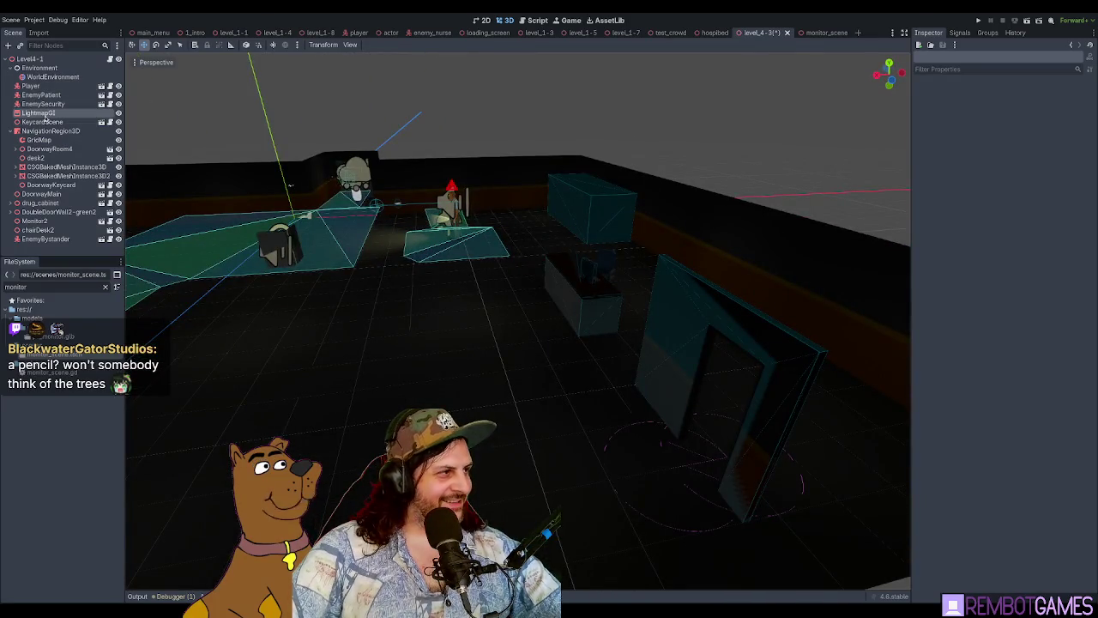
pyautogui.click(43, 122)
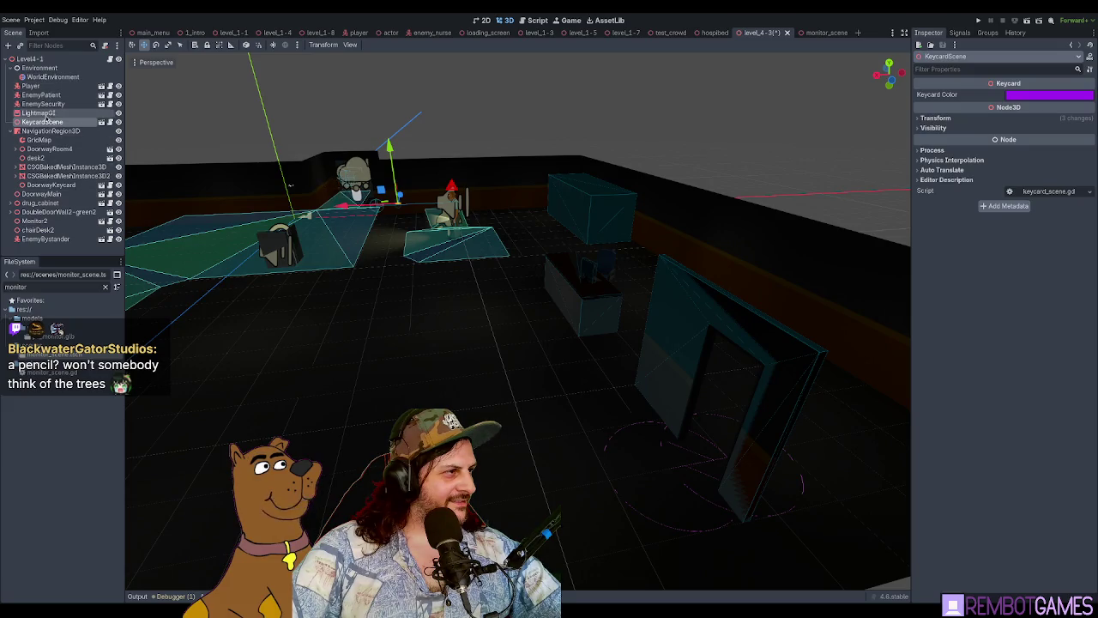
pyautogui.click(39, 140)
pyautogui.moveTo(368, 240)
pyautogui.mouseDown()
pyautogui.moveTo(487, 265)
pyautogui.moveTo(474, 257)
pyautogui.moveTo(457, 300)
pyautogui.moveTo(482, 215)
pyautogui.moveTo(466, 30)
pyautogui.mouseUp()
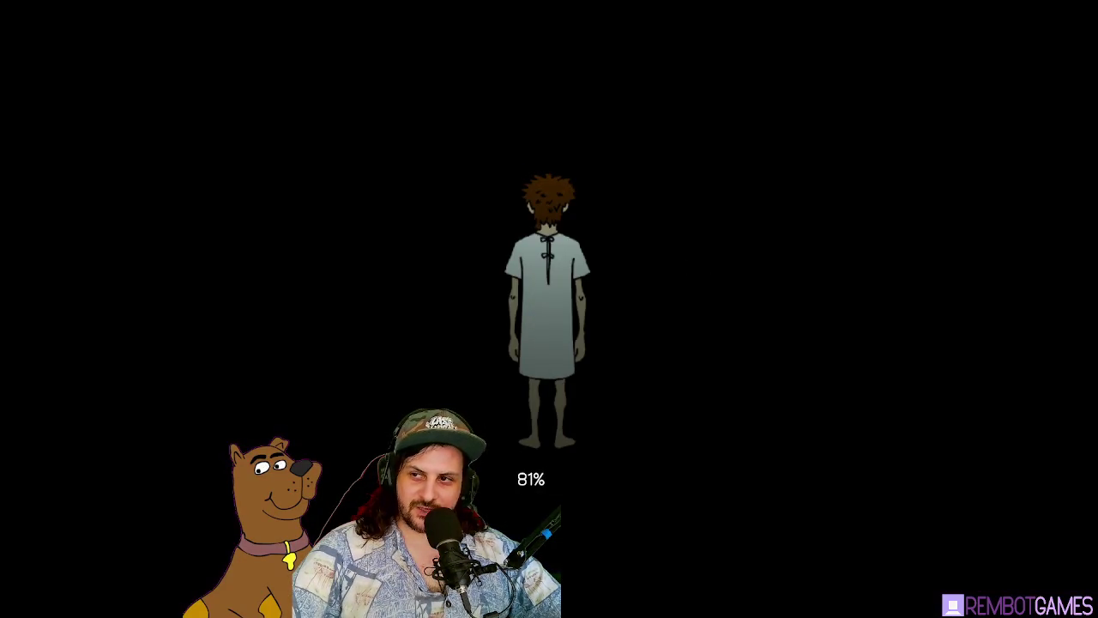
# Step: Walk the corridor, open the windowed door, and pass into the white corridor
pyautogui.press('w')
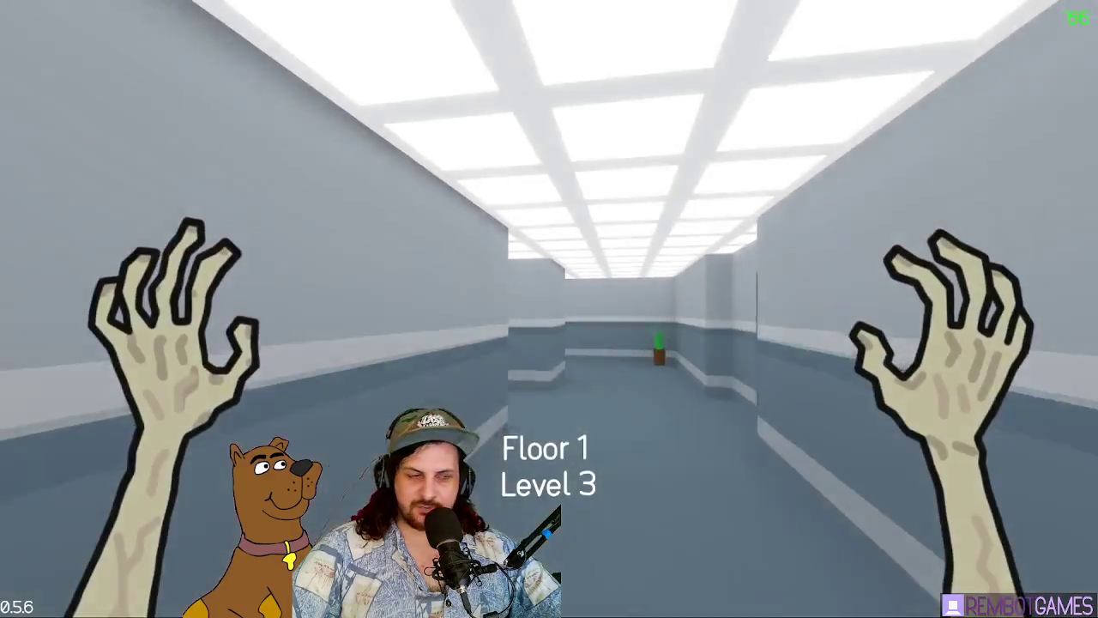
pyautogui.press('w')
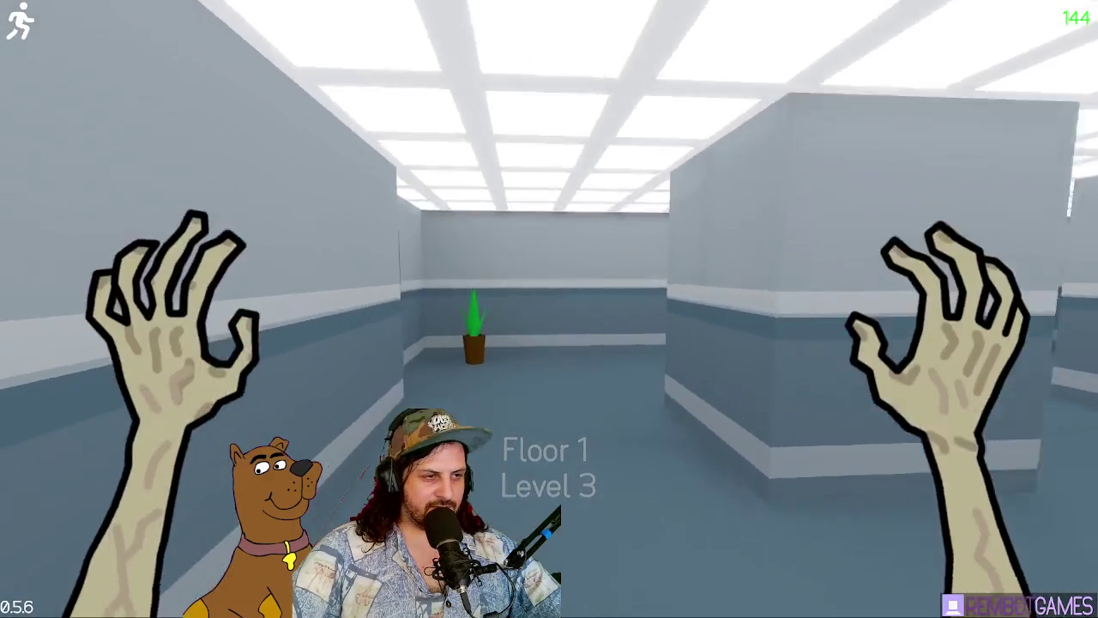
pyautogui.press('e')
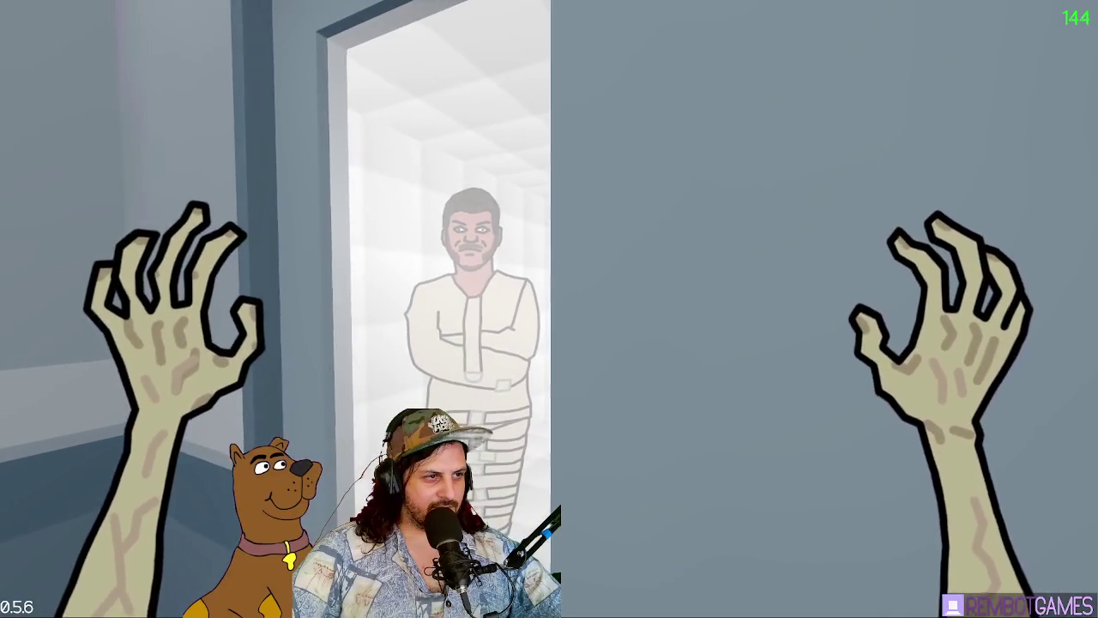
pyautogui.press('s')
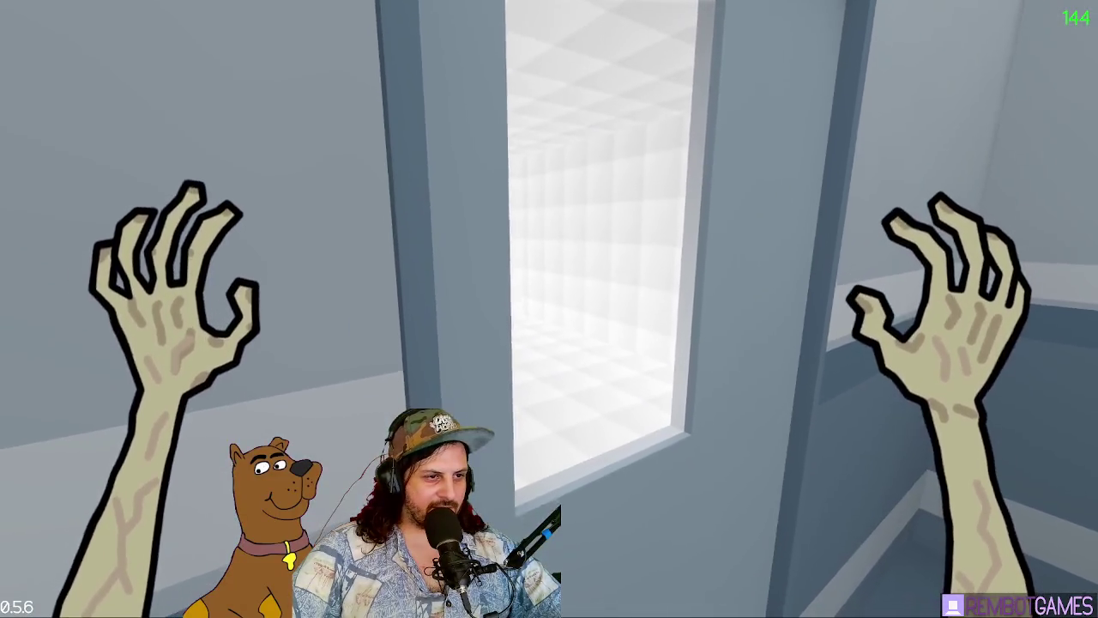
pyautogui.press('d')
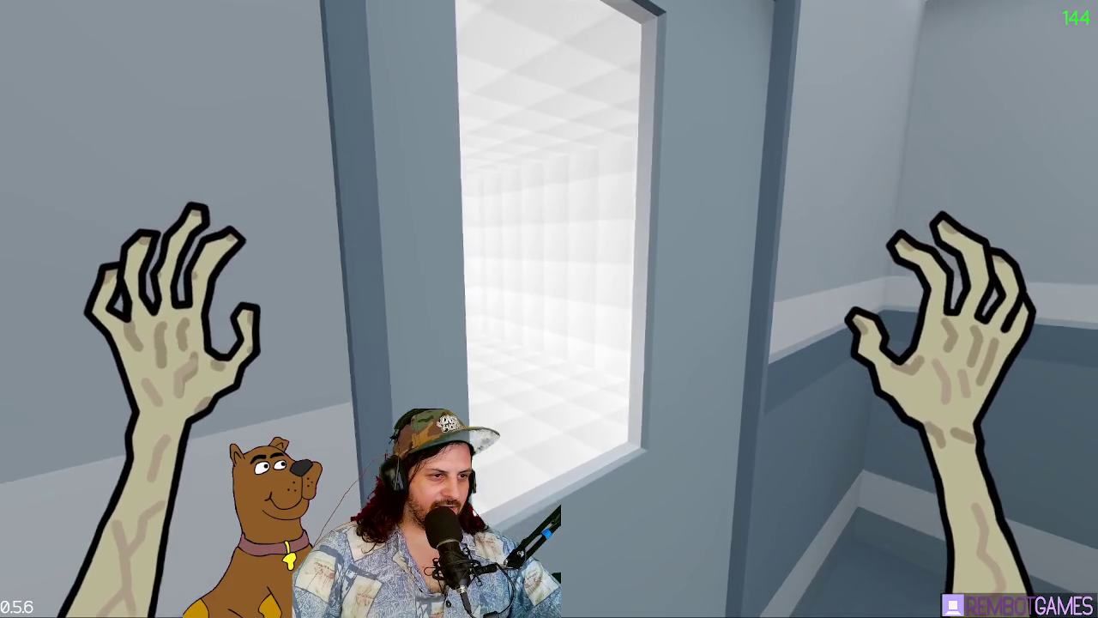
pyautogui.press('a')
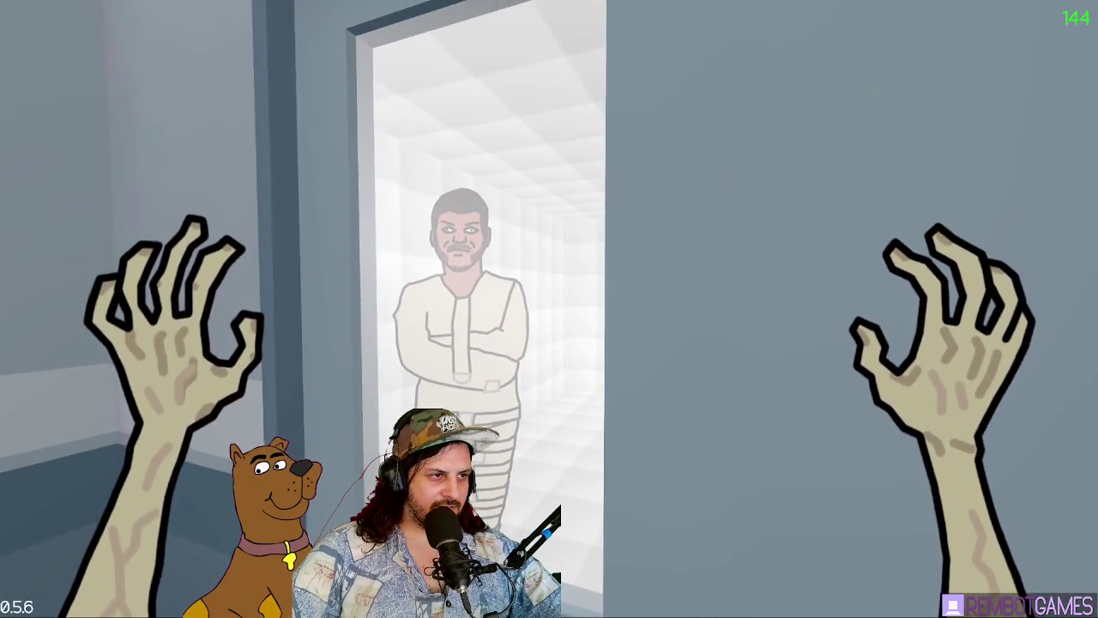
pyautogui.press('w')
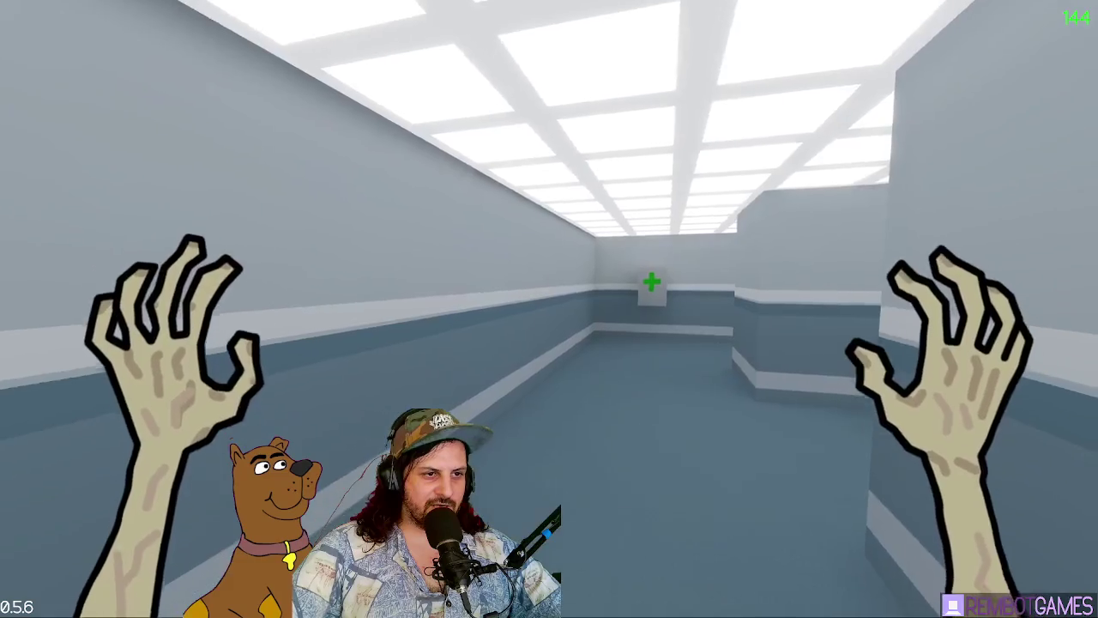
pyautogui.press('w')
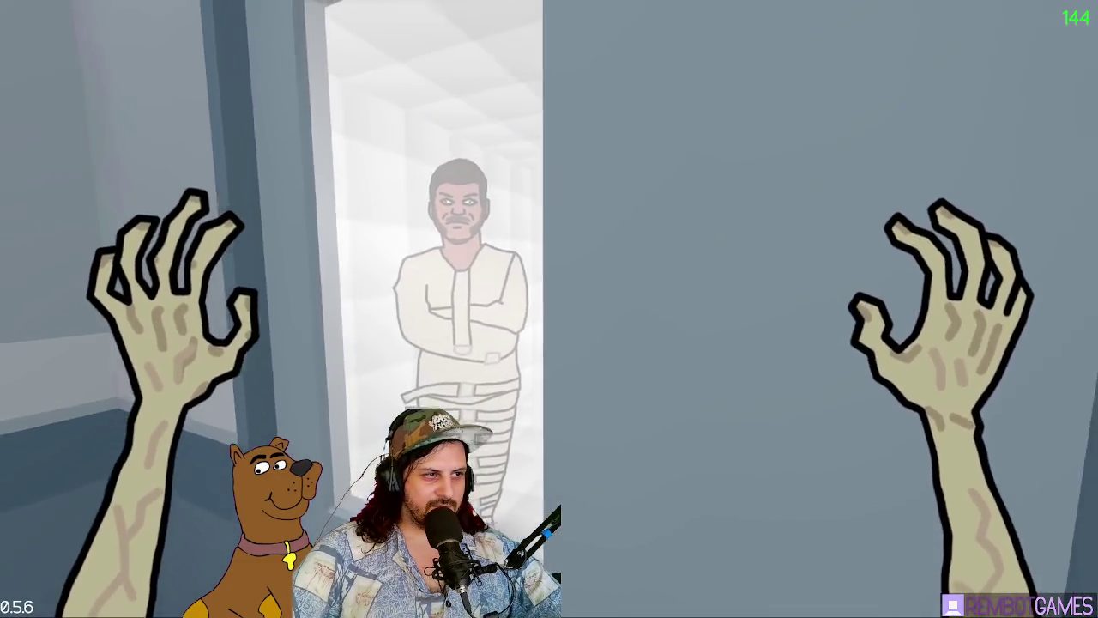
pyautogui.press('s')
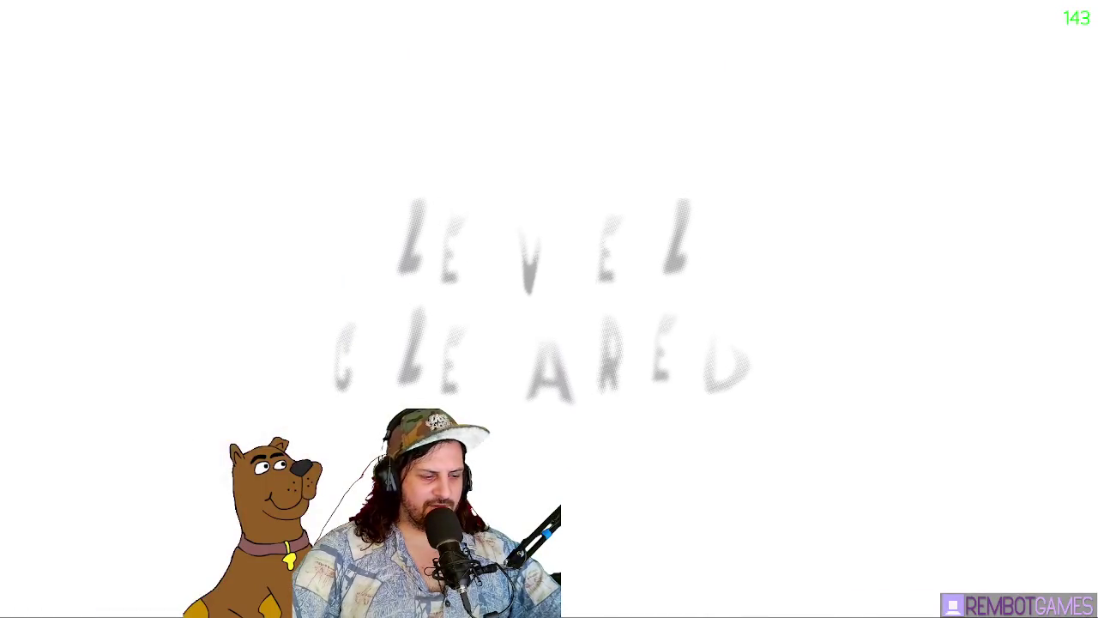
# Step: Restart the game, continue from the title screen, and jump to level 4-2 from level-select
pyautogui.press('F8')
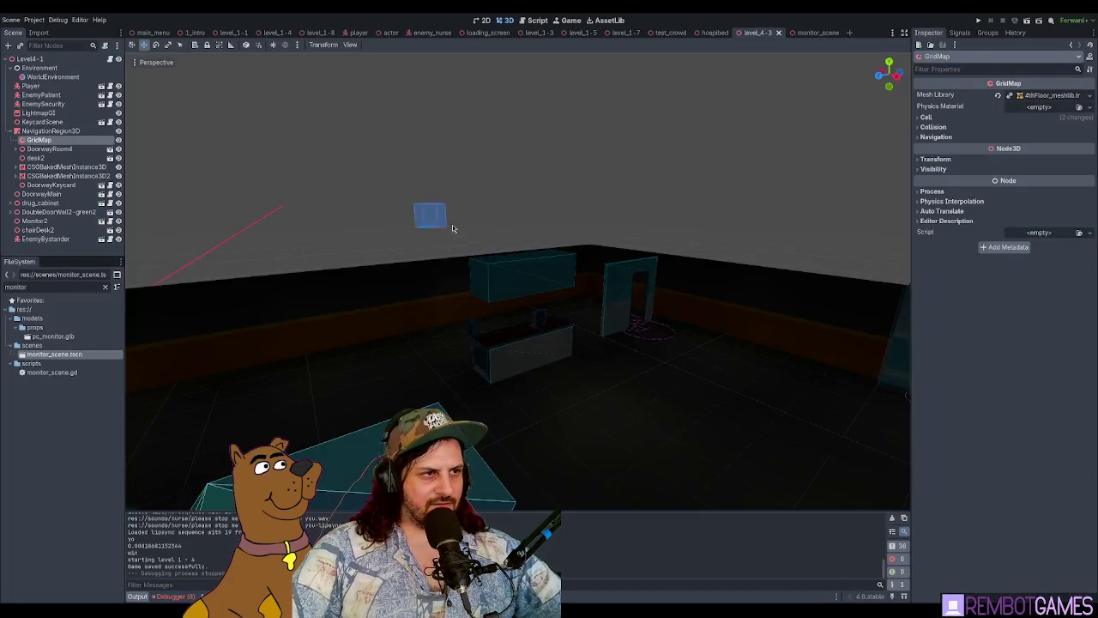
pyautogui.scroll(5, 453, 228)
pyautogui.press('F5')
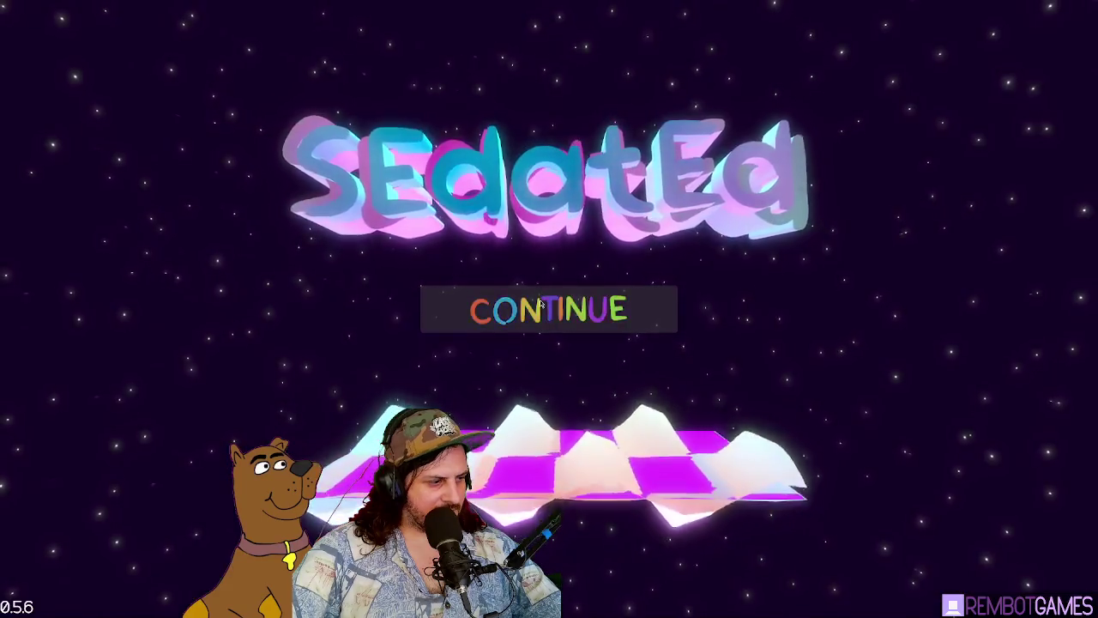
pyautogui.click(541, 304)
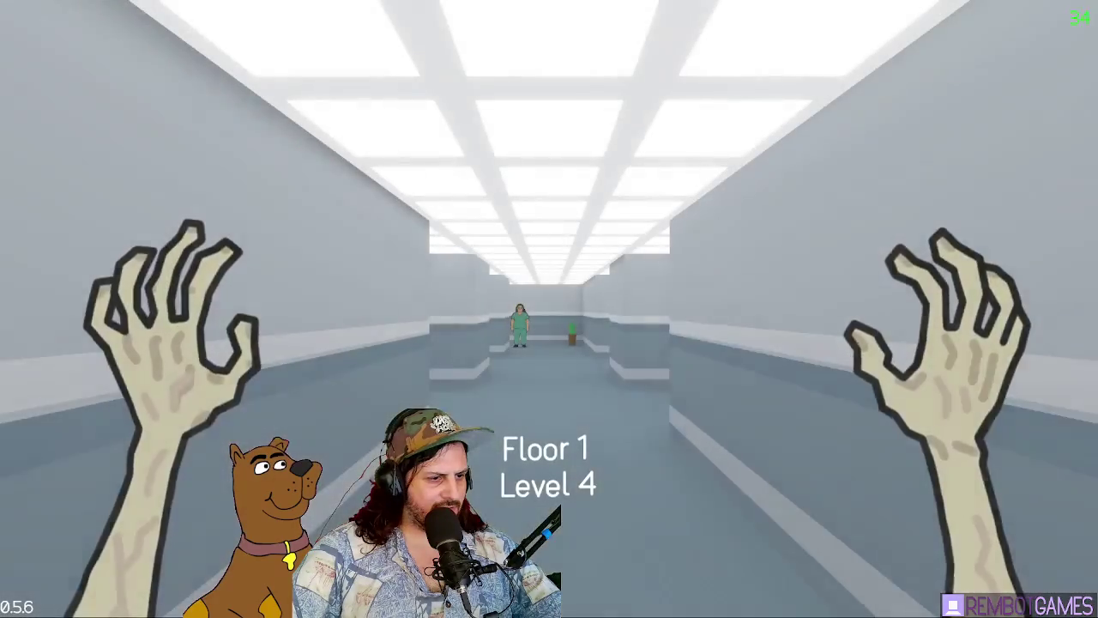
pyautogui.press('Escape')
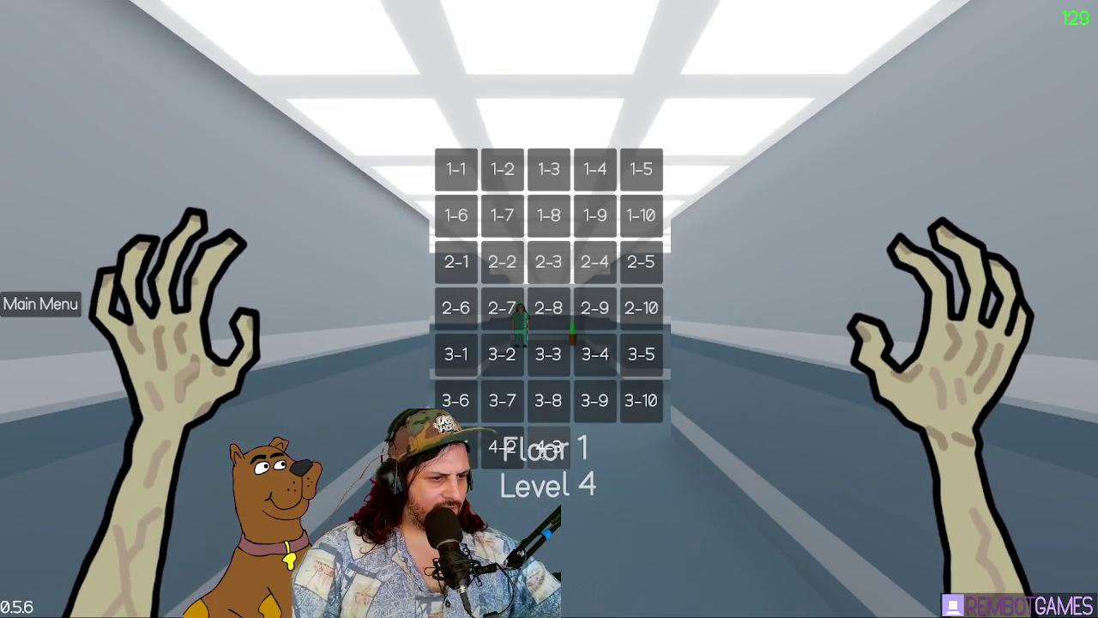
pyautogui.click(502, 446)
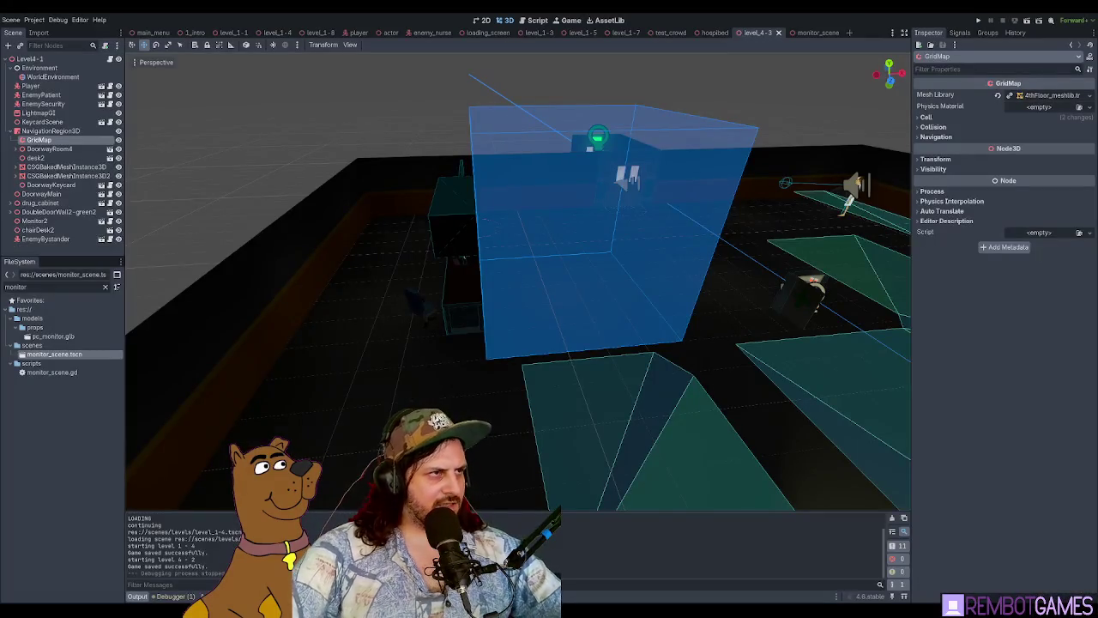
# Step: Rename the level 4-3 root node to Level4-3 and save the scene
pyautogui.click(48, 59)
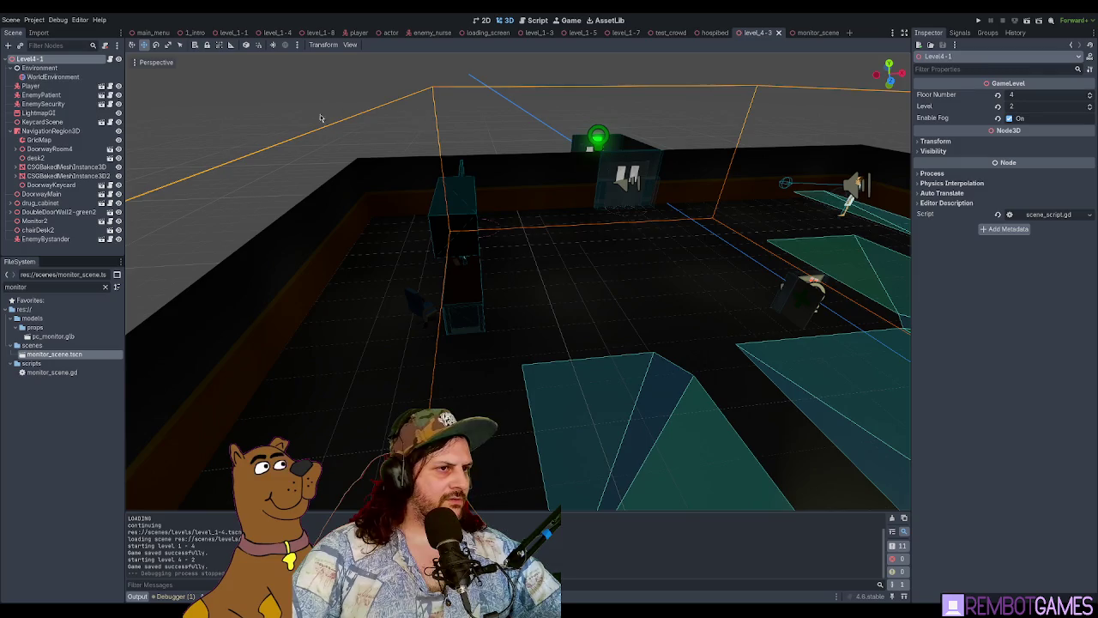
pyautogui.scroll(-5, 320, 119)
pyautogui.moveTo(320, 118); pyautogui.dragTo(686, 67)
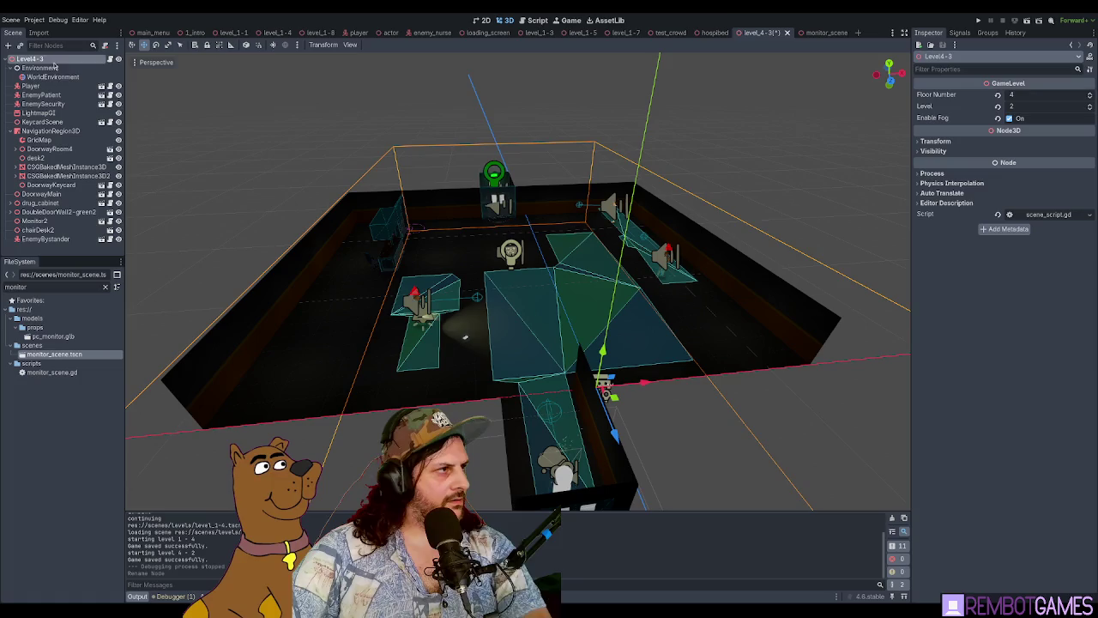
pyautogui.hotkey('ctrl', 's')
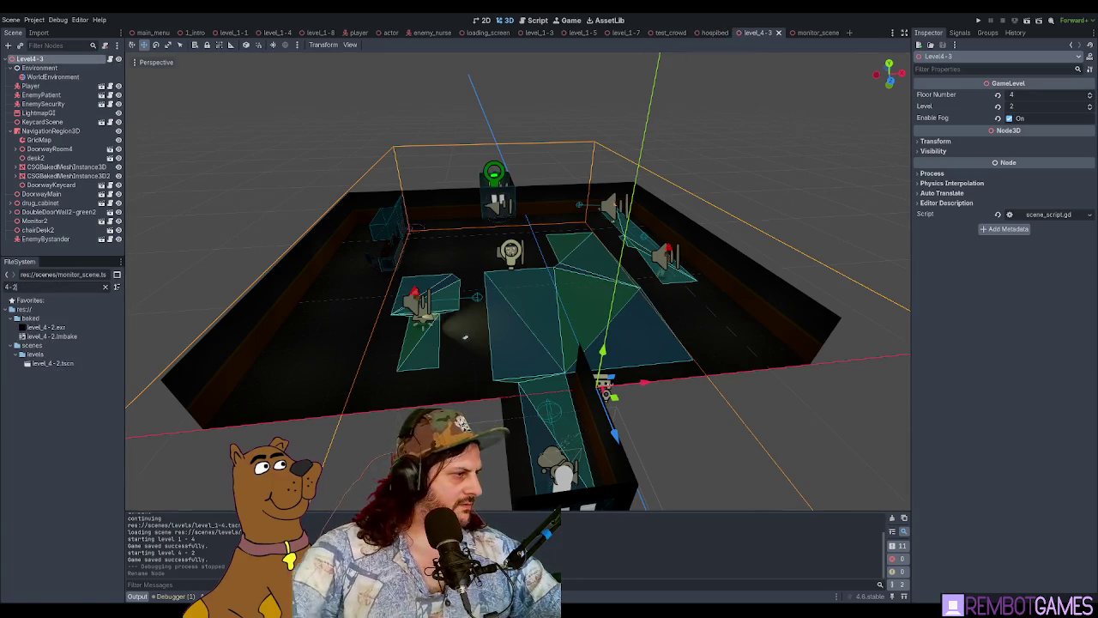
# Step: Open level_4-2.tscn, rename its root to Level4-2, and close its tab
pyautogui.doubleClick(58, 363)
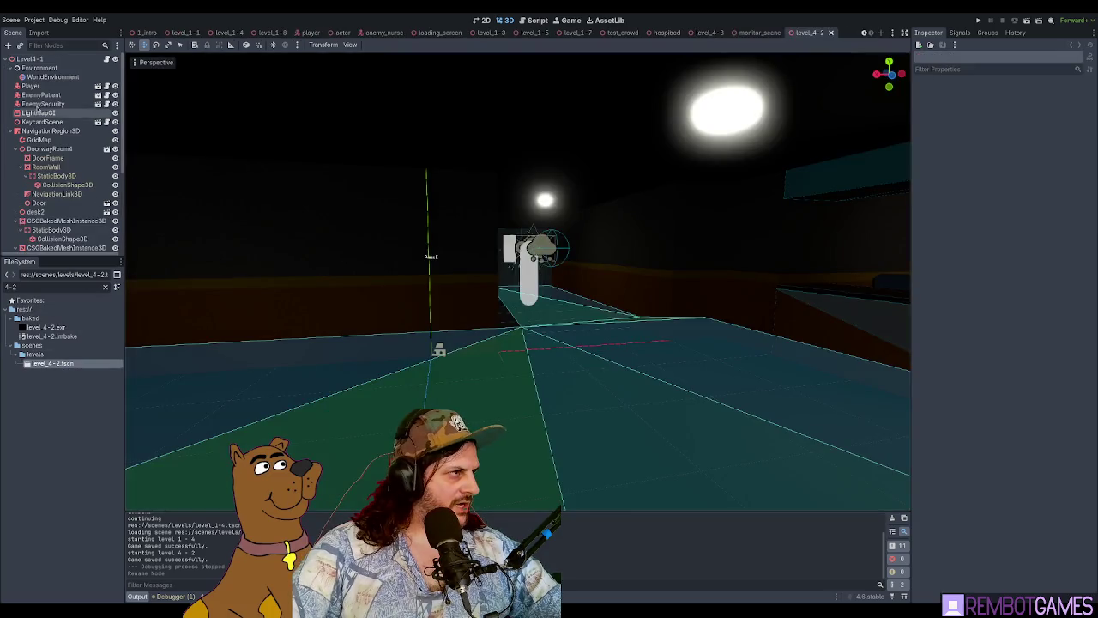
pyautogui.click(60, 58)
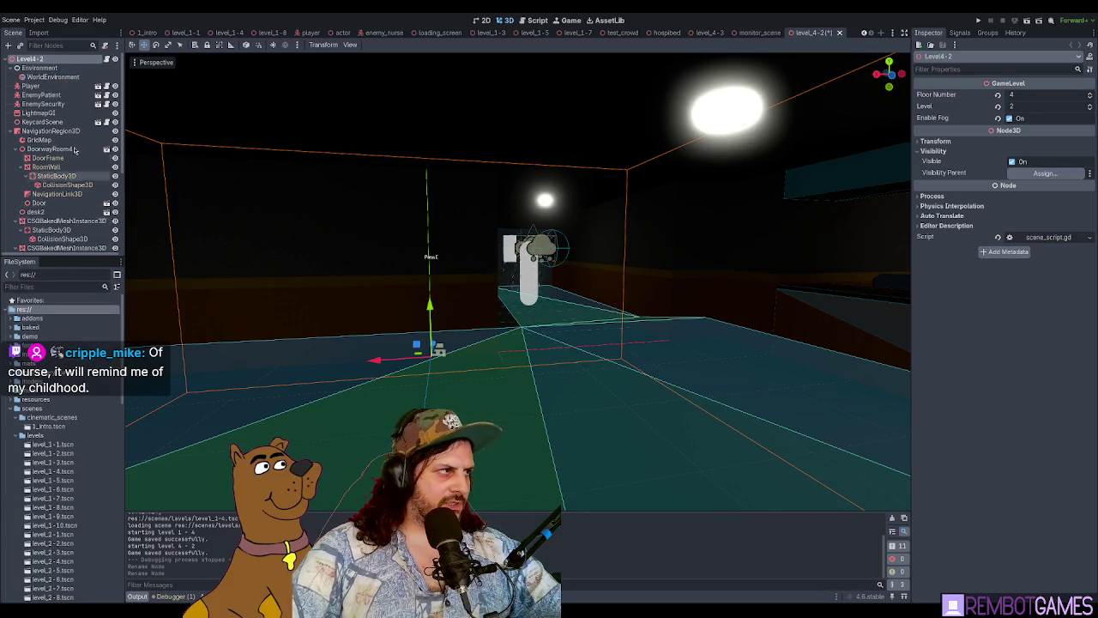
pyautogui.moveTo(435, 263)
pyautogui.mouseDown()
pyautogui.moveTo(448, 289)
pyautogui.moveTo(514, 309)
pyautogui.moveTo(491, 272)
pyautogui.moveTo(526, 275)
pyautogui.moveTo(269, 227)
pyautogui.moveTo(387, 245)
pyautogui.moveTo(502, 232)
pyautogui.moveTo(494, 247)
pyautogui.moveTo(737, 99)
pyautogui.mouseUp()
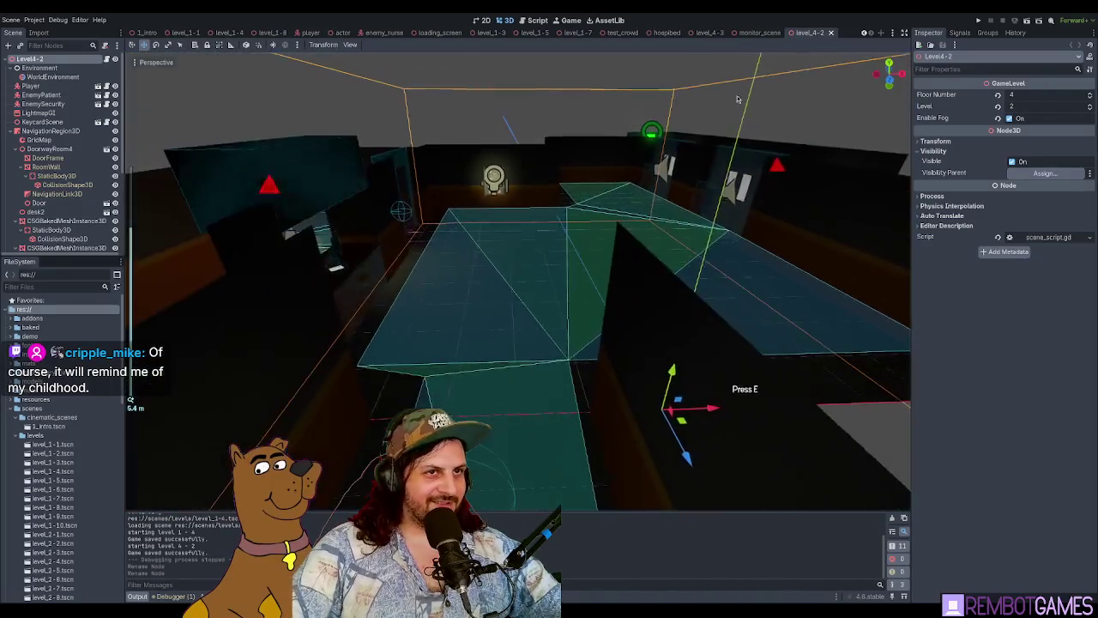
pyautogui.middleClick(813, 34)
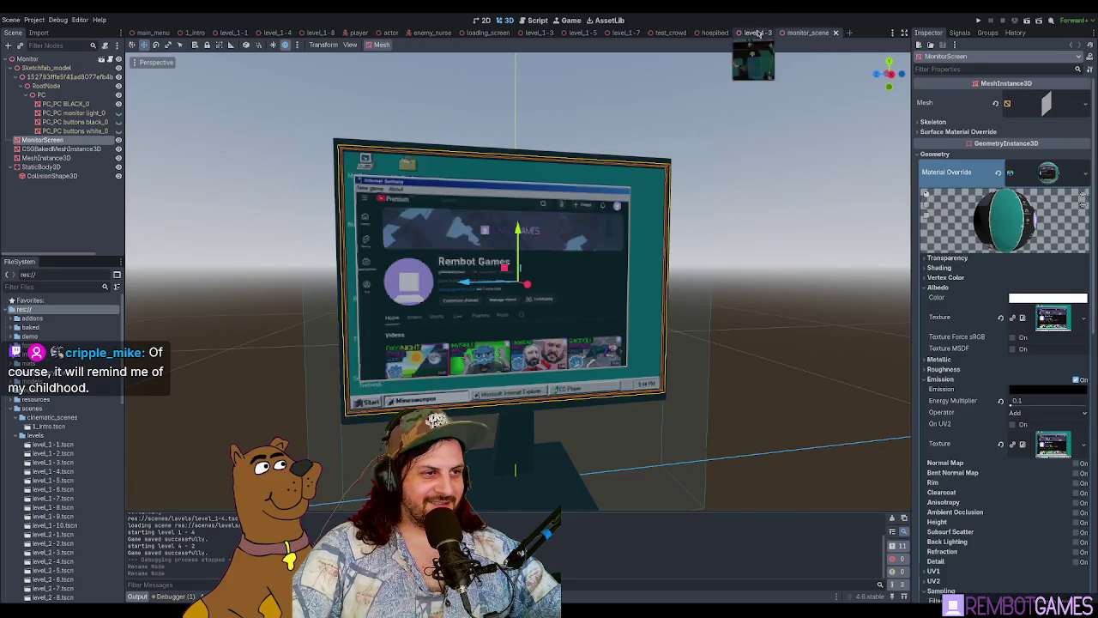
# Step: Return to the level_4-3 scene and zoom around the room to inspect the guard
pyautogui.click(757, 35)
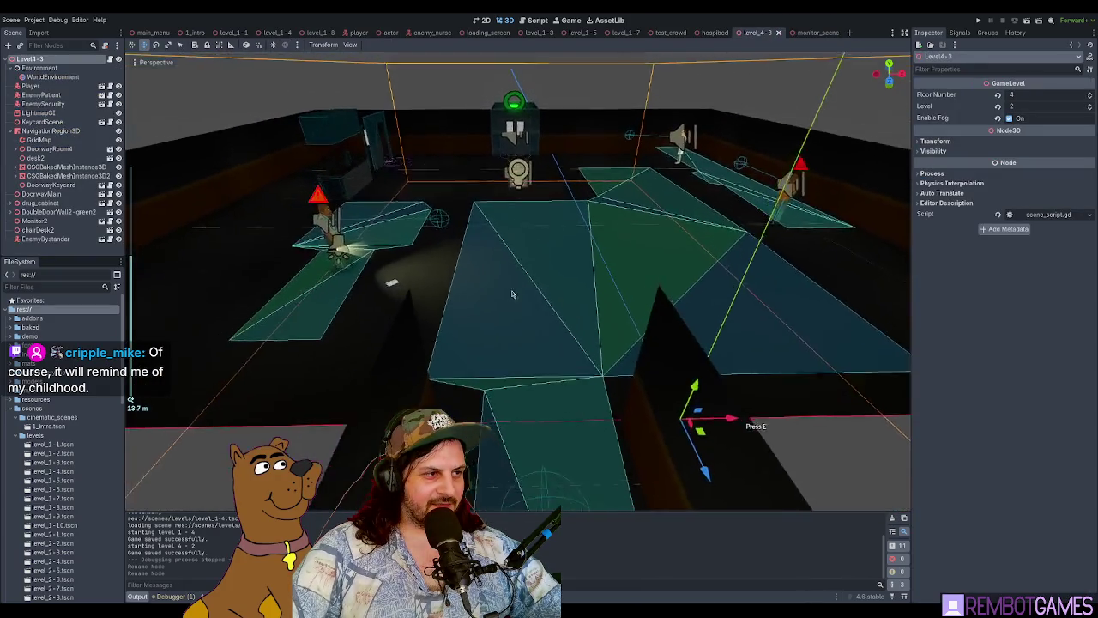
pyautogui.scroll(-3, 511, 294)
pyautogui.scroll(4, 517, 310)
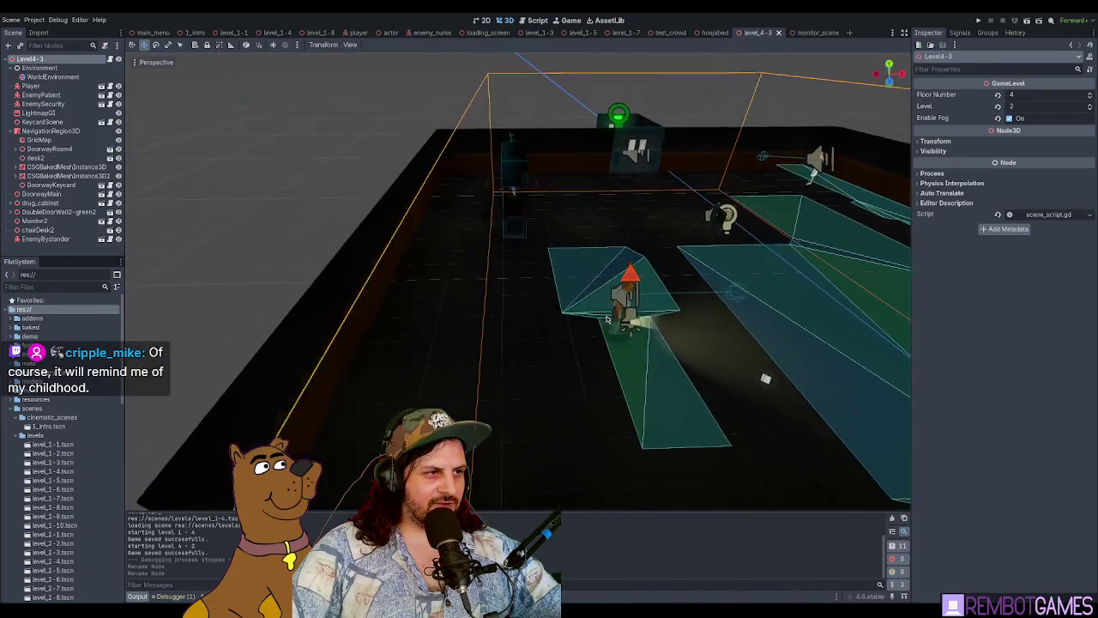
pyautogui.scroll(3, 474, 208)
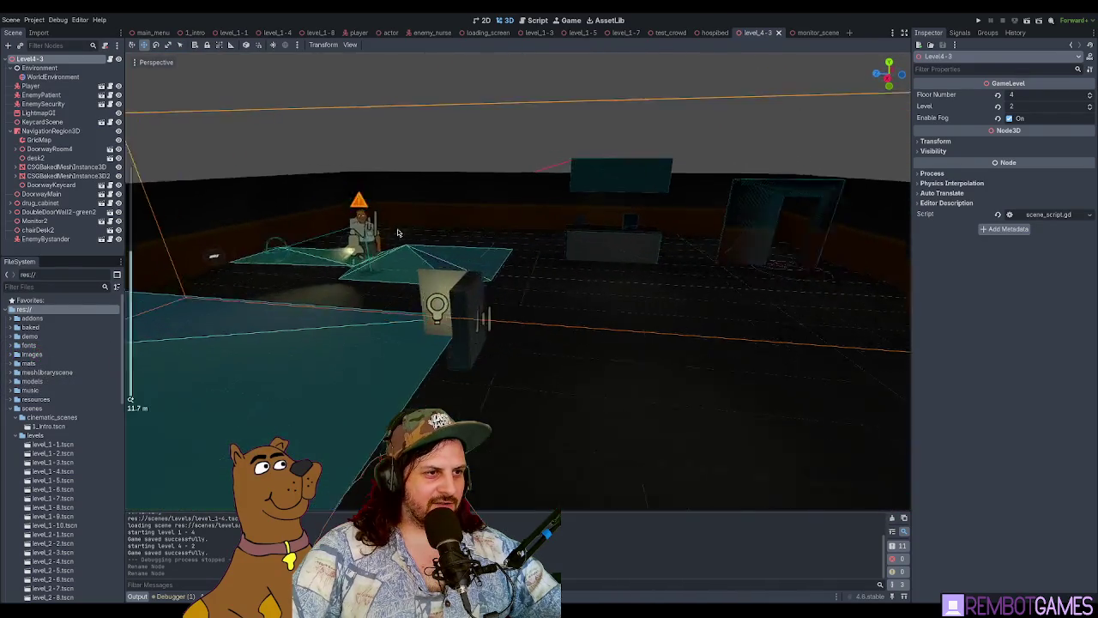
pyautogui.scroll(3, 397, 232)
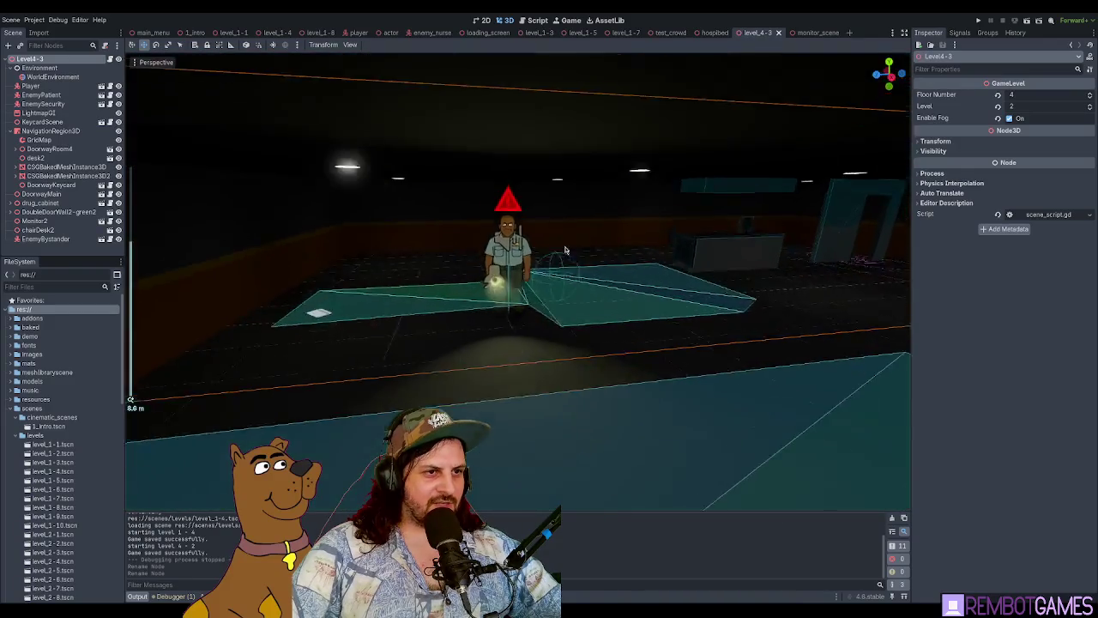
pyautogui.scroll(3, 565, 249)
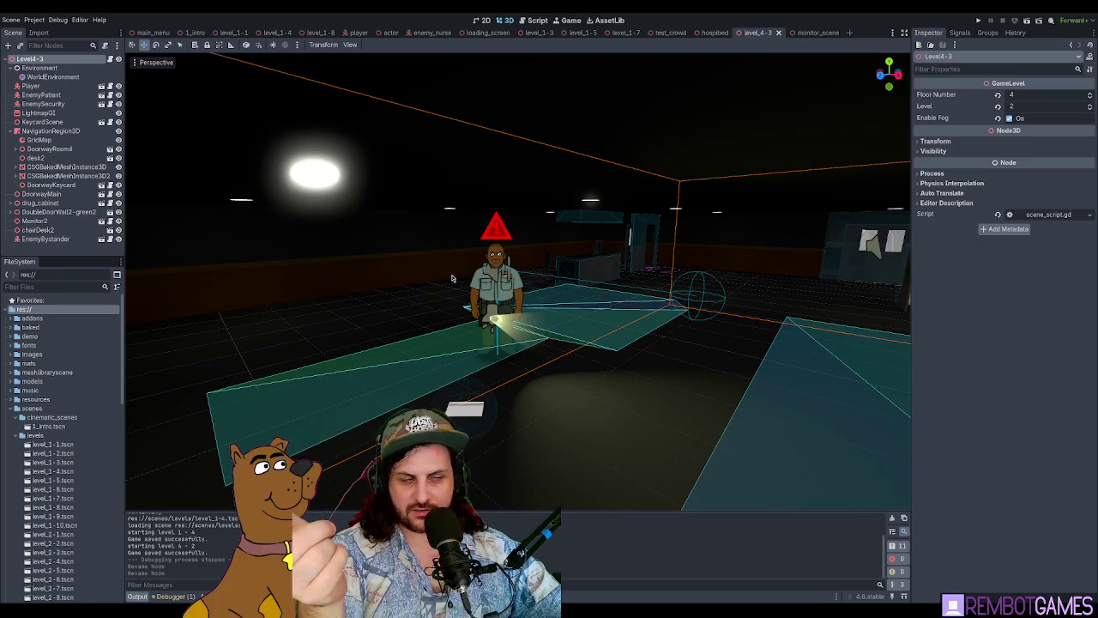
pyautogui.moveTo(392, 223)
pyautogui.mouseDown()
pyautogui.moveTo(288, 293)
pyautogui.moveTo(604, 291)
pyautogui.moveTo(473, 289)
pyautogui.moveTo(486, 274)
pyautogui.moveTo(584, 267)
pyautogui.moveTo(652, 286)
pyautogui.moveTo(483, 289)
pyautogui.moveTo(535, 286)
pyautogui.mouseUp()
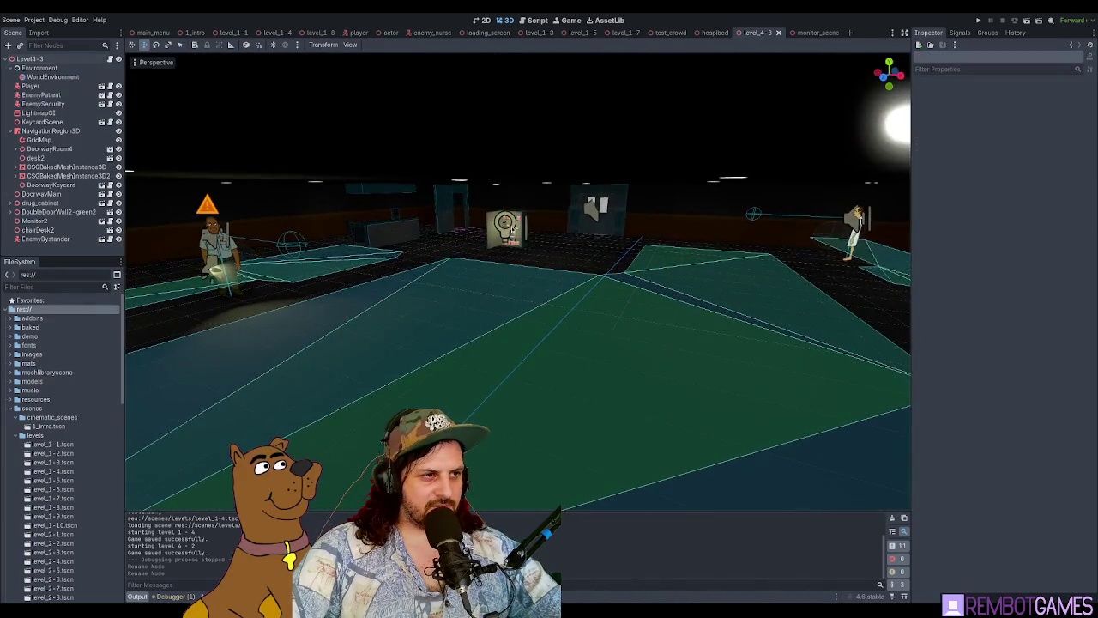
# Step: Nudge the drug cabinet's light, then undo the light's moves
pyautogui.click(503, 230)
pyautogui.press('f')
pyautogui.scroll(-5, 412, 304)
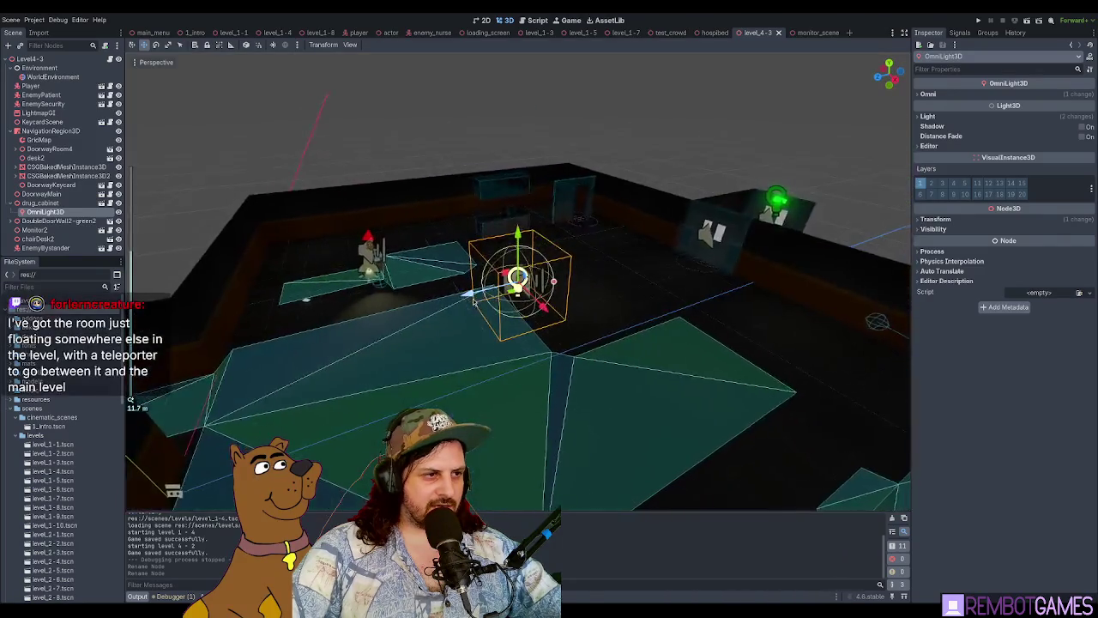
pyautogui.moveTo(413, 304); pyautogui.dragTo(506, 300)
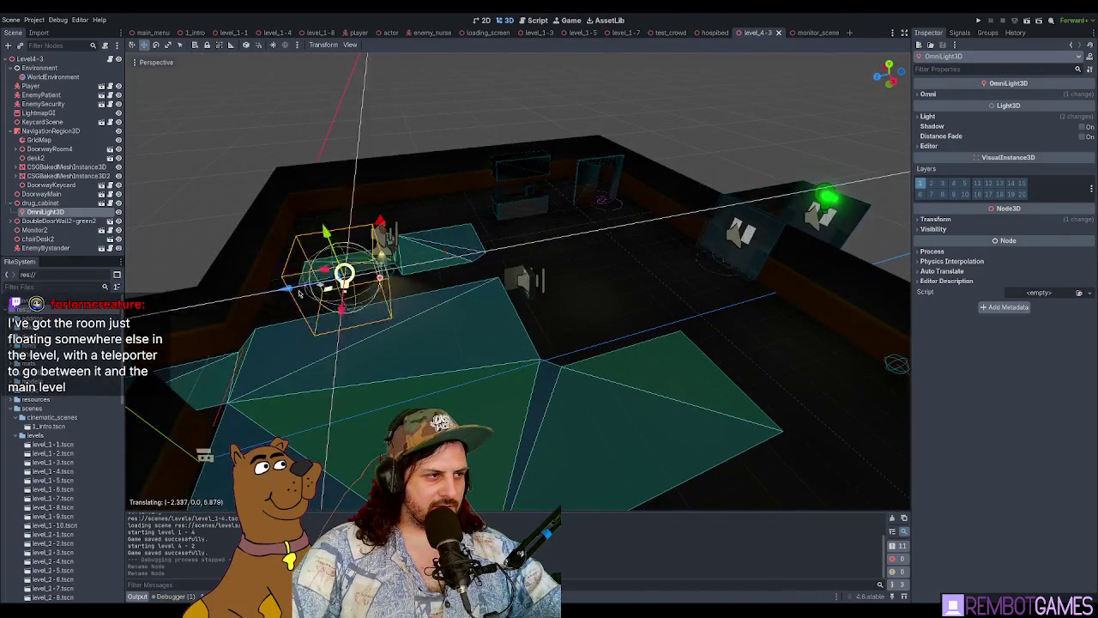
pyautogui.moveTo(248, 280); pyautogui.dragTo(257, 272)
pyautogui.press('f')
pyautogui.scroll(5, 457, 314)
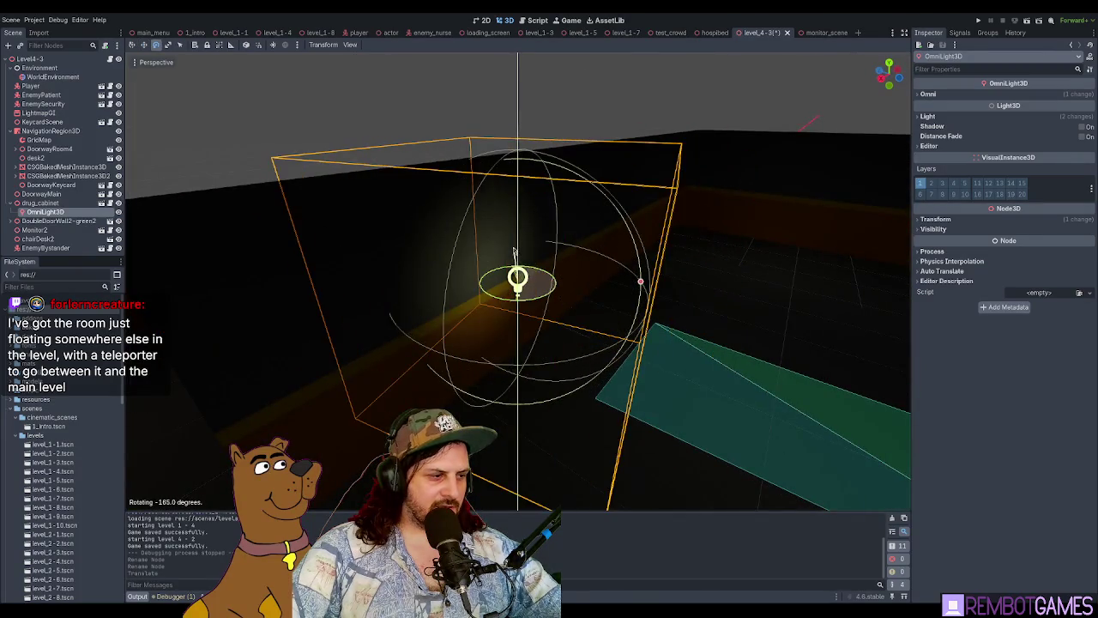
pyautogui.moveTo(486, 272)
pyautogui.mouseDown()
pyautogui.moveTo(558, 301)
pyautogui.moveTo(472, 270)
pyautogui.moveTo(481, 273)
pyautogui.mouseUp()
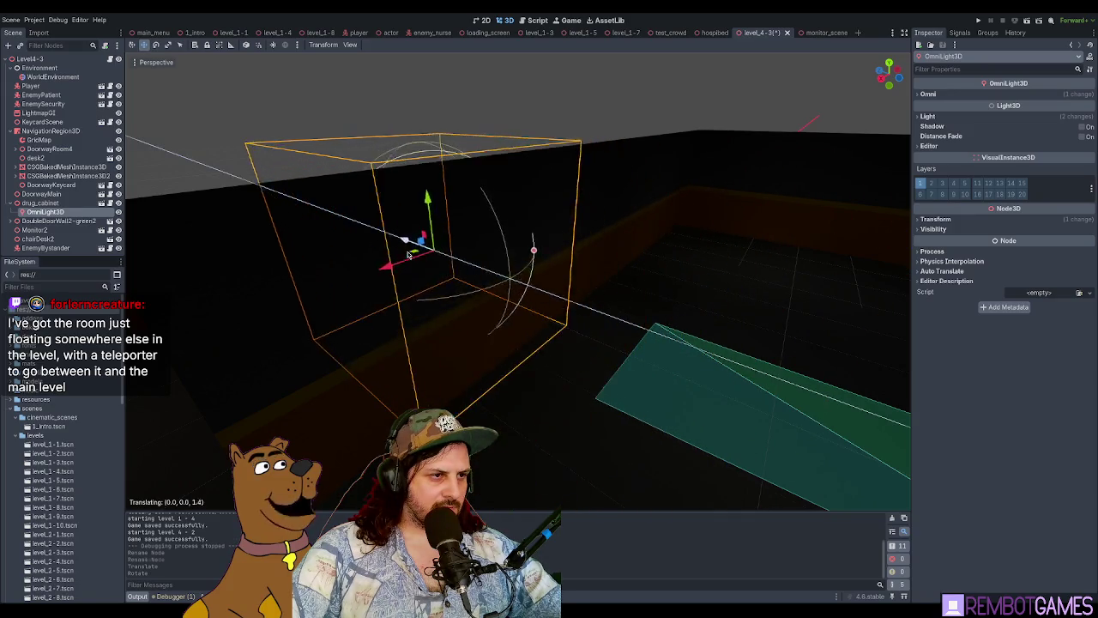
pyautogui.hotkey('ctrl', 'z')
pyautogui.hotkey('ctrl', 'z')
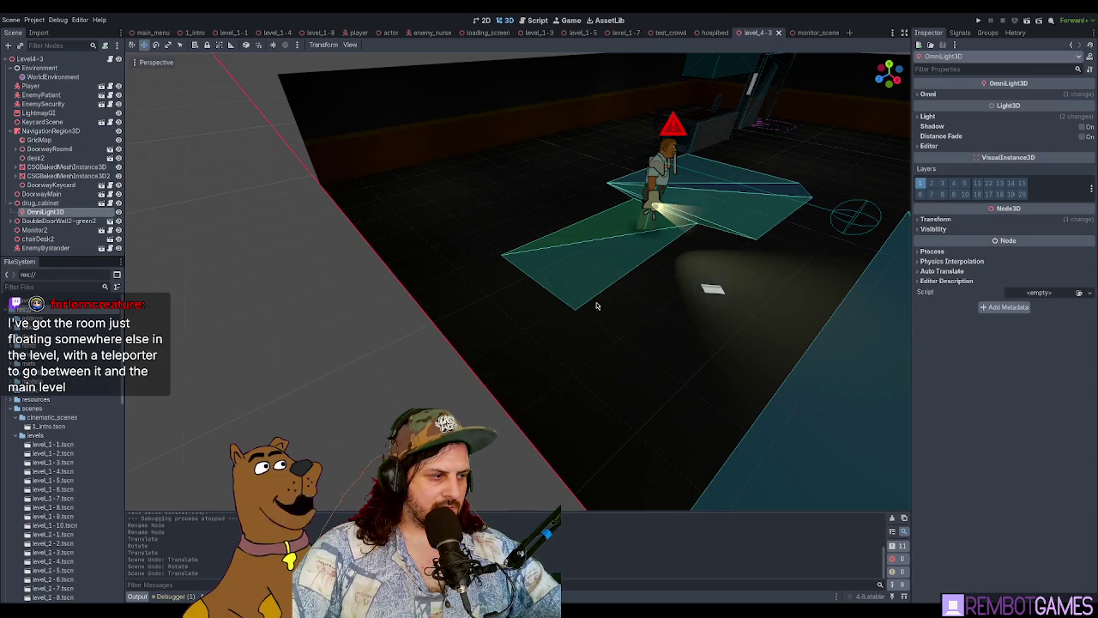
pyautogui.press('f')
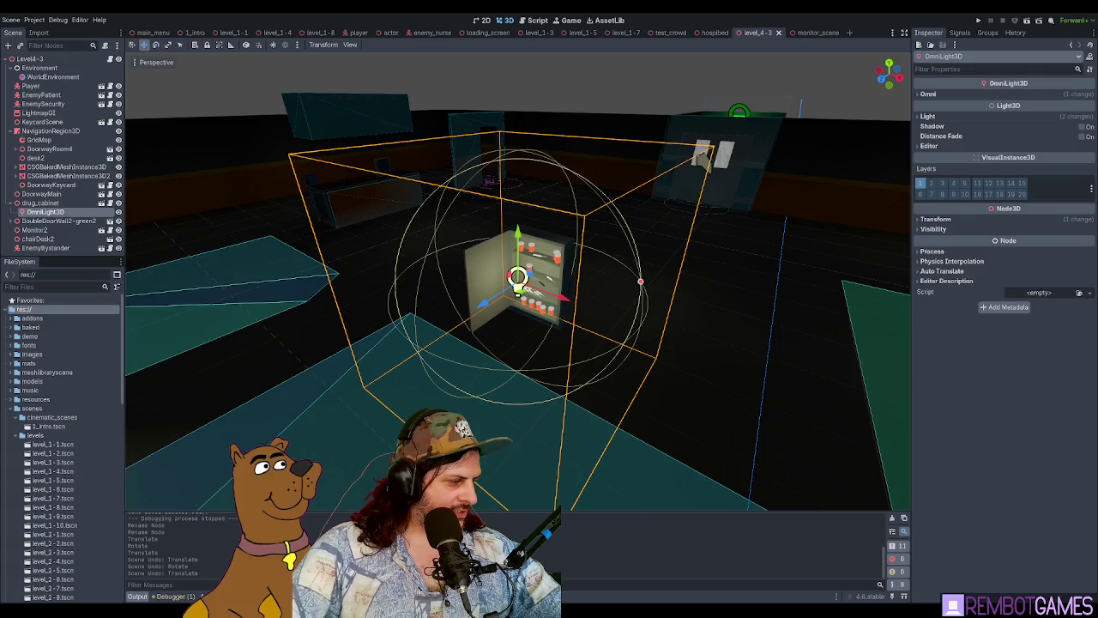
pyautogui.moveTo(569, 348); pyautogui.dragTo(39, 230)
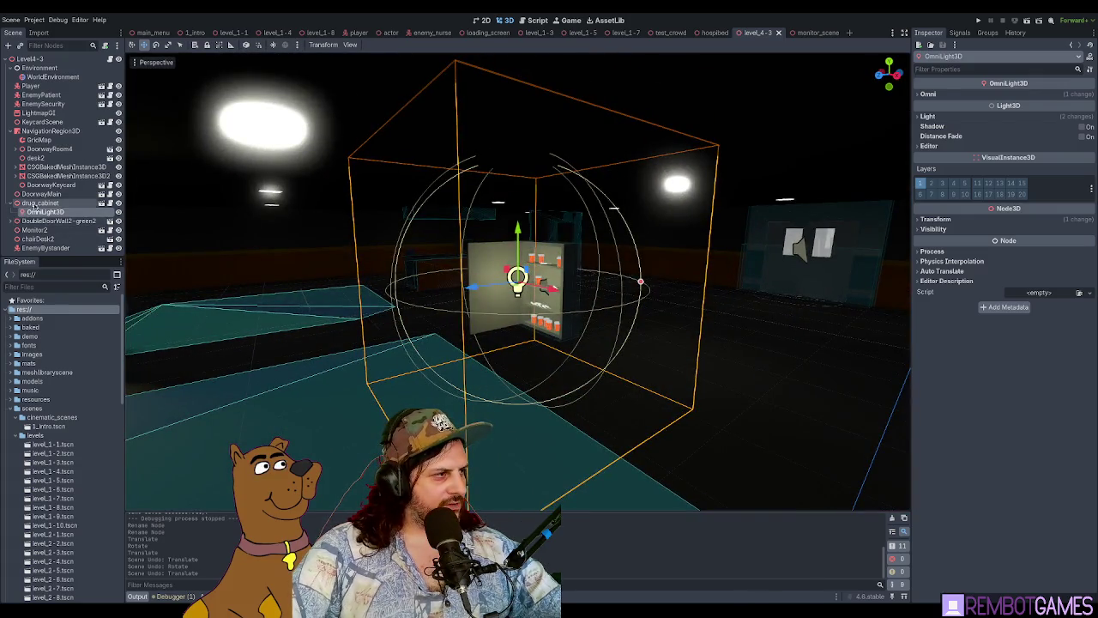
# Step: Select drug_cabinet and rotate it about 165 degrees
pyautogui.click(38, 203)
pyautogui.scroll(-5, 532, 357)
pyautogui.moveTo(495, 349); pyautogui.dragTo(313, 365)
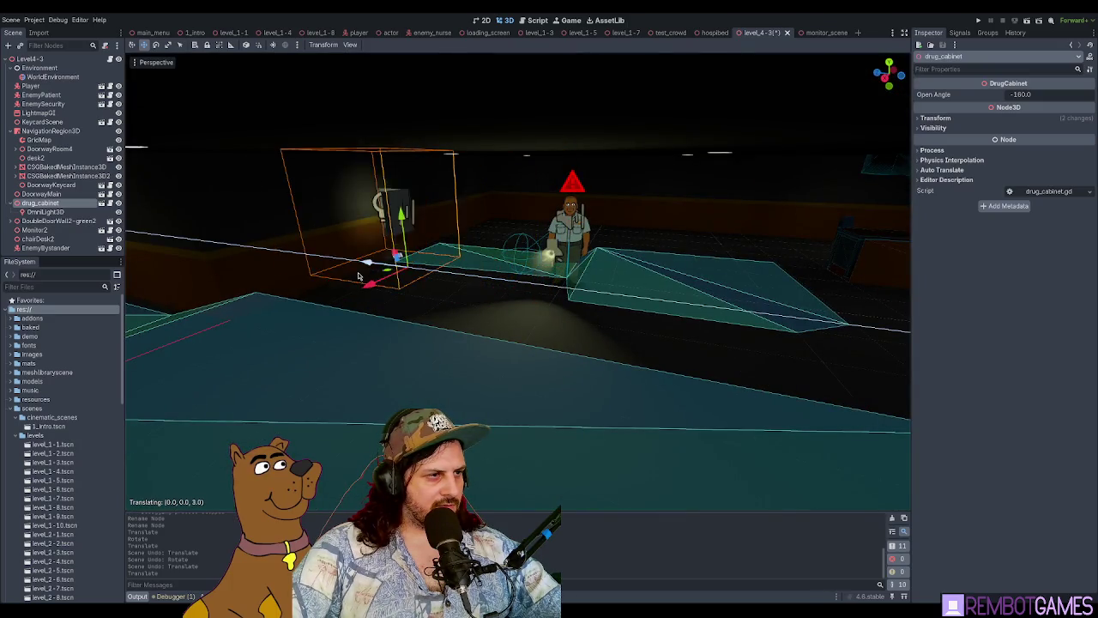
pyautogui.press('f')
pyautogui.scroll(5, 429, 283)
pyautogui.press('e')
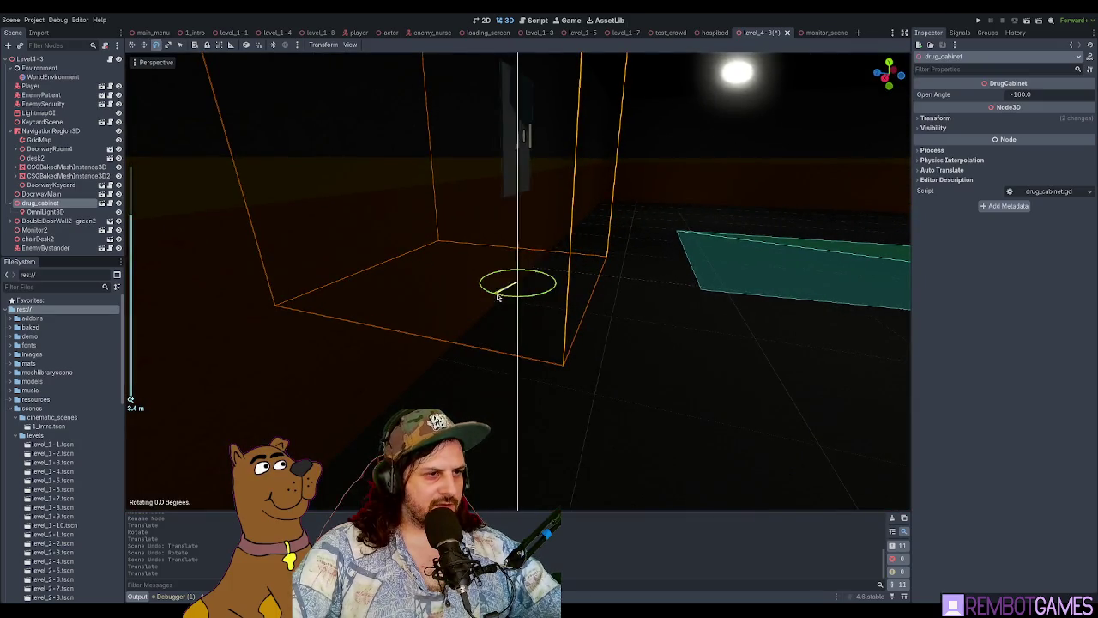
pyautogui.moveTo(497, 296)
pyautogui.mouseDown()
pyautogui.moveTo(590, 275)
pyautogui.moveTo(568, 245)
pyautogui.mouseUp()
# Step: Slide the drug cabinet 8 units along X, then save and run the level
pyautogui.scroll(3, 514, 231)
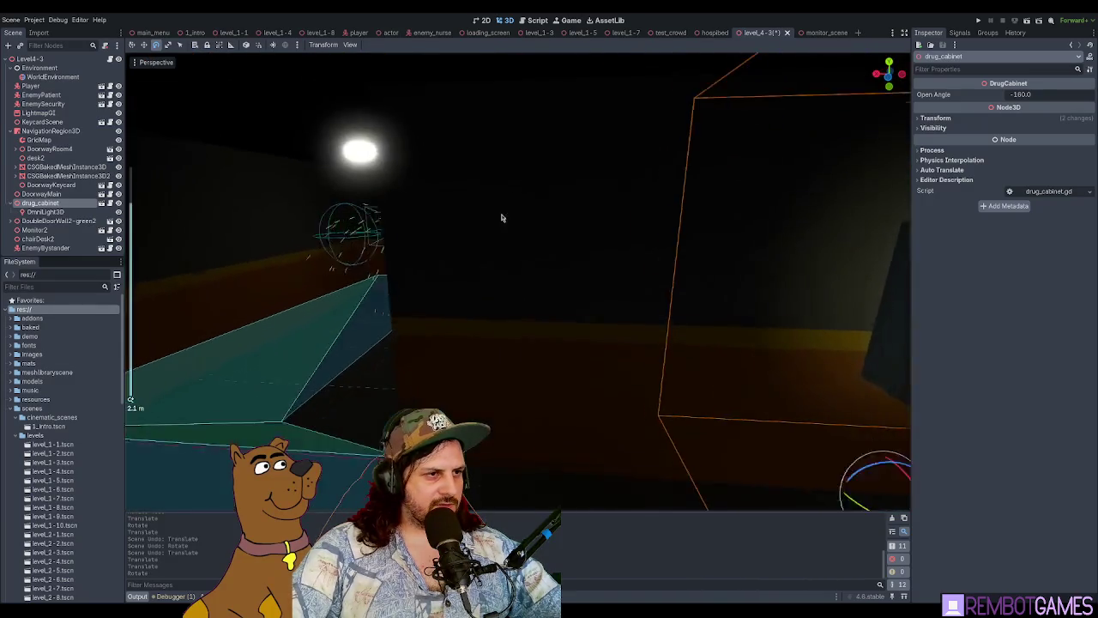
pyautogui.scroll(-5, 499, 217)
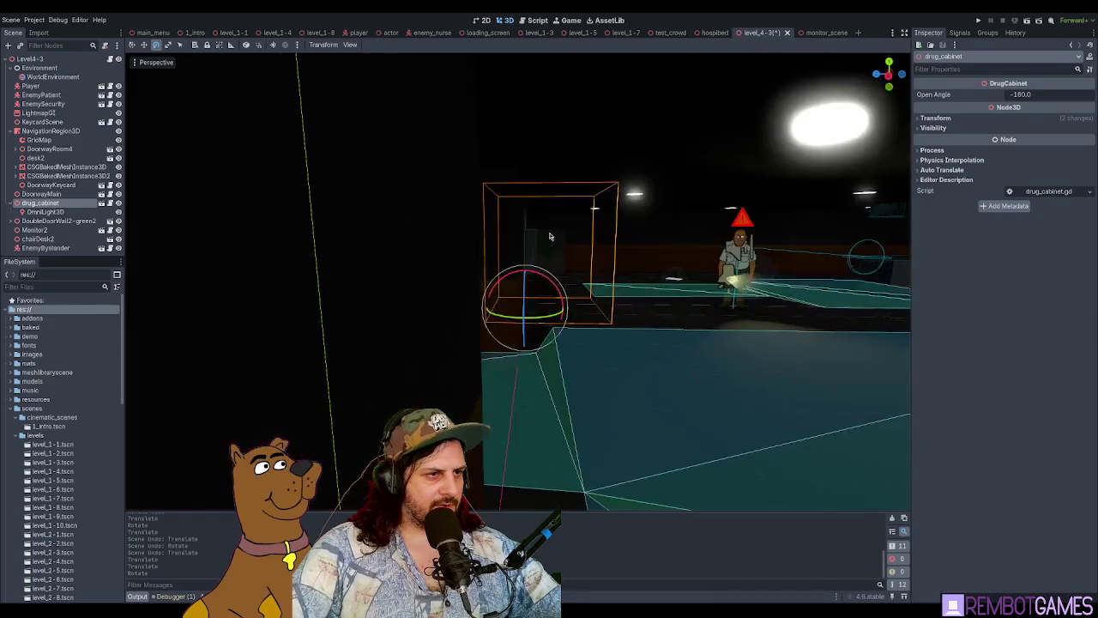
pyautogui.moveTo(278, 257)
pyautogui.mouseDown()
pyautogui.moveTo(360, 249)
pyautogui.moveTo(266, 262)
pyautogui.mouseUp()
pyautogui.press('w')
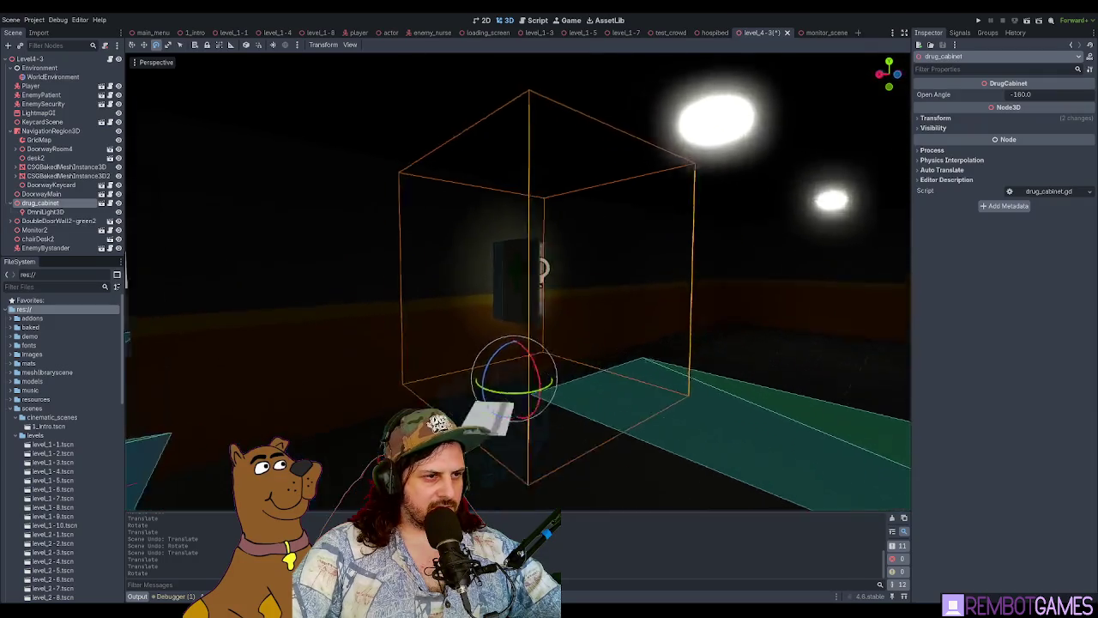
pyautogui.press('w')
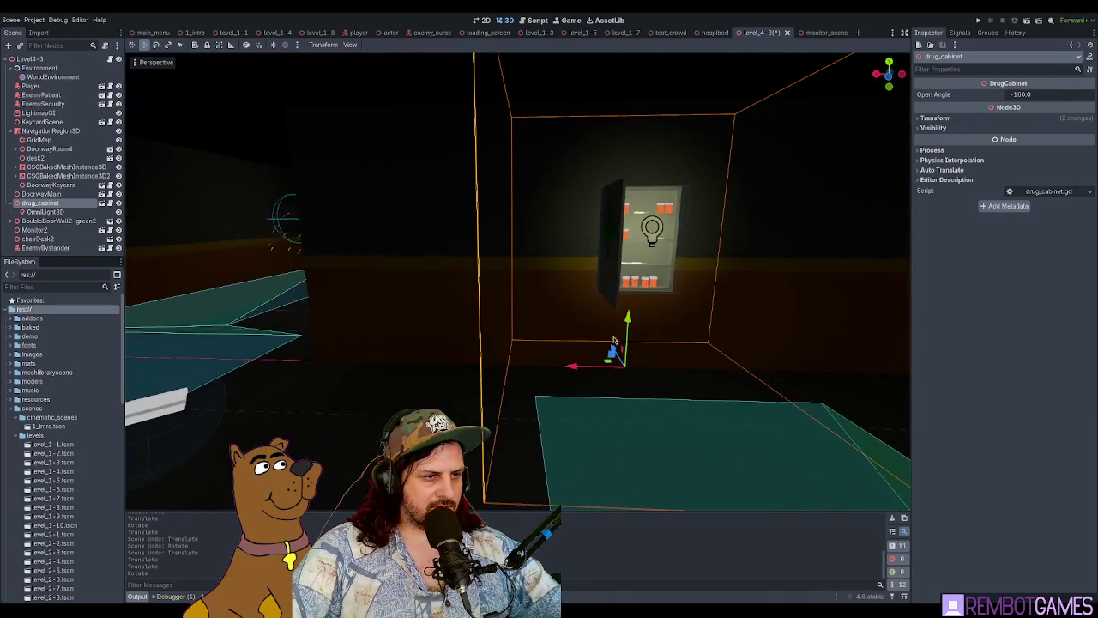
pyautogui.moveTo(562, 330); pyautogui.dragTo(271, 320)
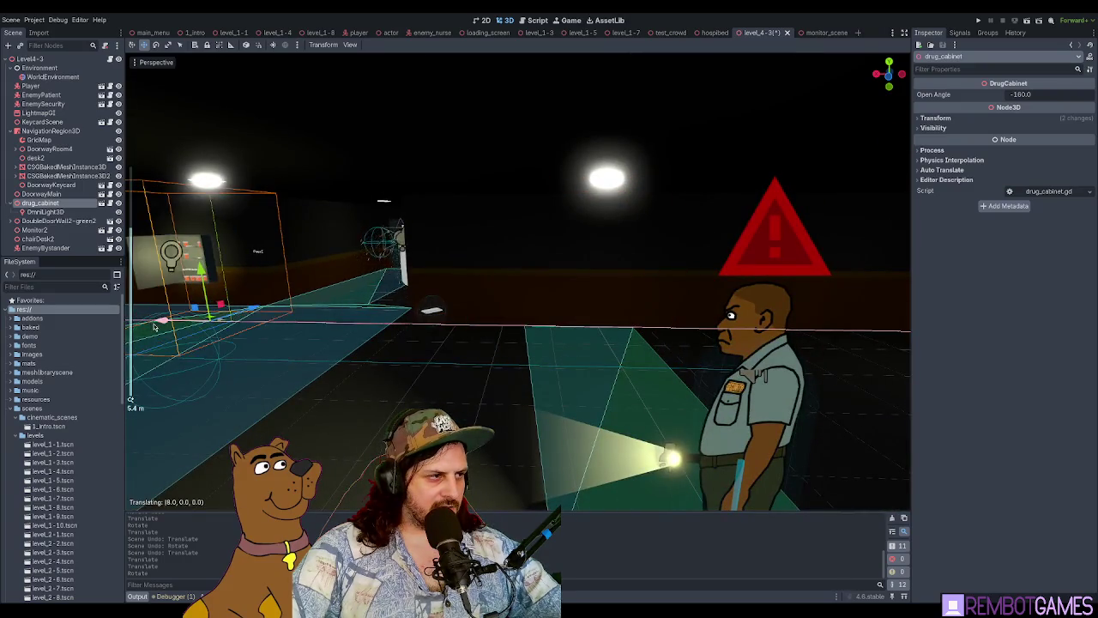
pyautogui.press('f')
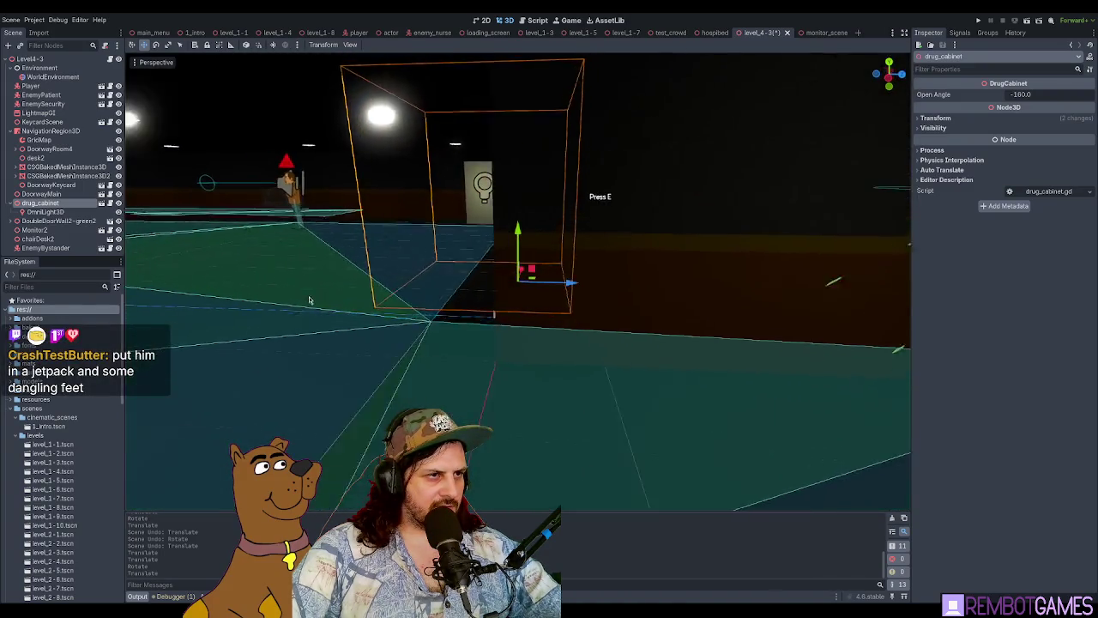
pyautogui.press('F6')
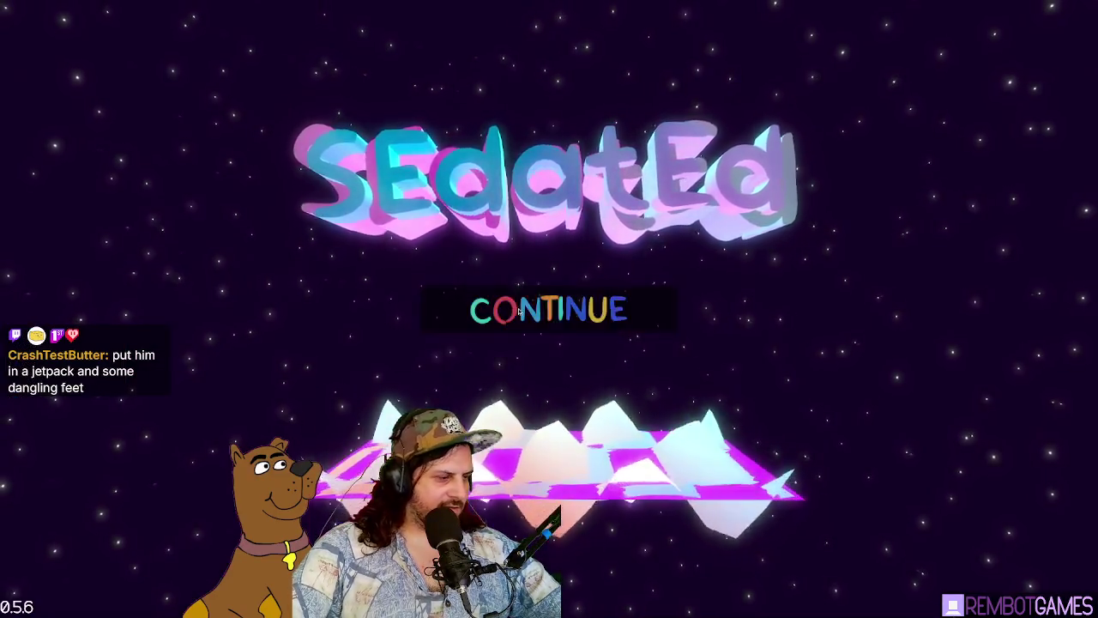
pyautogui.click(516, 312)
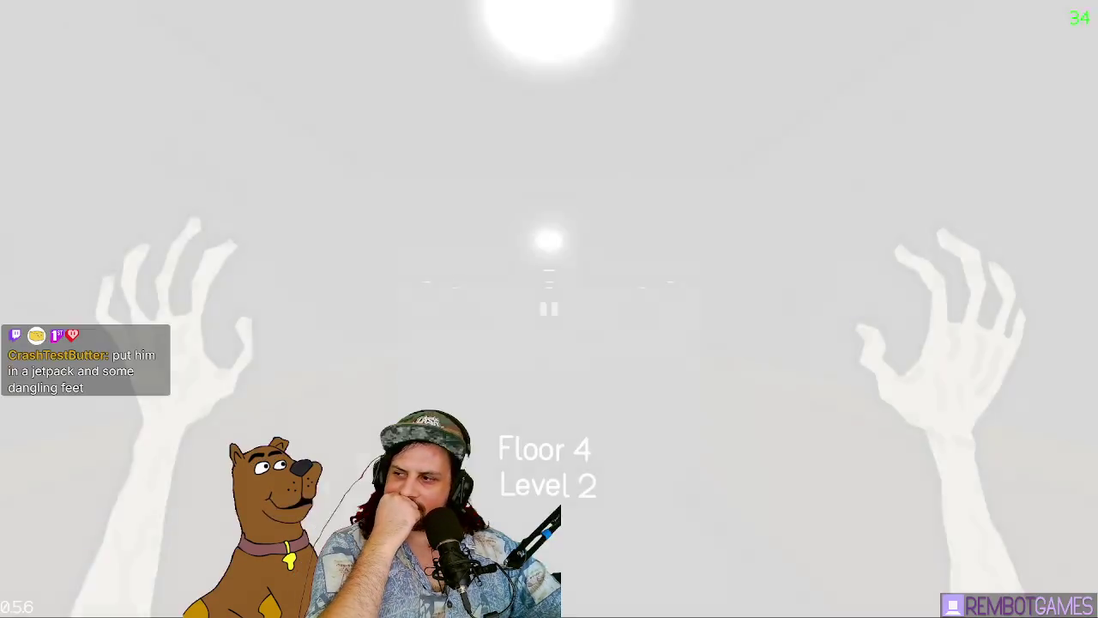
# Step: Sneak through the dark room behind the guard to the keycard, then sprint for the doorway
pyautogui.press('w')
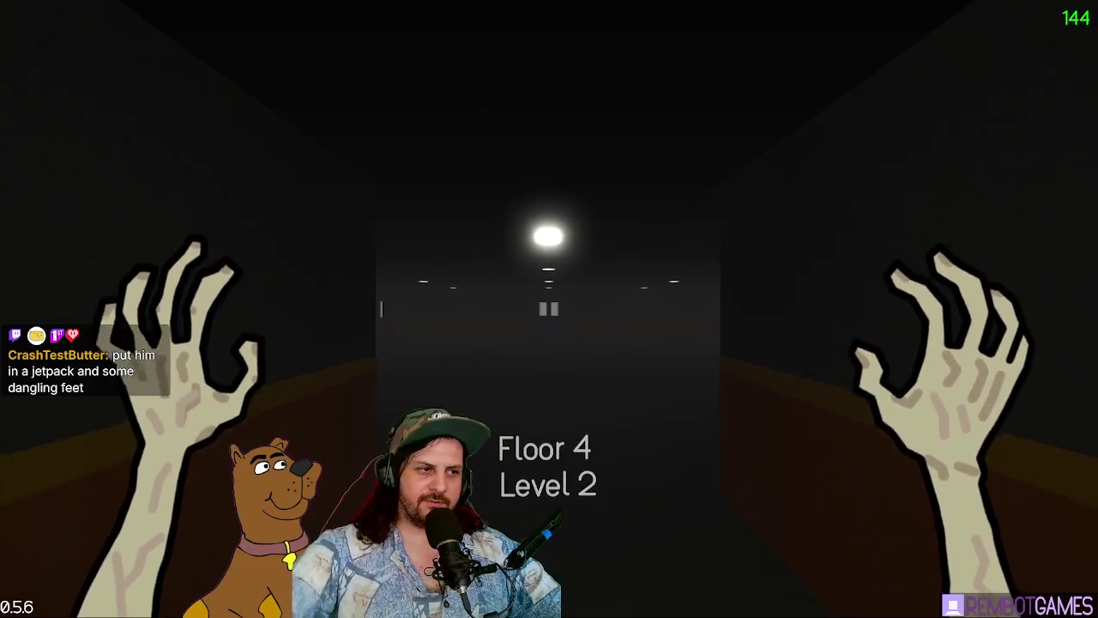
pyautogui.press('w')
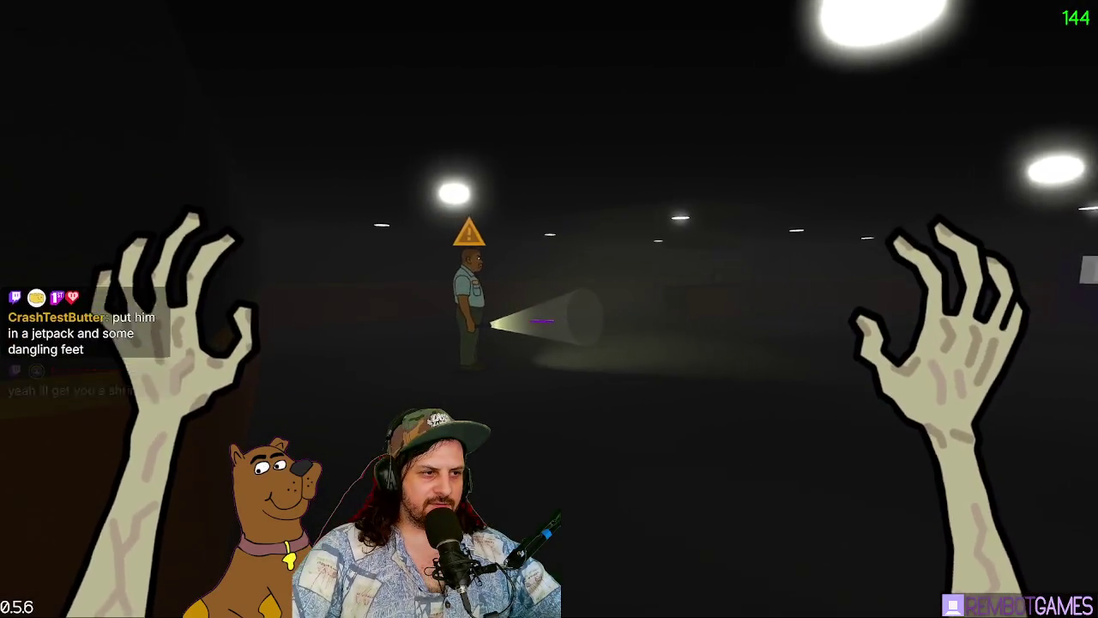
pyautogui.press('w')
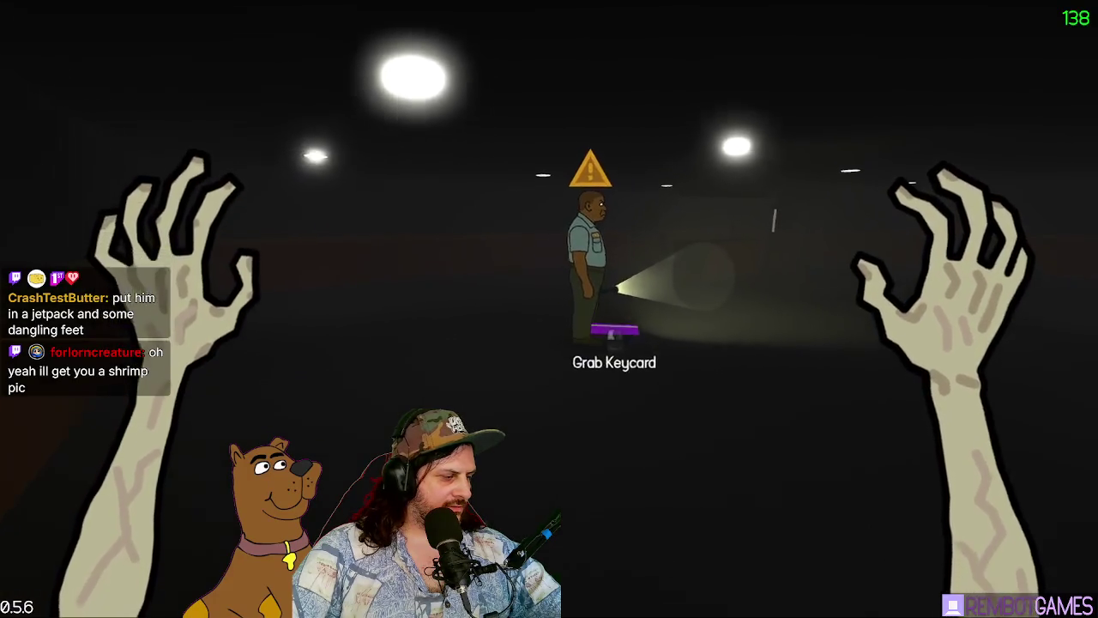
pyautogui.press('e')
pyautogui.press('w')
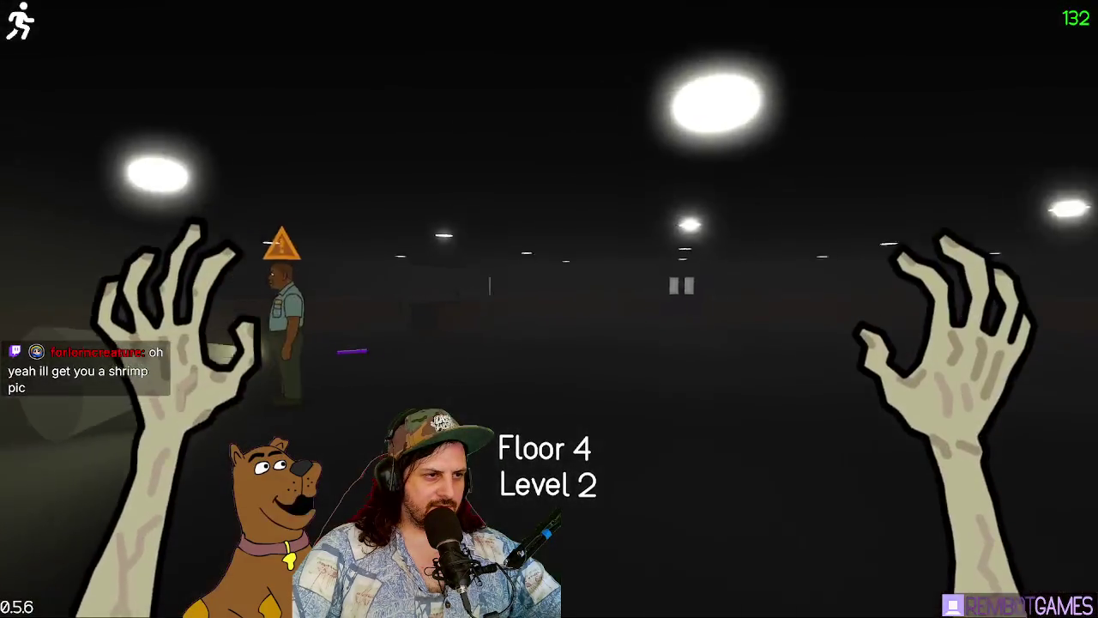
pyautogui.press('w')
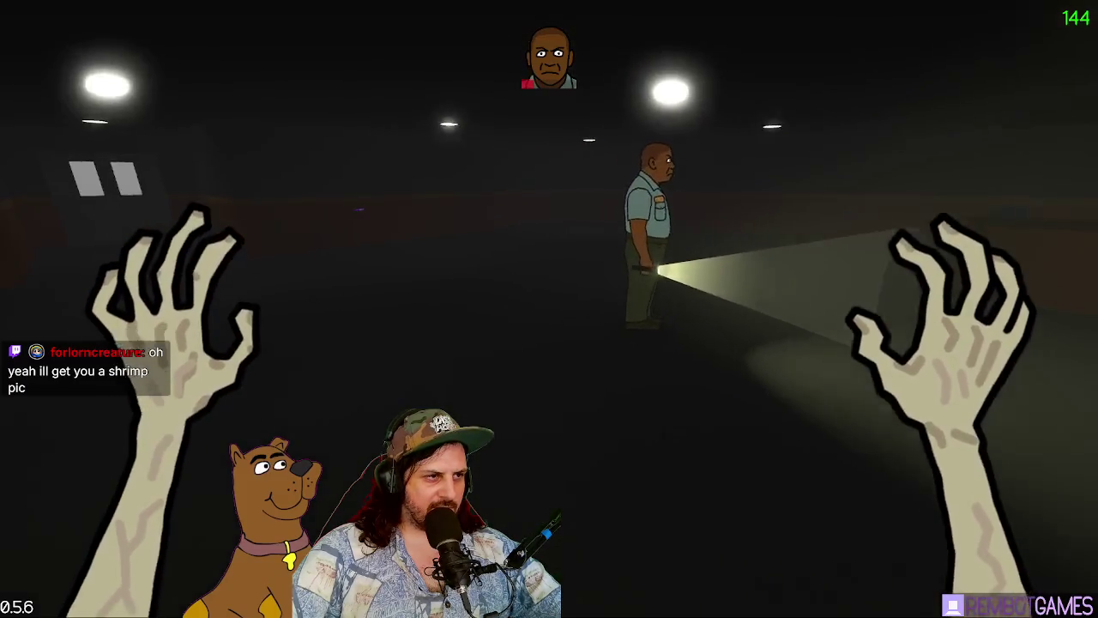
pyautogui.press('shift')
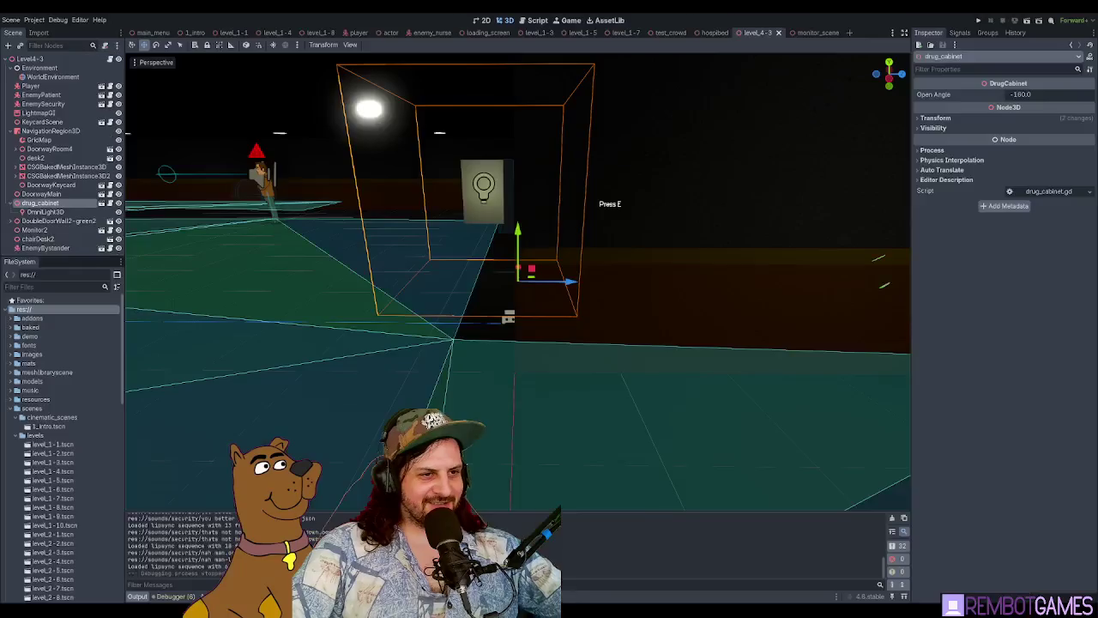
pyautogui.scroll(-5, 485, 267)
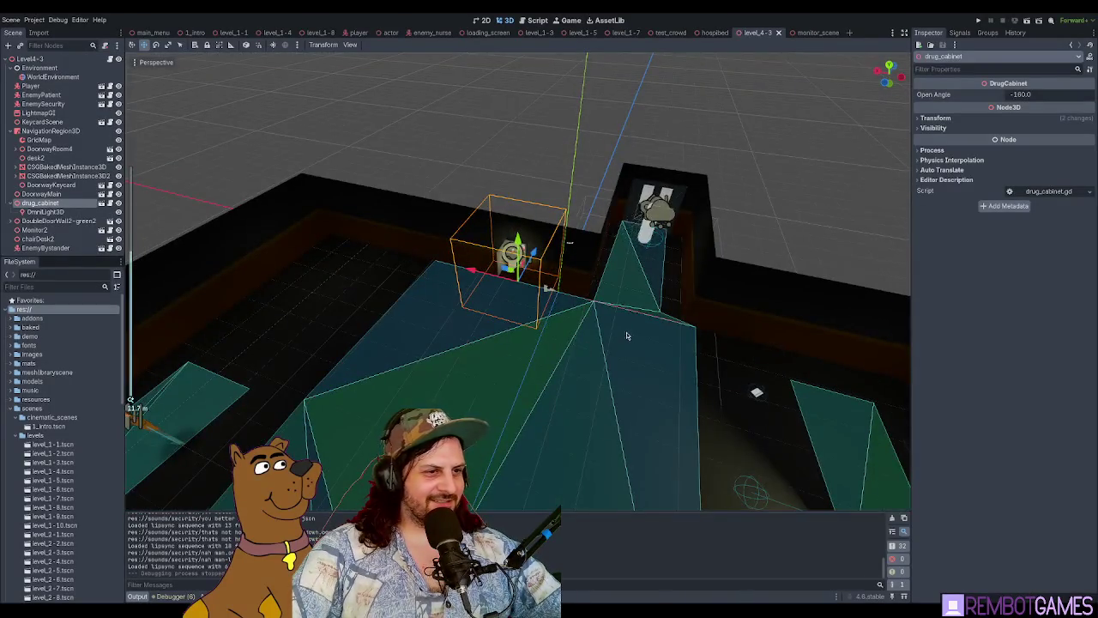
pyautogui.moveTo(626, 335); pyautogui.dragTo(624, 281)
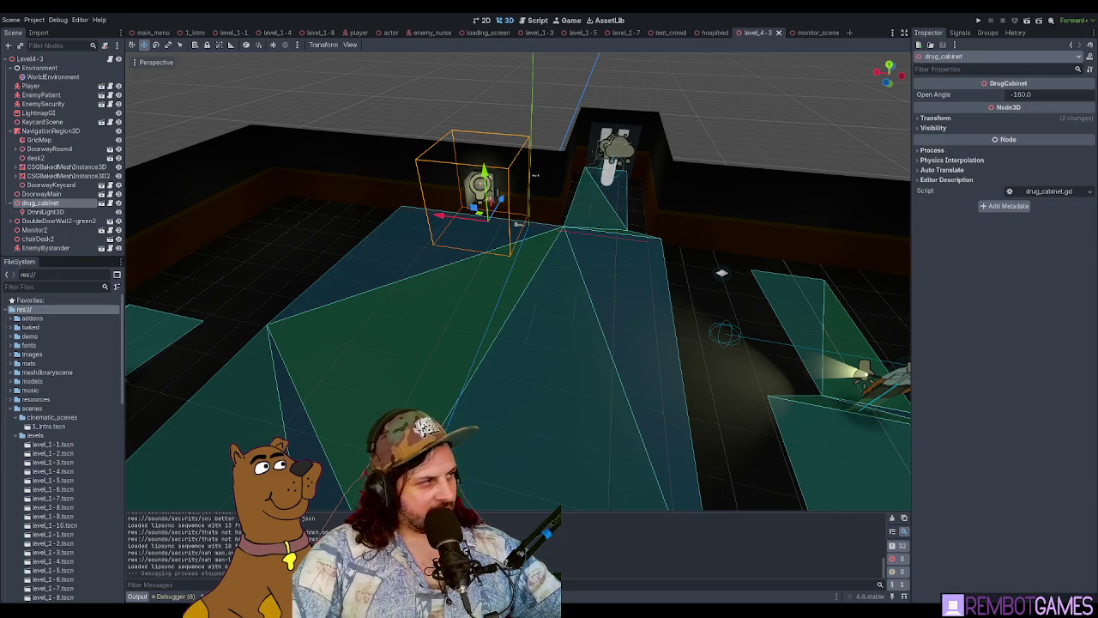
pyautogui.moveTo(535, 174)
pyautogui.mouseDown()
pyautogui.moveTo(464, 101)
pyautogui.moveTo(451, 129)
pyautogui.moveTo(472, 157)
pyautogui.mouseUp()
pyautogui.scroll(5, 472, 157)
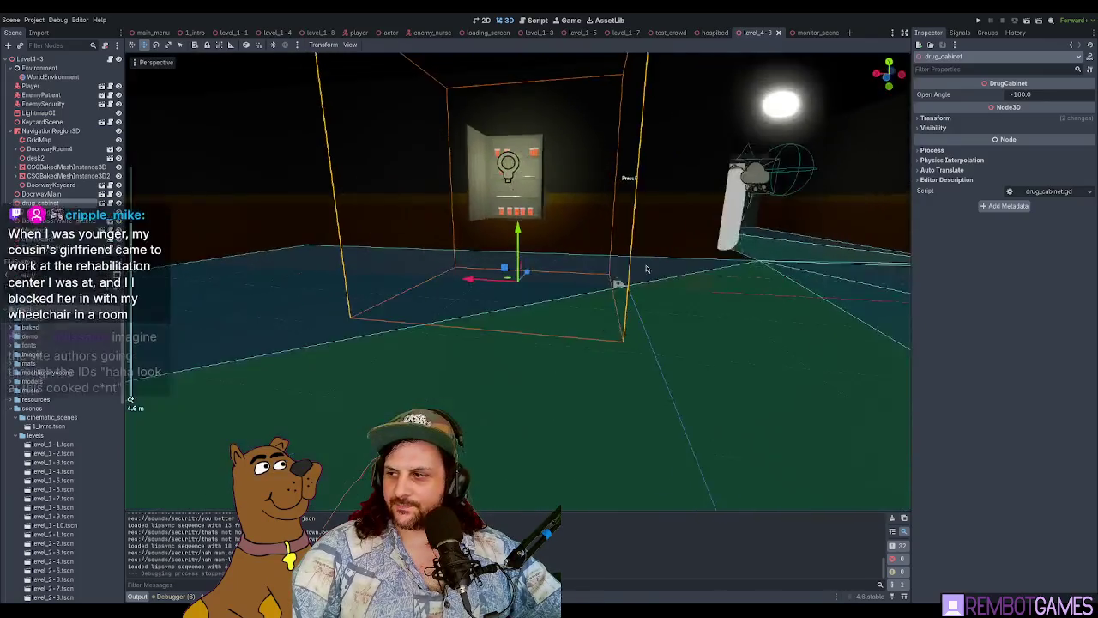
pyautogui.moveTo(722, 239)
pyautogui.mouseDown()
pyautogui.moveTo(535, 230)
pyautogui.moveTo(627, 181)
pyautogui.moveTo(625, 216)
pyautogui.mouseUp()
pyautogui.scroll(-8, 626, 216)
pyautogui.scroll(-15, 626, 217)
pyautogui.scroll(15, 625, 216)
pyautogui.scroll(-2, 625, 216)
pyautogui.moveTo(548, 312); pyautogui.dragTo(548, 313)
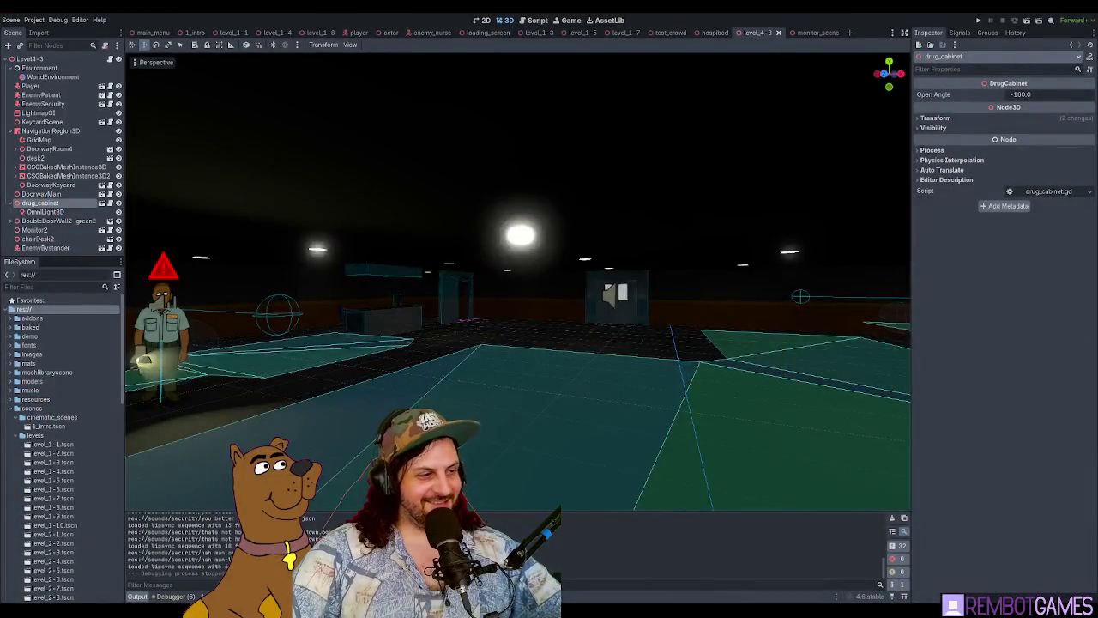
pyautogui.moveTo(549, 312); pyautogui.dragTo(548, 312)
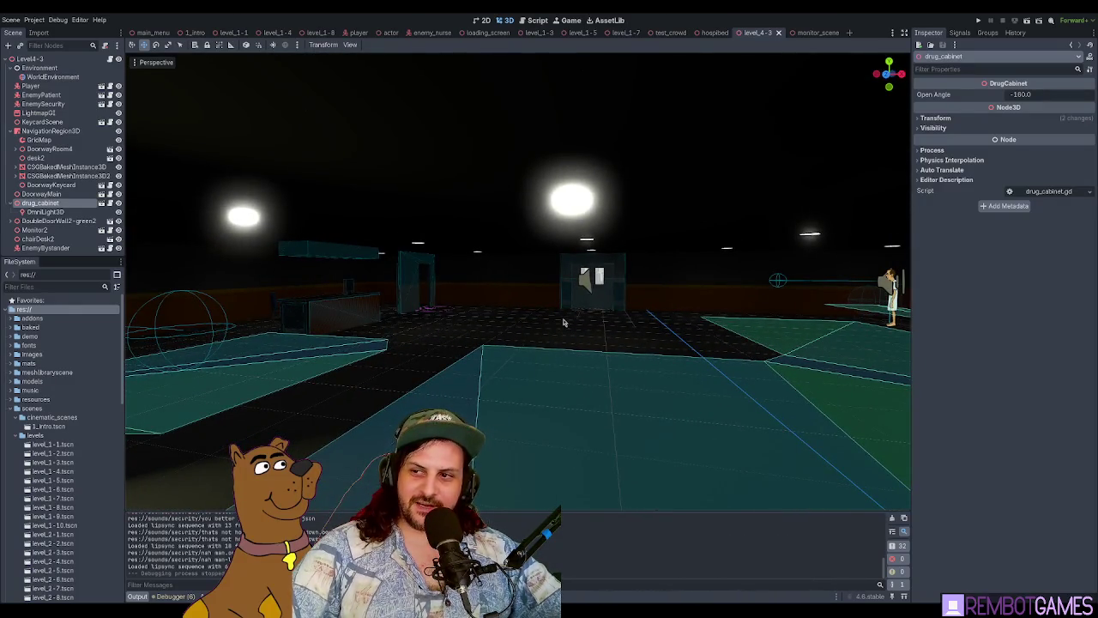
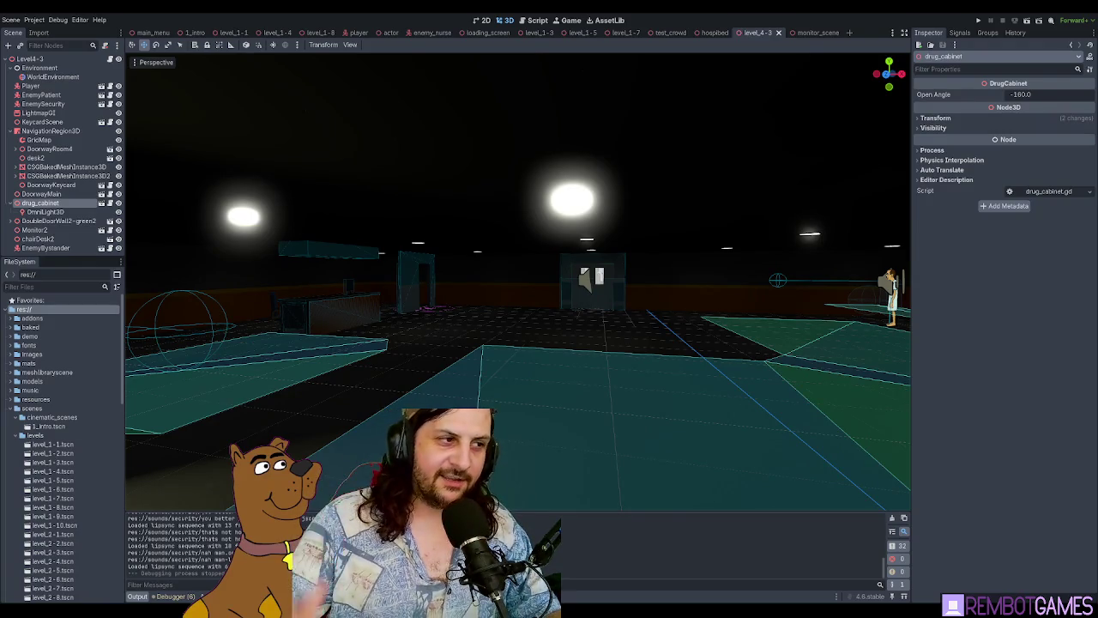
# Step: Select NavigationRegion3D in level_4-3 and rebake its navigation mesh
pyautogui.scroll(-5, 578, 259)
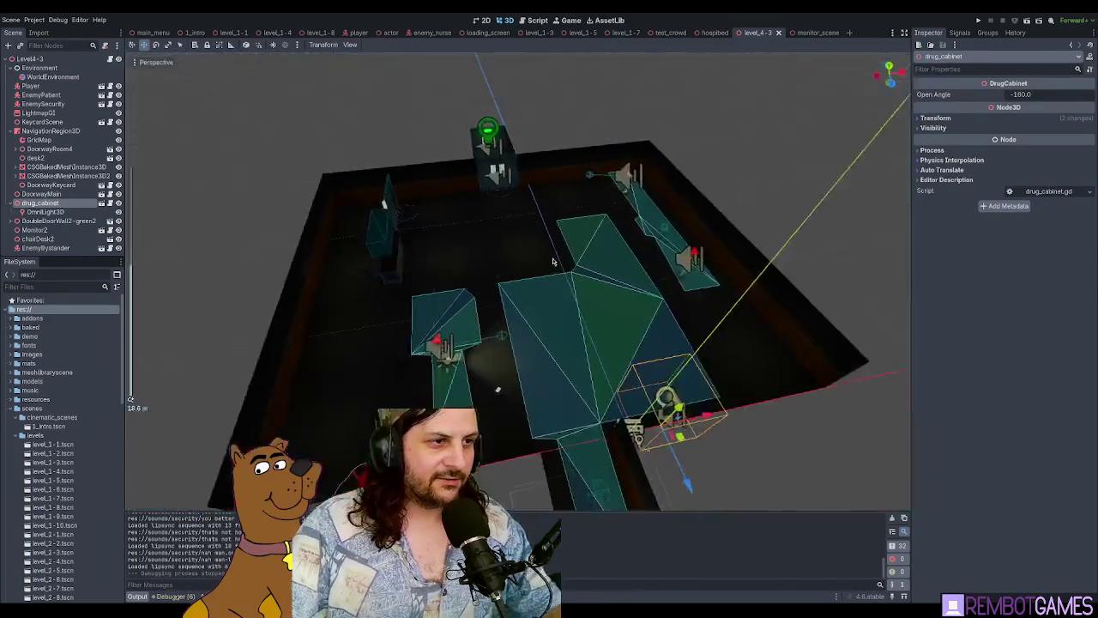
pyautogui.scroll(3, 542, 287)
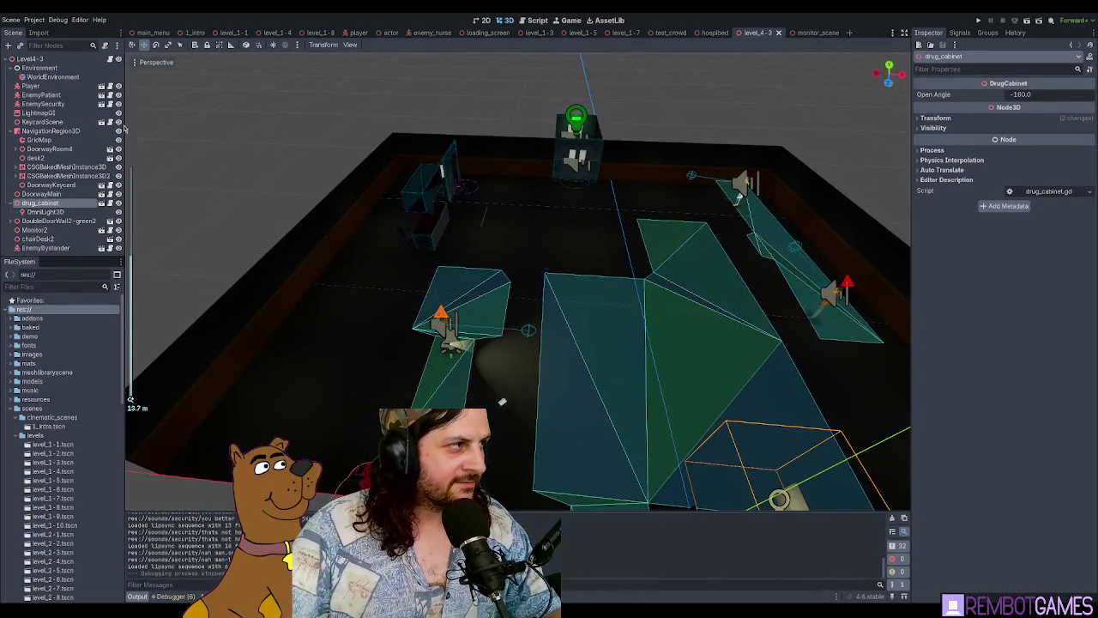
pyautogui.click(51, 131)
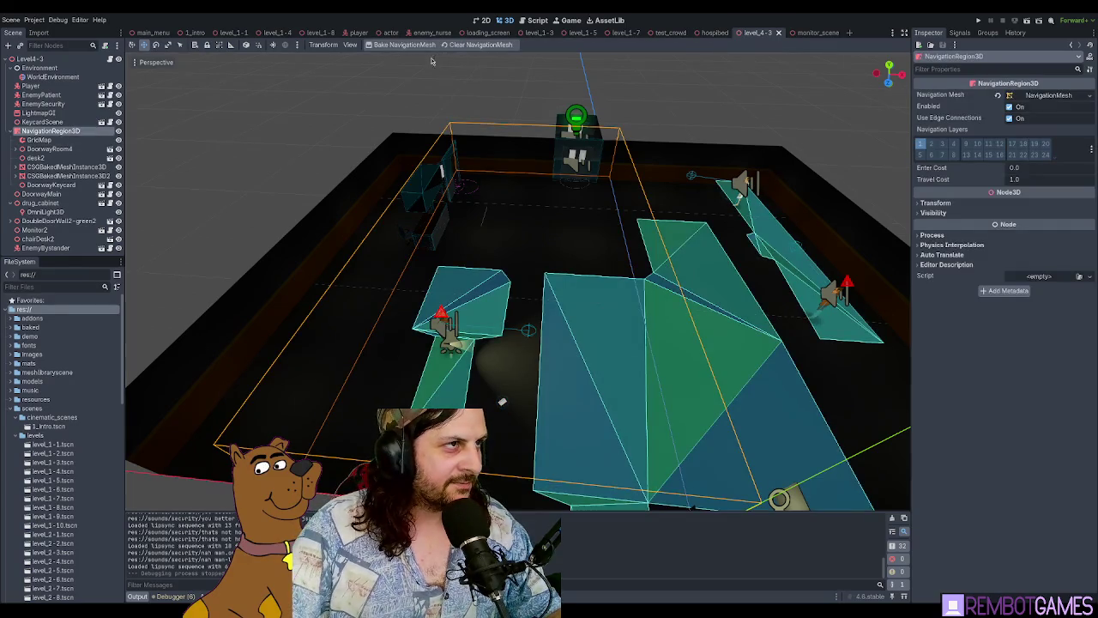
pyautogui.click(385, 47)
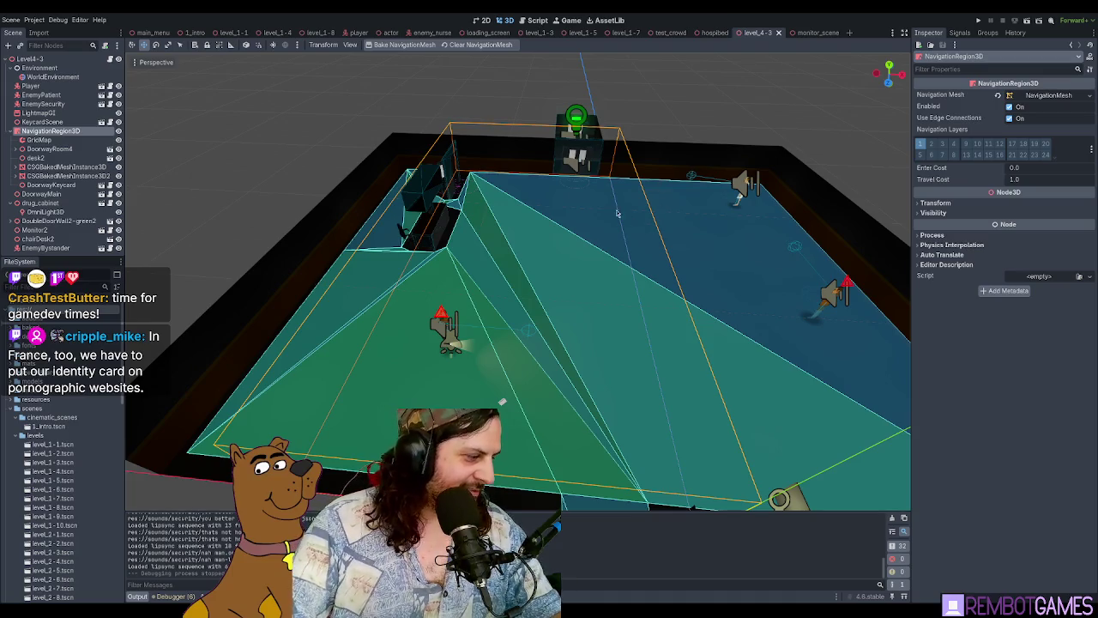
# Step: Zoom and orbit the viewport to inspect the new navmesh covering the room floor
pyautogui.scroll(-2, 639, 269)
pyautogui.scroll(-2, 639, 269)
pyautogui.scroll(3, 635, 268)
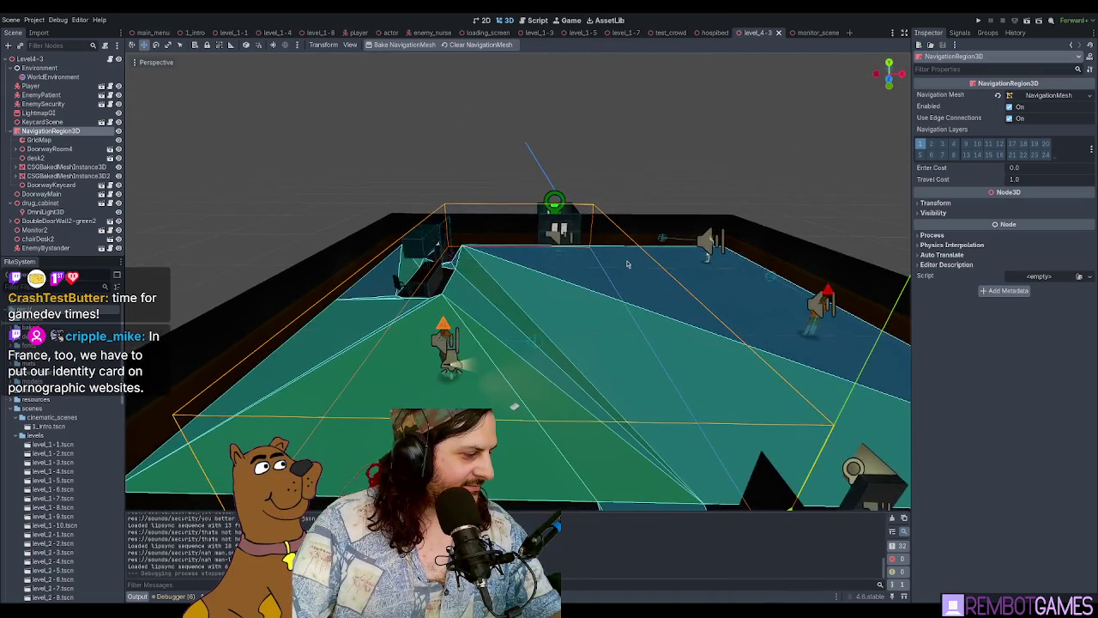
pyautogui.scroll(2, 619, 265)
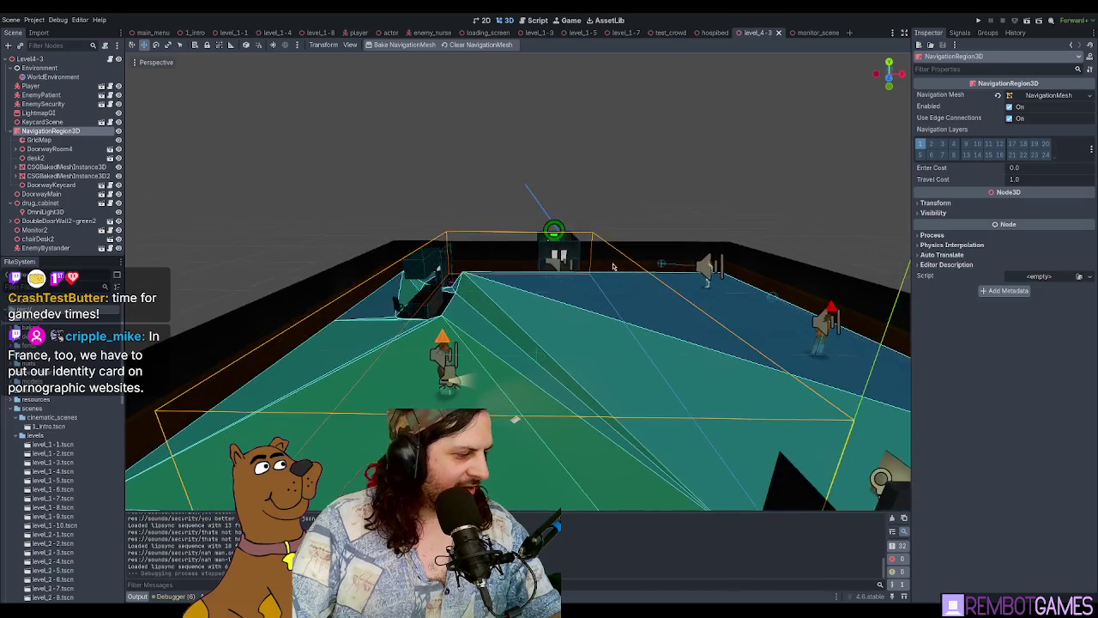
pyautogui.scroll(3, 611, 267)
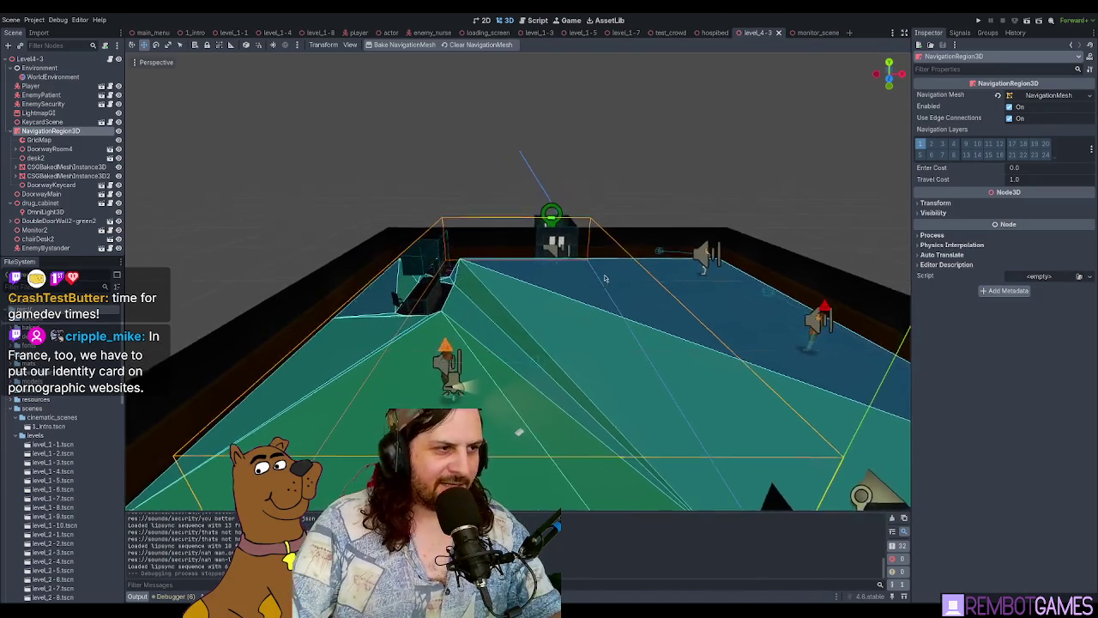
pyautogui.moveTo(485, 281)
pyautogui.mouseDown()
pyautogui.moveTo(564, 286)
pyautogui.moveTo(523, 223)
pyautogui.moveTo(408, 102)
pyautogui.mouseUp()
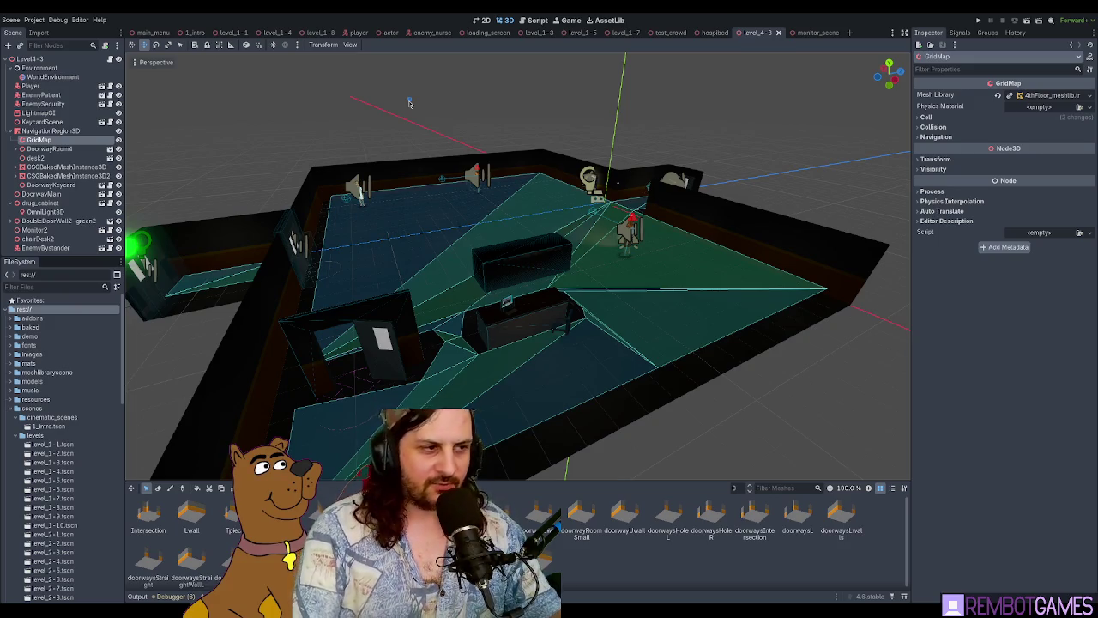
# Step: Orbit to the blue navigation volume, then paint a tile into the level's GridMap
pyautogui.scroll(3, 409, 171)
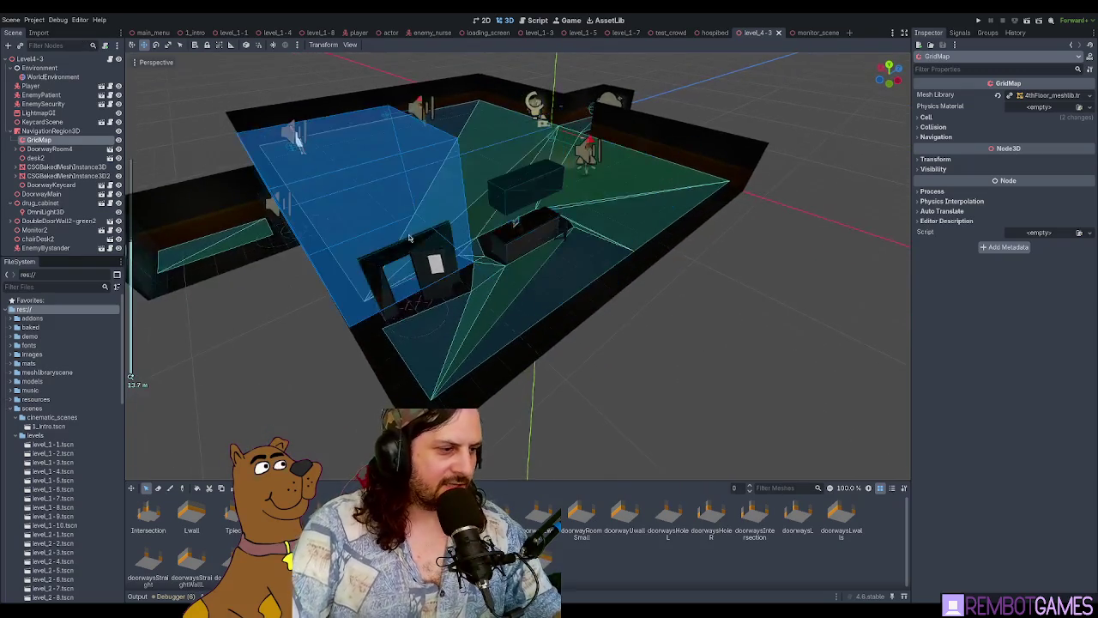
pyautogui.scroll(-2, 403, 257)
pyautogui.scroll(2, 394, 300)
pyautogui.scroll(-2, 380, 349)
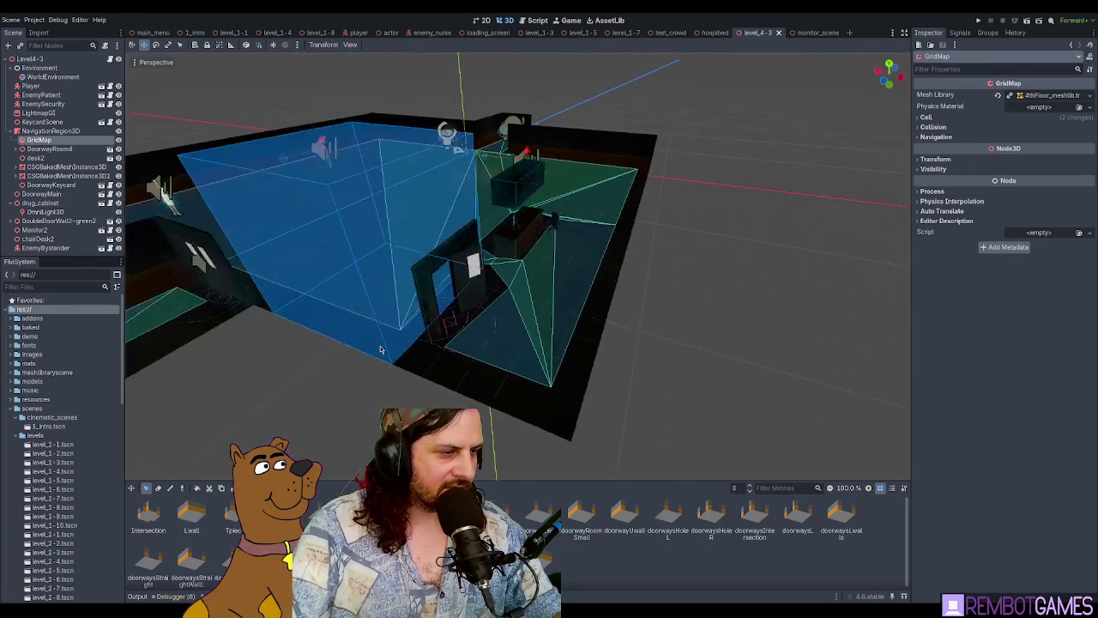
pyautogui.moveTo(381, 349)
pyautogui.mouseDown()
pyautogui.moveTo(623, 280)
pyautogui.moveTo(611, 295)
pyautogui.mouseUp()
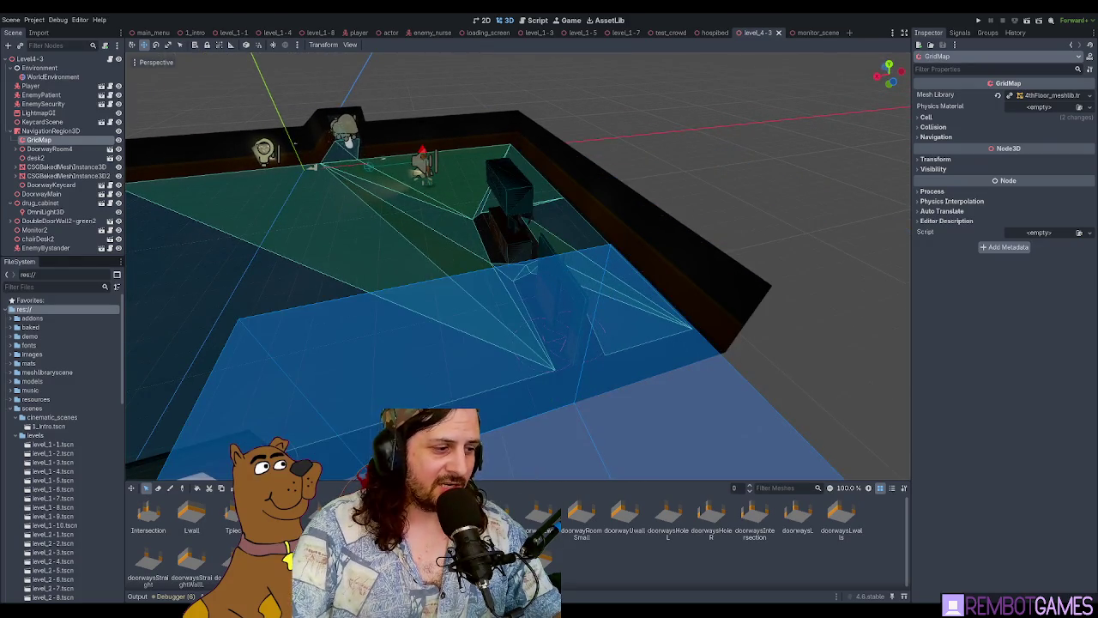
pyautogui.moveTo(378, 308)
pyautogui.mouseDown()
pyautogui.moveTo(405, 286)
pyautogui.moveTo(471, 319)
pyautogui.moveTo(517, 248)
pyautogui.moveTo(632, 187)
pyautogui.moveTo(488, 337)
pyautogui.mouseUp()
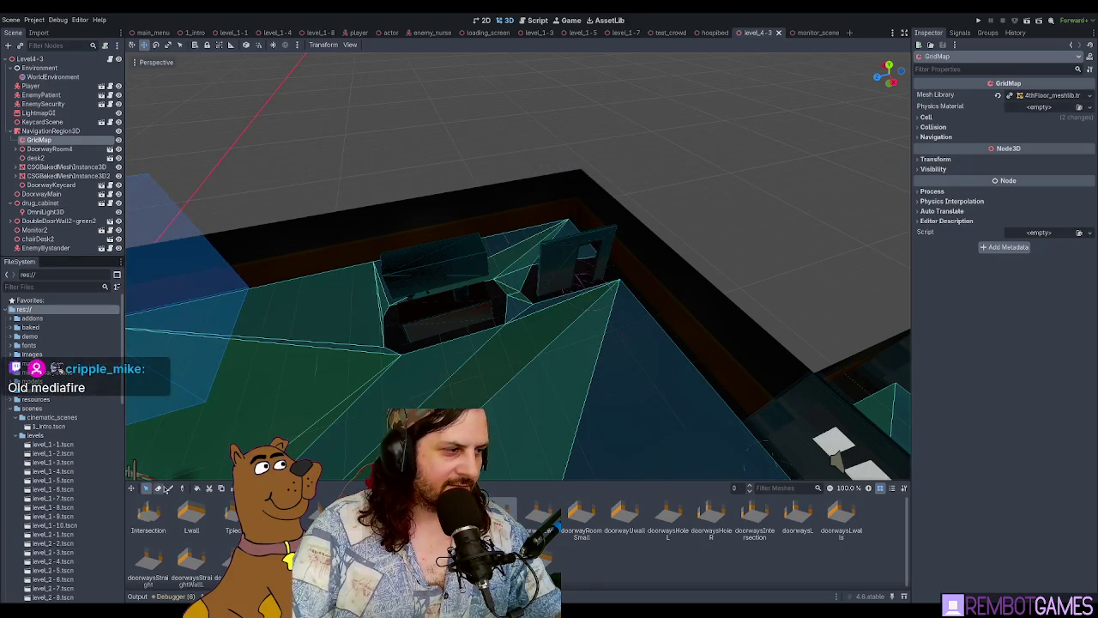
pyautogui.click(169, 488)
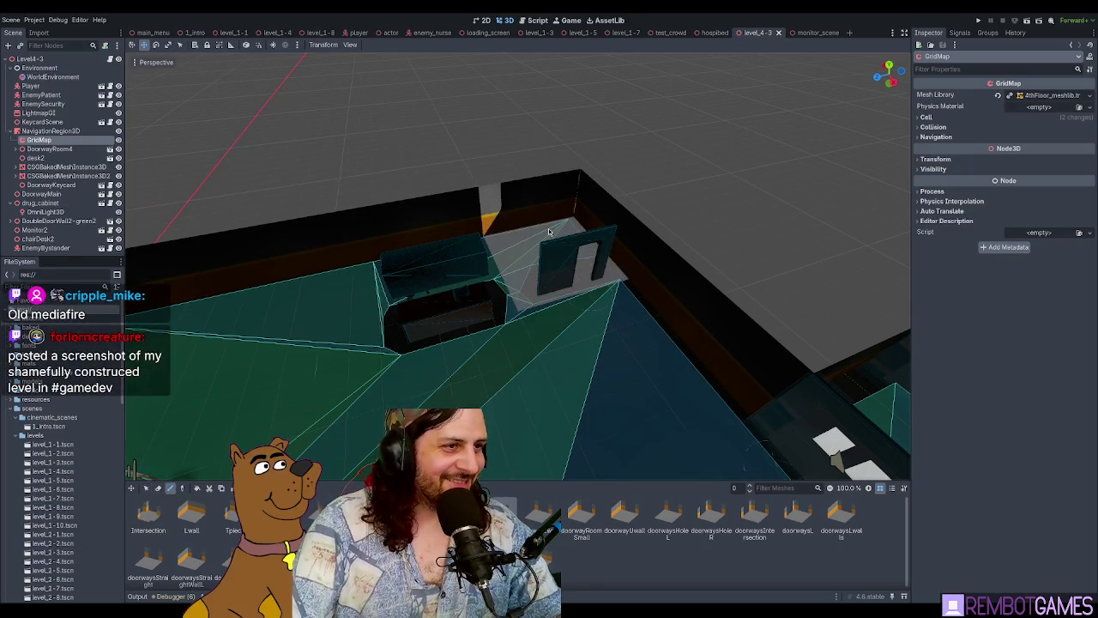
pyautogui.click(549, 232)
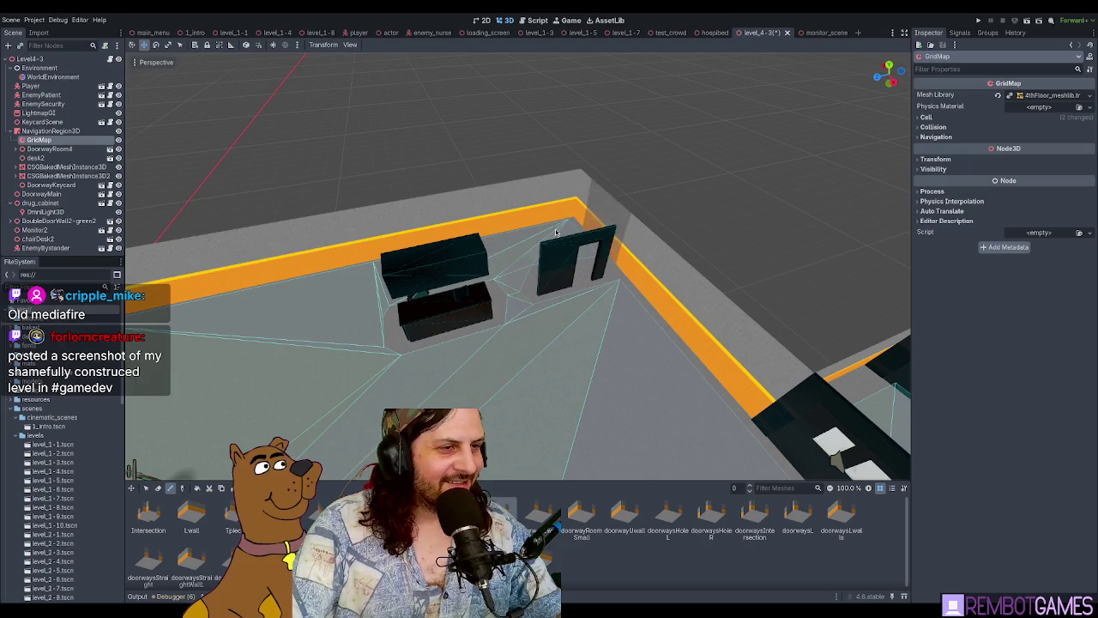
# Step: Paint wall segments along the back-left wall beside the doorway
pyautogui.moveTo(556, 232); pyautogui.dragTo(673, 241)
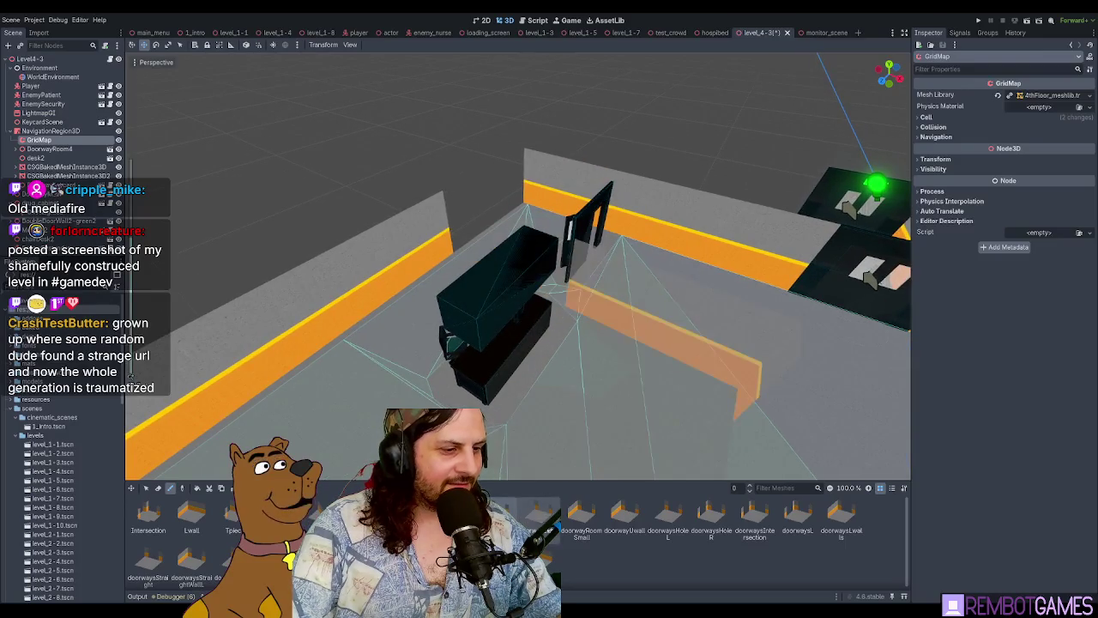
pyautogui.click(547, 240)
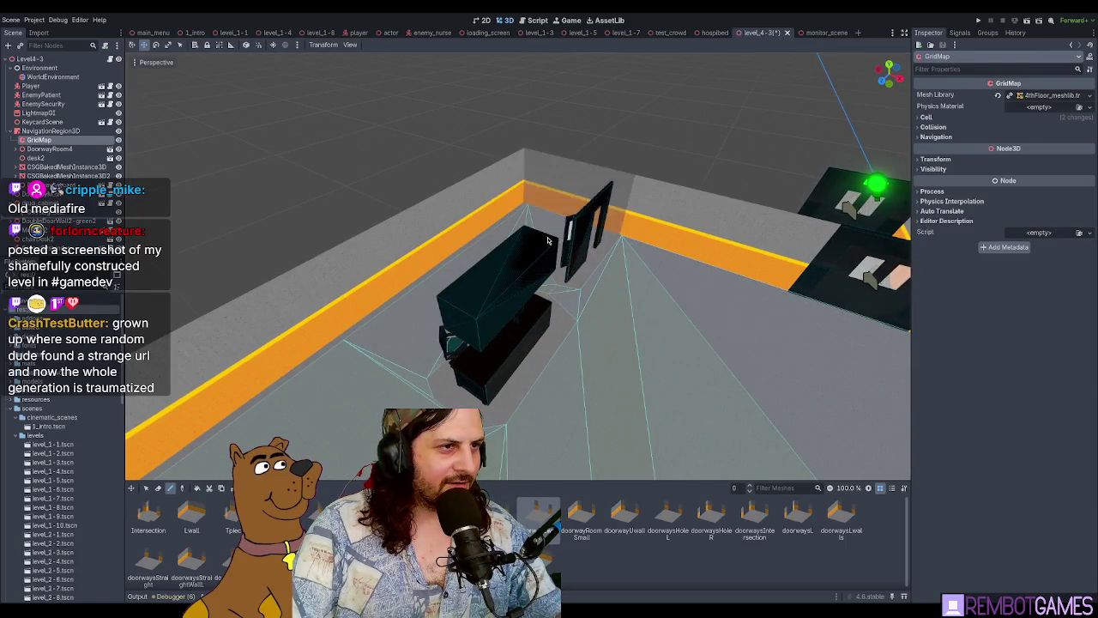
pyautogui.click(547, 240)
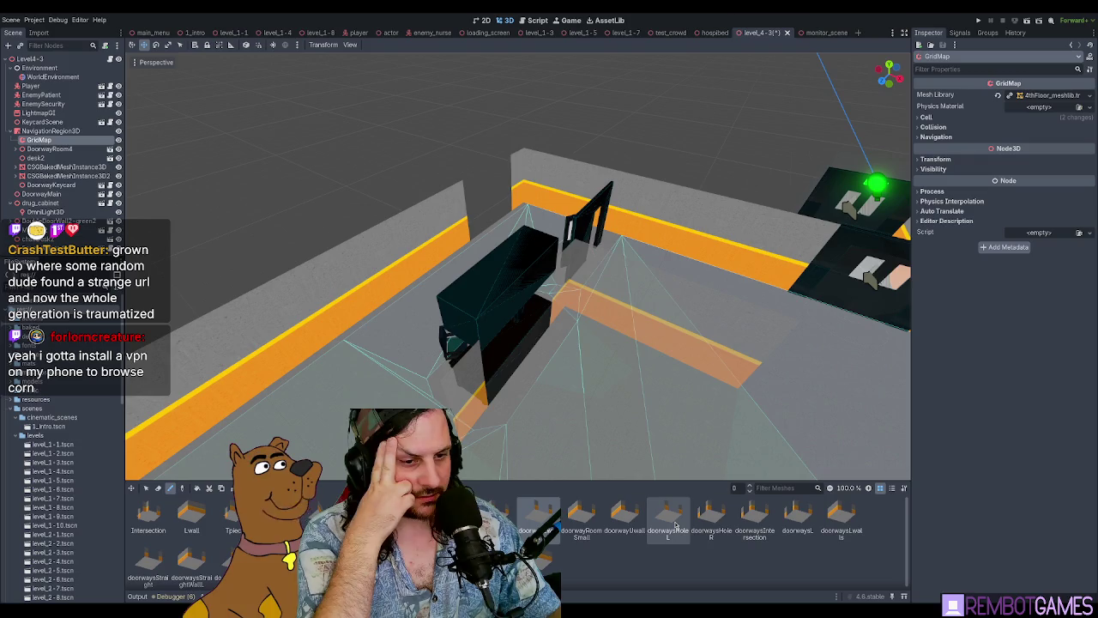
# Step: Pick doorwaysLwalls, enlarge the mesh palette, then pick doorwaysStraightWallL
pyautogui.click(834, 531)
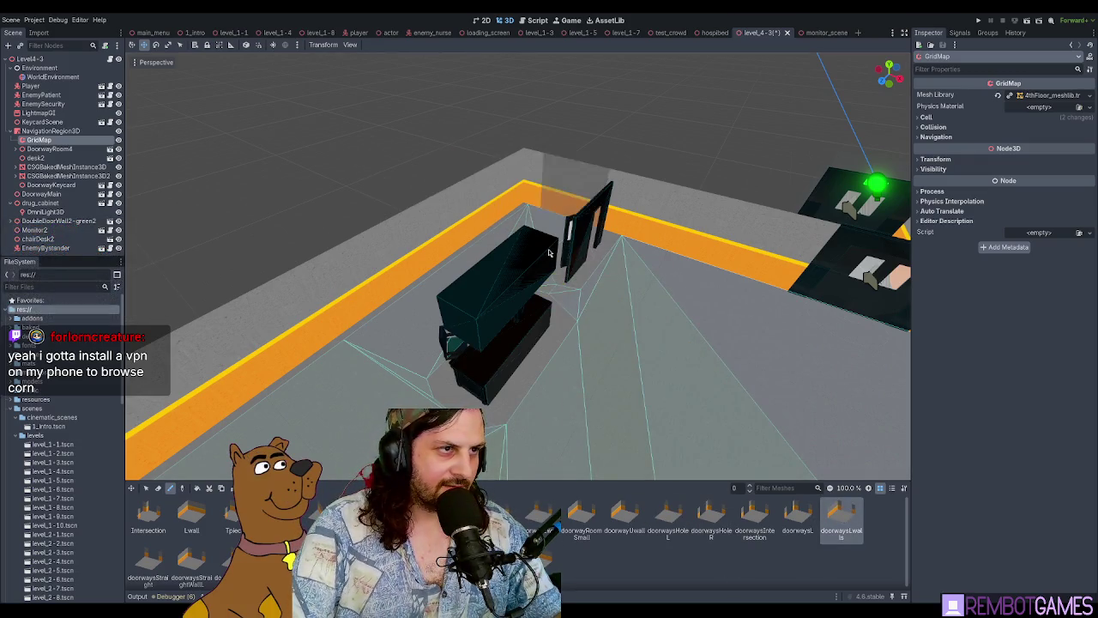
pyautogui.moveTo(549, 253)
pyautogui.mouseDown()
pyautogui.moveTo(586, 331)
pyautogui.moveTo(710, 324)
pyautogui.moveTo(611, 337)
pyautogui.moveTo(564, 279)
pyautogui.moveTo(411, 252)
pyautogui.mouseUp()
pyautogui.scroll(2, 420, 283)
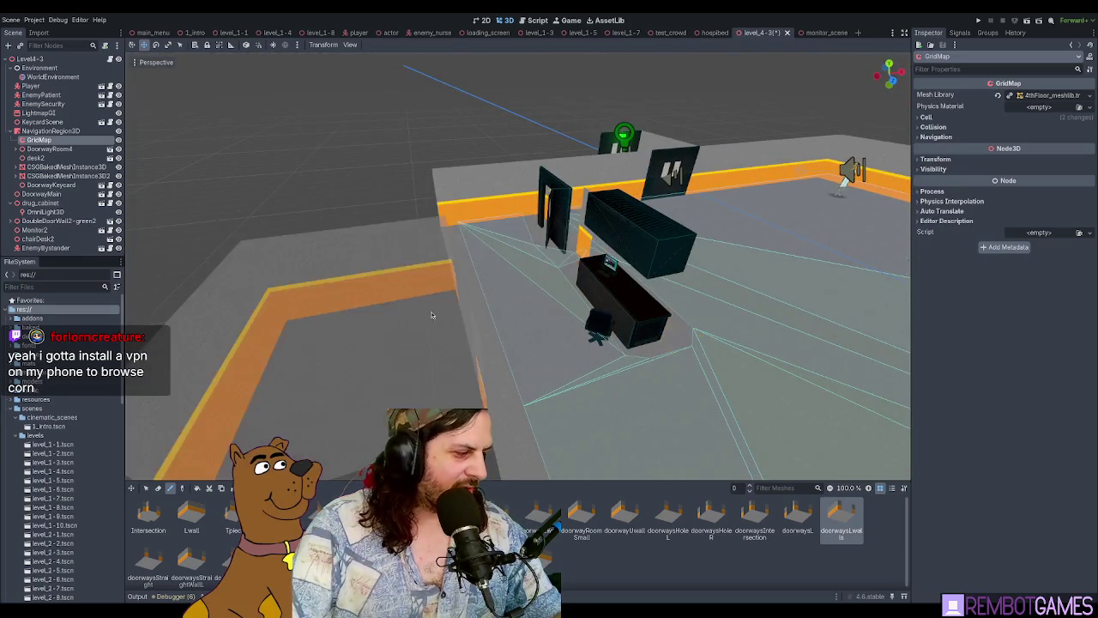
pyautogui.scroll(-2, 431, 315)
pyautogui.moveTo(431, 315)
pyautogui.mouseDown()
pyautogui.moveTo(701, 297)
pyautogui.moveTo(671, 297)
pyautogui.moveTo(699, 454)
pyautogui.mouseUp()
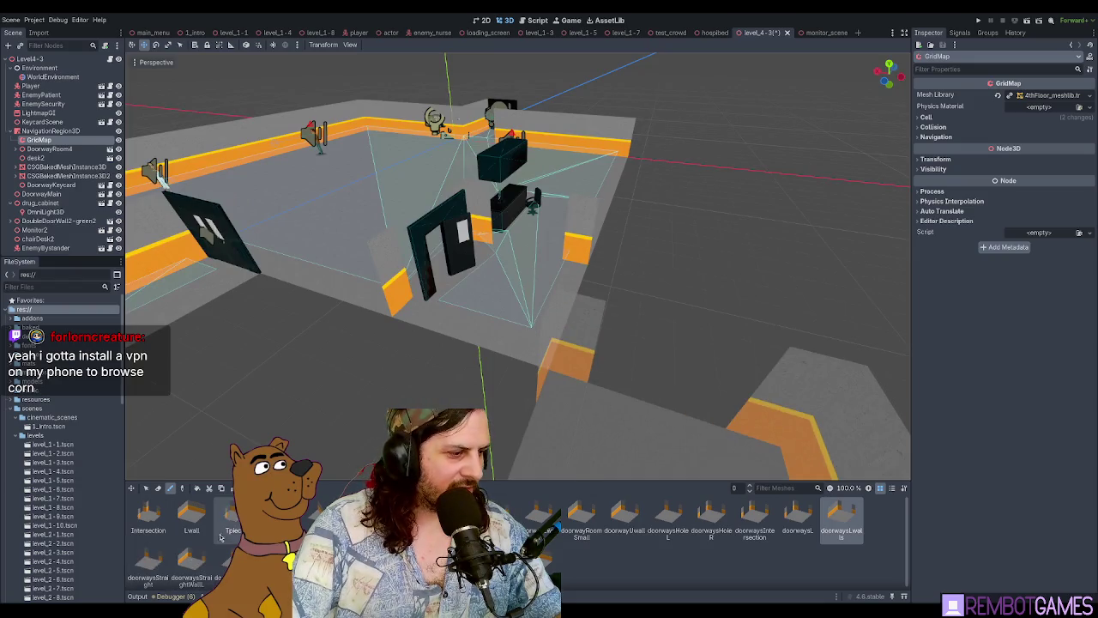
pyautogui.moveTo(283, 483); pyautogui.dragTo(283, 459)
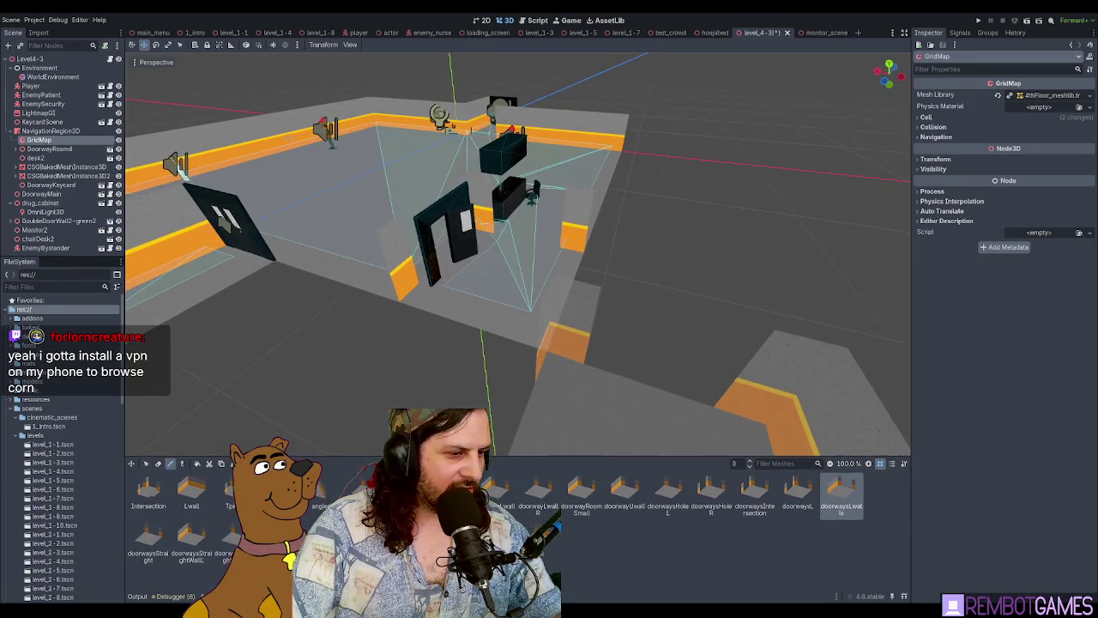
pyautogui.click(192, 547)
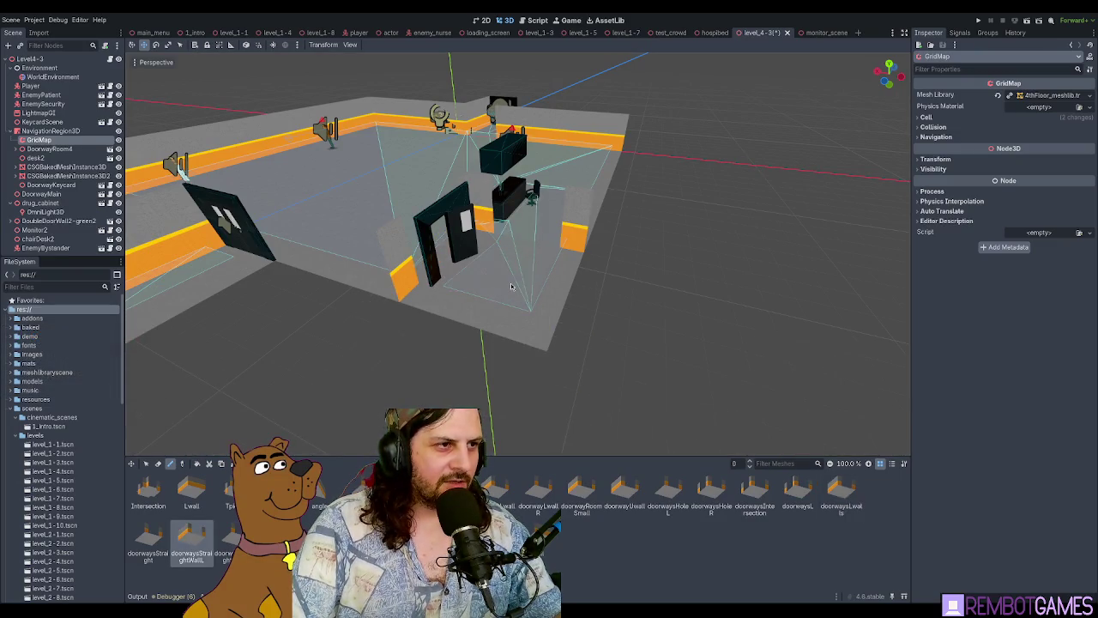
pyautogui.moveTo(512, 285)
pyautogui.mouseDown()
pyautogui.moveTo(305, 298)
pyautogui.moveTo(188, 289)
pyautogui.moveTo(441, 273)
pyautogui.mouseUp()
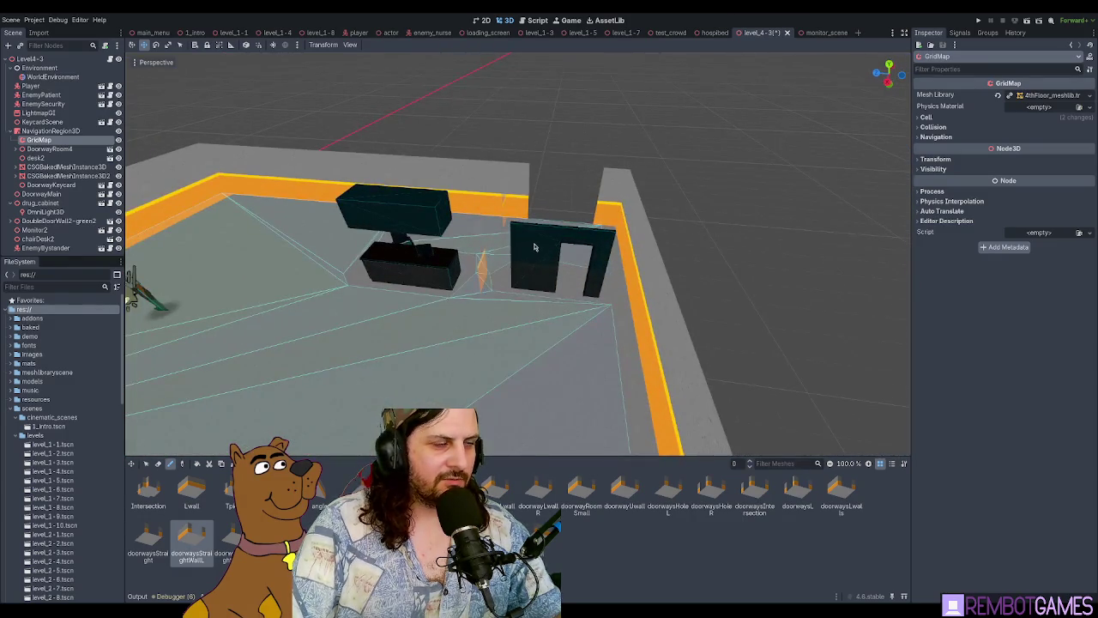
pyautogui.press('s')
pyautogui.press('s')
pyautogui.press('s')
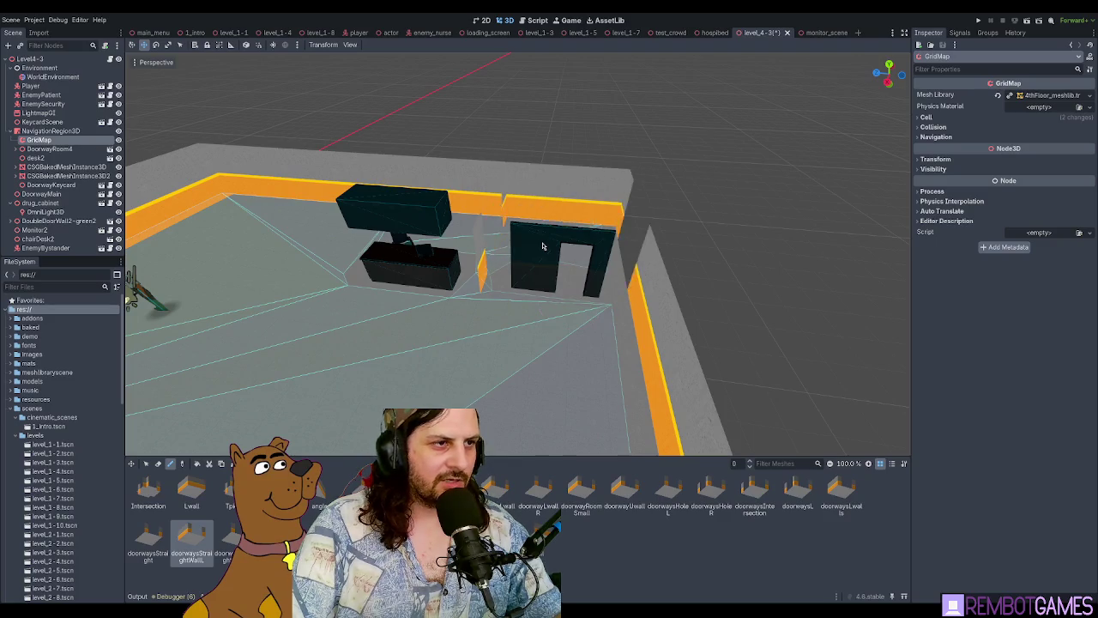
pyautogui.moveTo(542, 246); pyautogui.dragTo(446, 262)
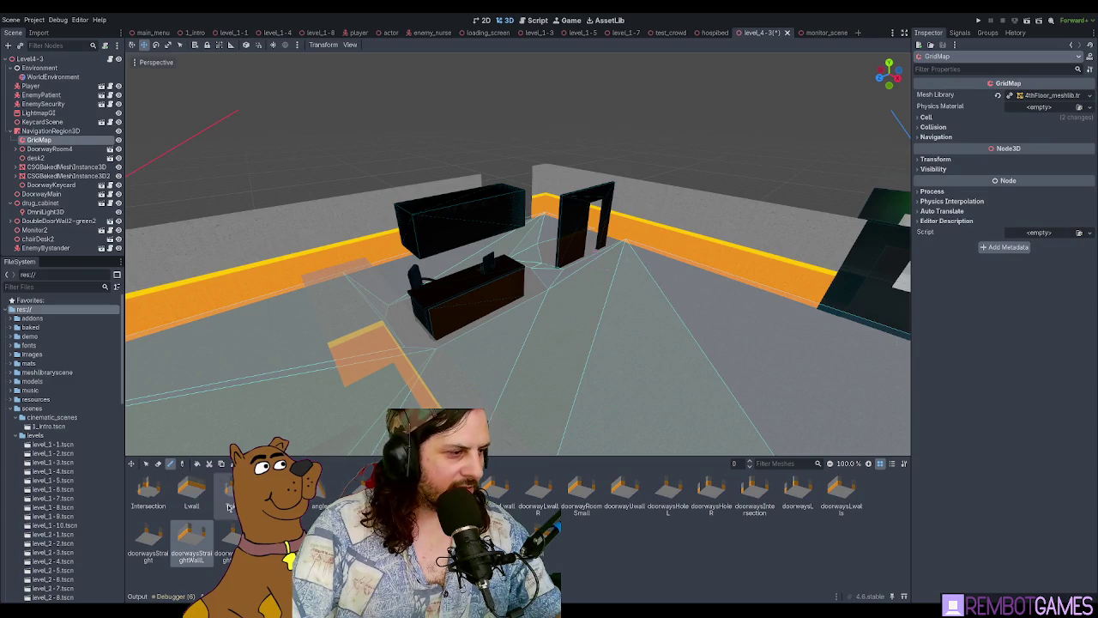
pyautogui.moveTo(564, 248); pyautogui.dragTo(496, 232)
pyautogui.hotkey('ctrl', 'z')
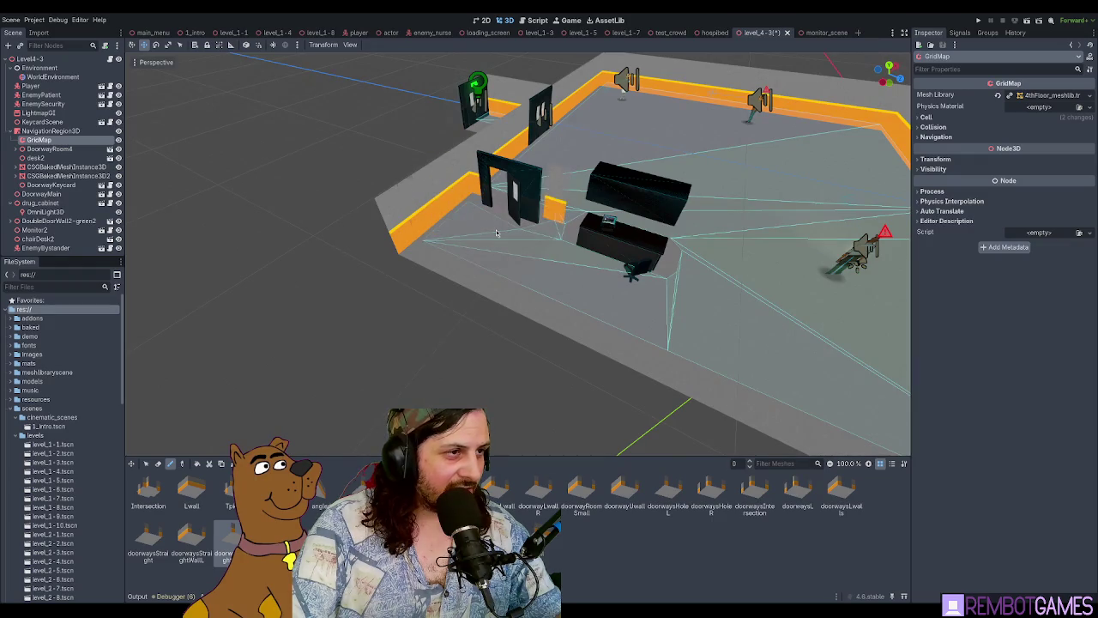
pyautogui.moveTo(531, 297); pyautogui.dragTo(364, 295)
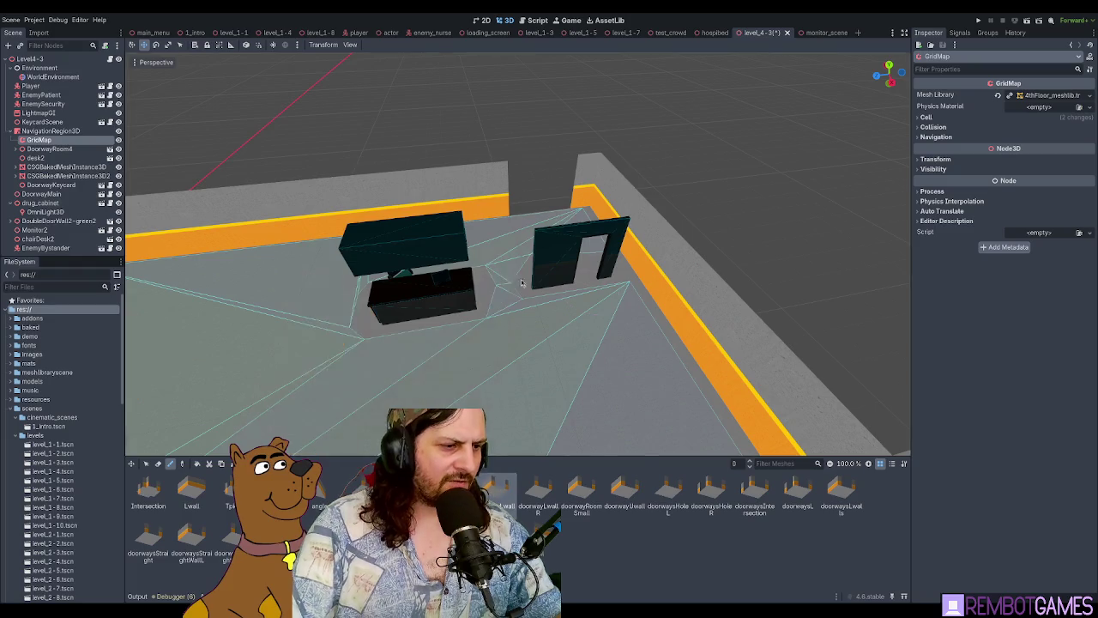
pyautogui.moveTo(530, 251); pyautogui.dragTo(566, 251)
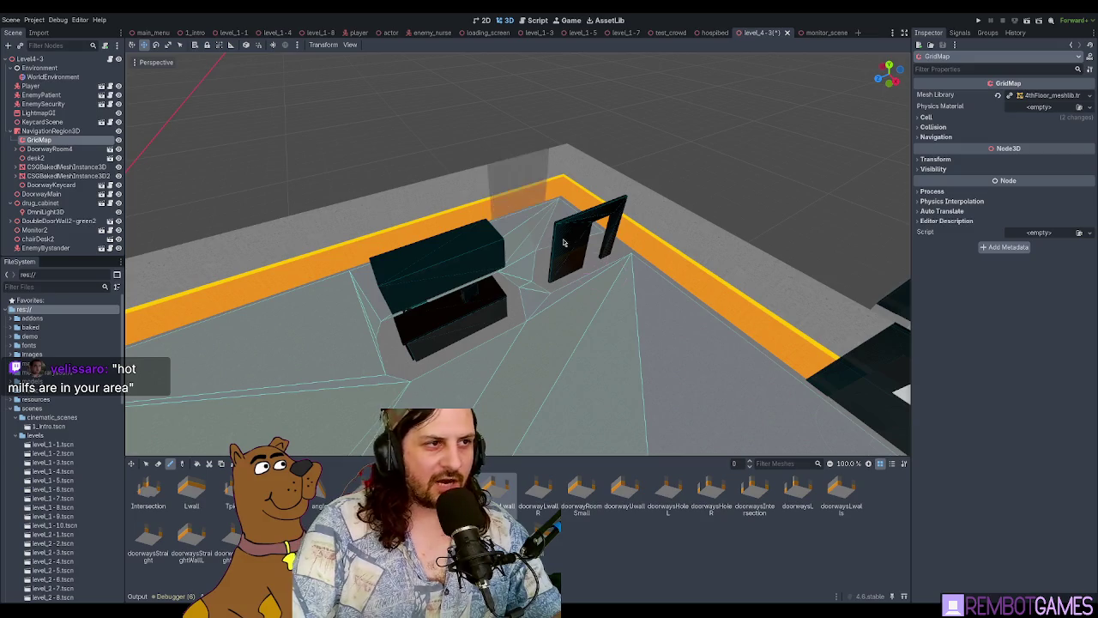
pyautogui.moveTo(564, 243); pyautogui.dragTo(532, 230)
pyautogui.click(532, 230)
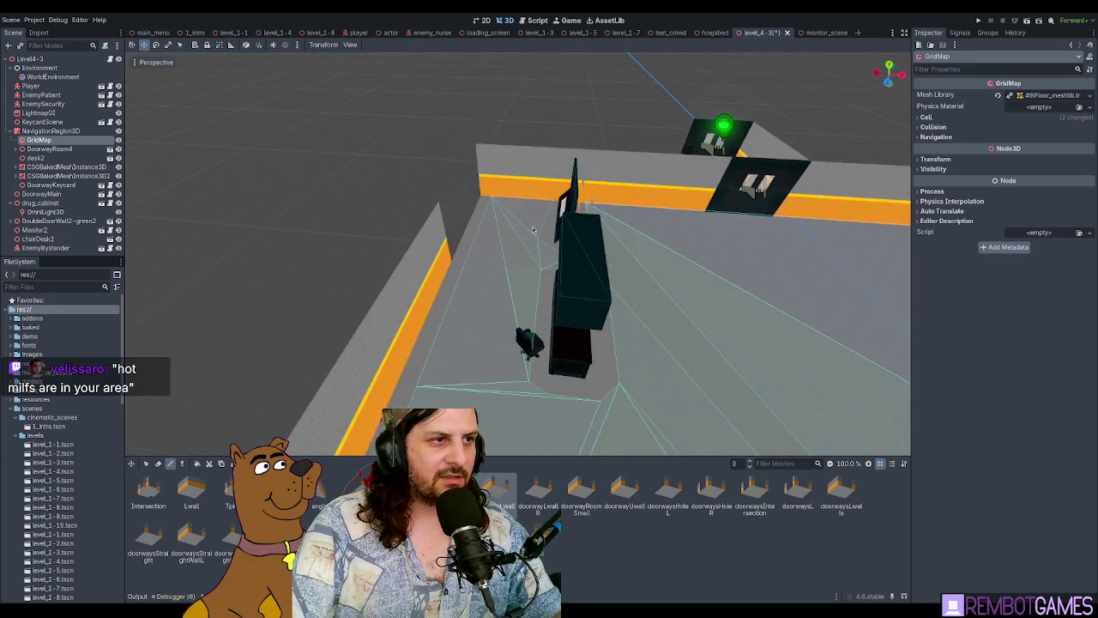
pyautogui.scroll(-3, 549, 257)
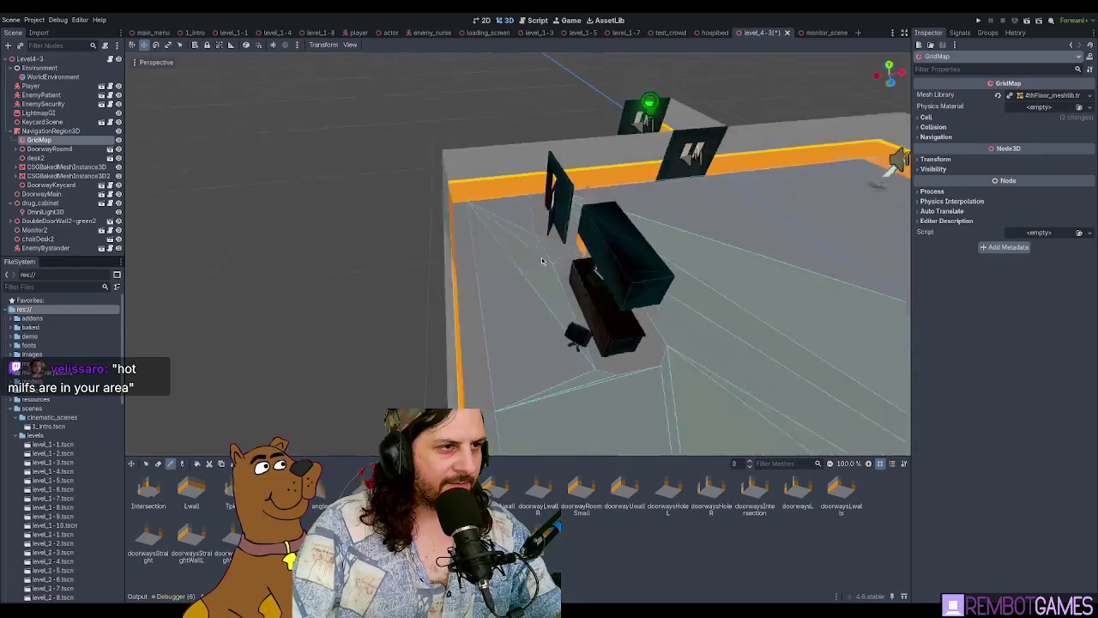
pyautogui.moveTo(549, 258); pyautogui.dragTo(777, 225)
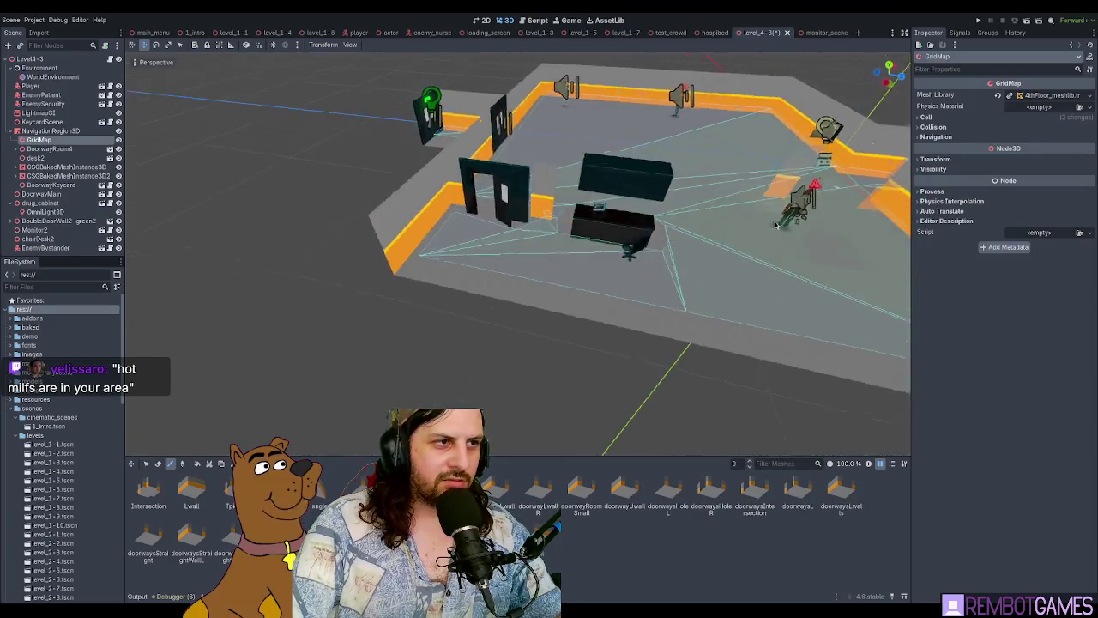
pyautogui.scroll(3, 776, 224)
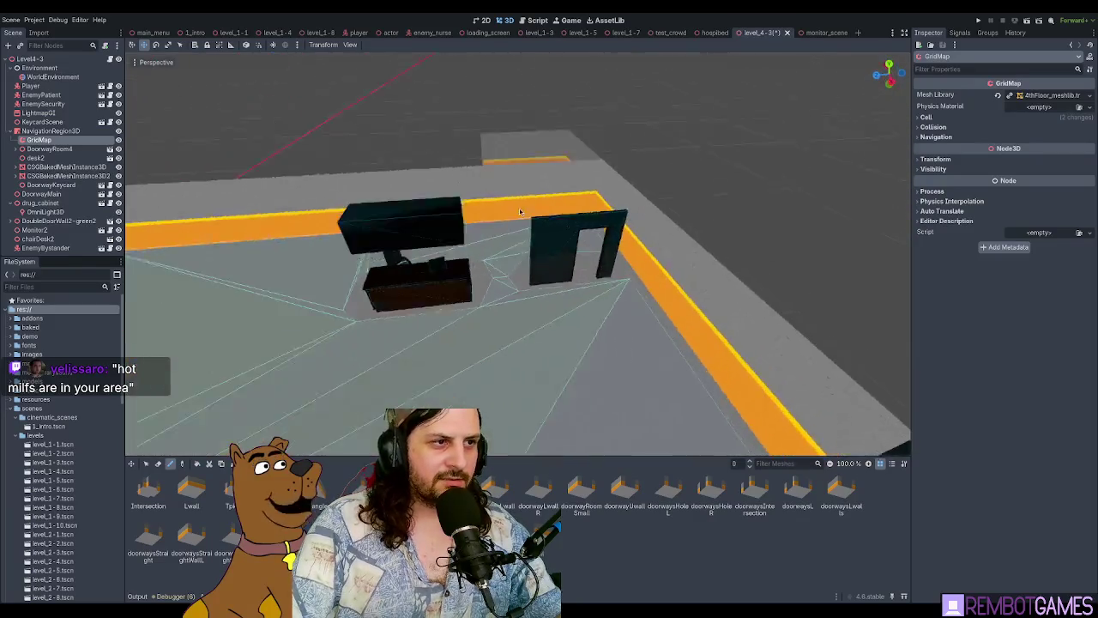
pyautogui.scroll(-3, 790, 309)
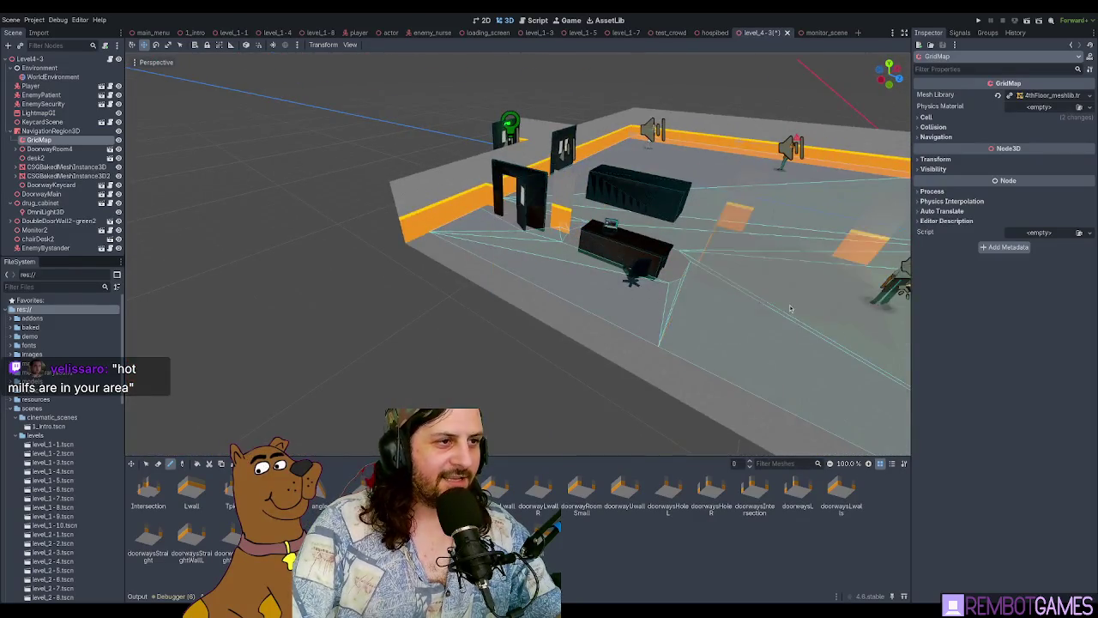
pyautogui.moveTo(790, 309)
pyautogui.mouseDown()
pyautogui.moveTo(774, 284)
pyautogui.moveTo(809, 258)
pyautogui.moveTo(737, 240)
pyautogui.moveTo(659, 248)
pyautogui.moveTo(630, 257)
pyautogui.moveTo(589, 317)
pyautogui.moveTo(580, 305)
pyautogui.moveTo(554, 314)
pyautogui.moveTo(701, 296)
pyautogui.moveTo(647, 285)
pyautogui.moveTo(771, 268)
pyautogui.moveTo(399, 374)
pyautogui.mouseUp()
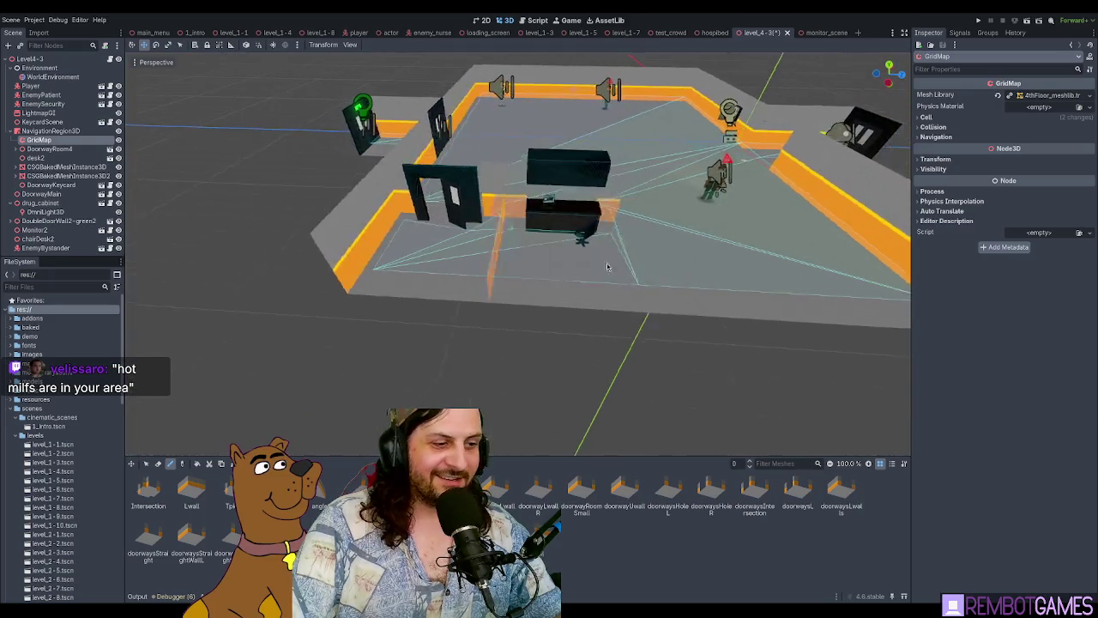
pyautogui.scroll(4, 630, 258)
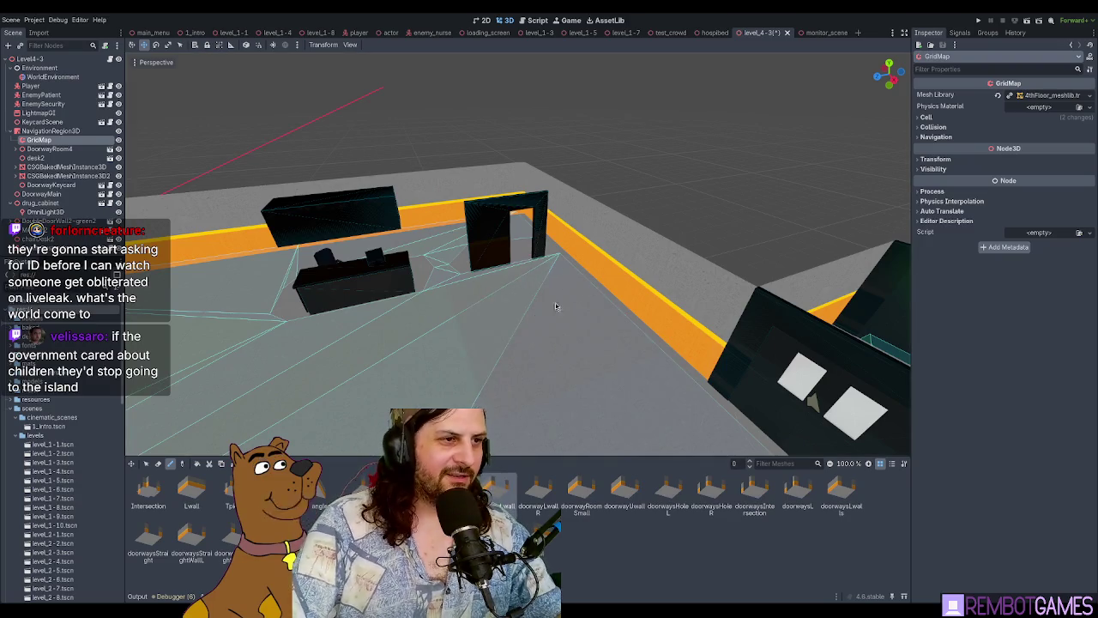
pyautogui.click(542, 493)
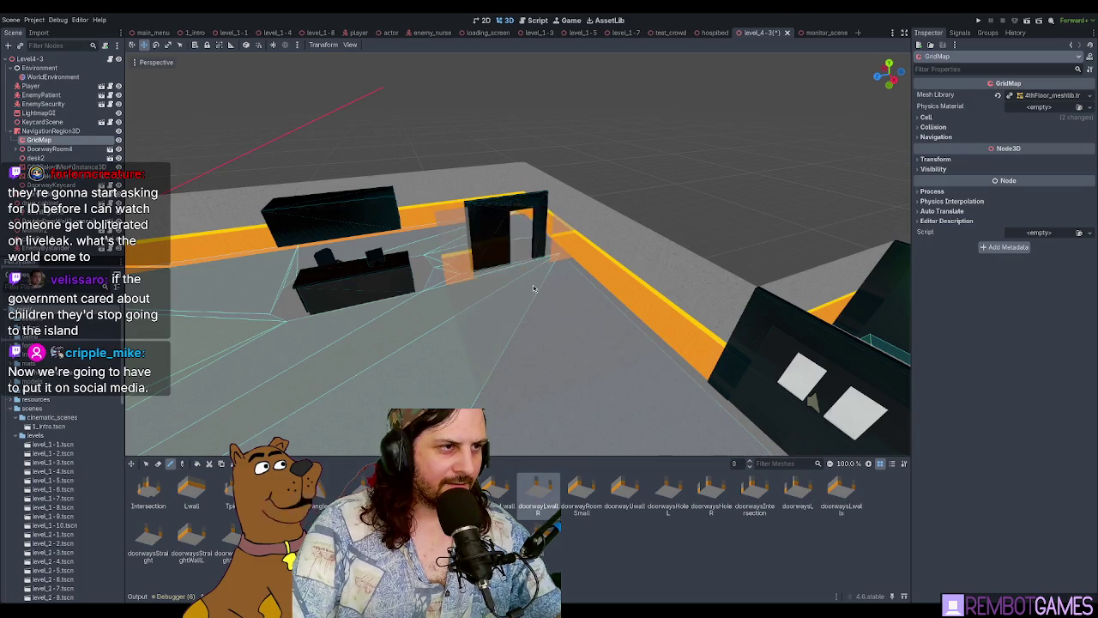
pyautogui.moveTo(533, 288)
pyautogui.mouseDown()
pyautogui.moveTo(564, 325)
pyautogui.moveTo(312, 374)
pyautogui.moveTo(404, 386)
pyautogui.moveTo(527, 325)
pyautogui.moveTo(487, 333)
pyautogui.mouseUp()
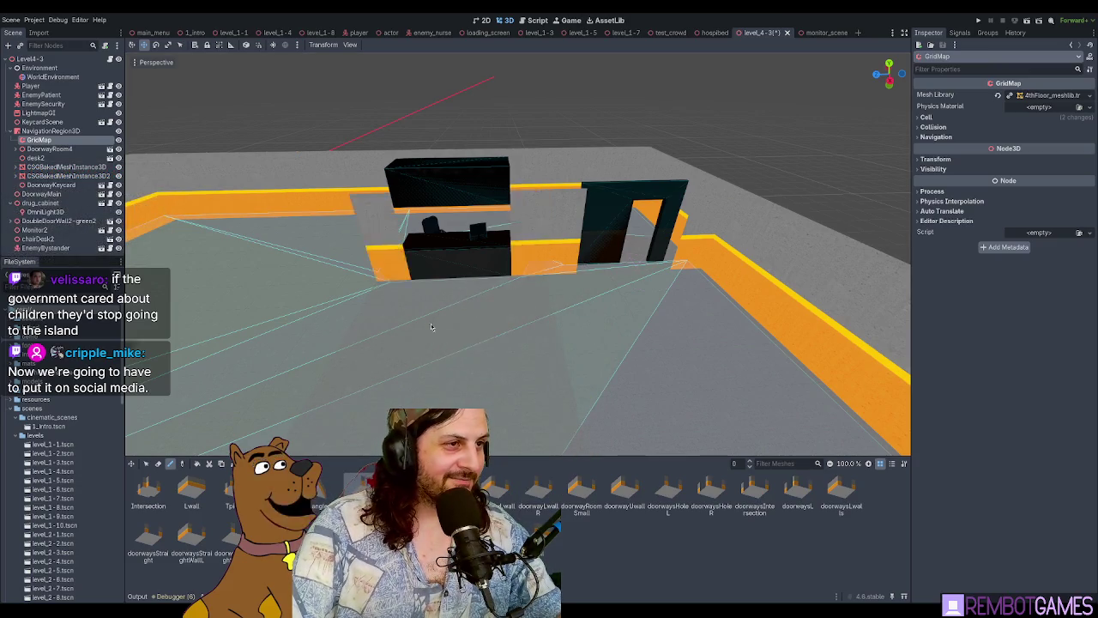
pyautogui.moveTo(432, 327)
pyautogui.mouseDown()
pyautogui.moveTo(485, 350)
pyautogui.moveTo(400, 351)
pyautogui.moveTo(416, 323)
pyautogui.moveTo(446, 334)
pyautogui.moveTo(429, 326)
pyautogui.moveTo(471, 309)
pyautogui.mouseUp()
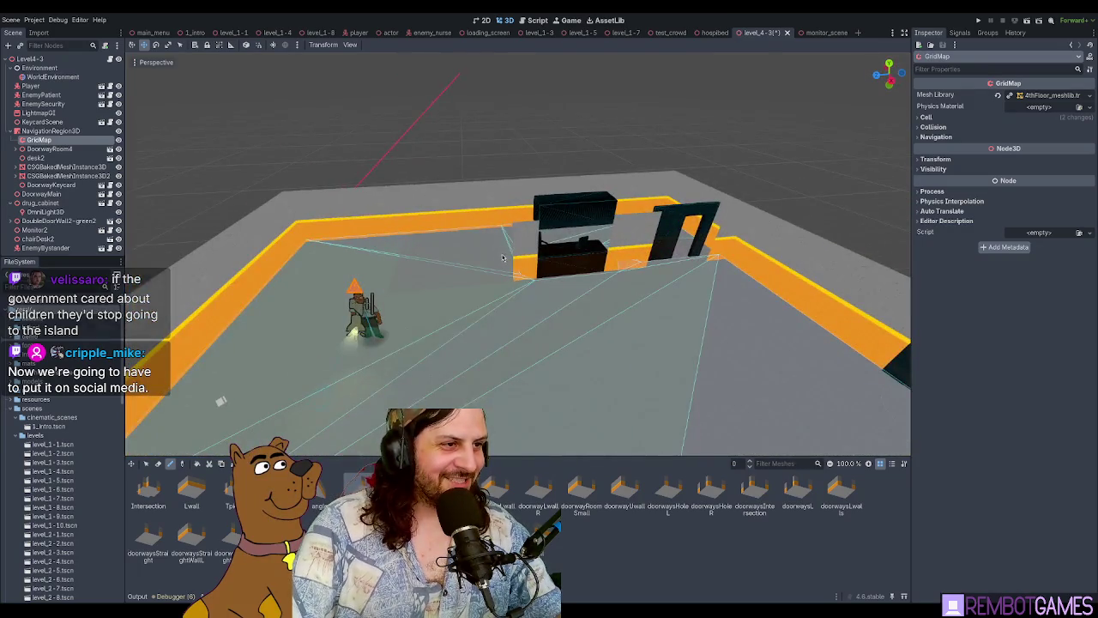
pyautogui.moveTo(502, 257)
pyautogui.mouseDown()
pyautogui.moveTo(532, 275)
pyautogui.moveTo(408, 217)
pyautogui.moveTo(480, 290)
pyautogui.moveTo(583, 262)
pyautogui.moveTo(451, 310)
pyautogui.moveTo(565, 313)
pyautogui.moveTo(534, 283)
pyautogui.moveTo(434, 306)
pyautogui.moveTo(612, 241)
pyautogui.moveTo(605, 294)
pyautogui.mouseUp()
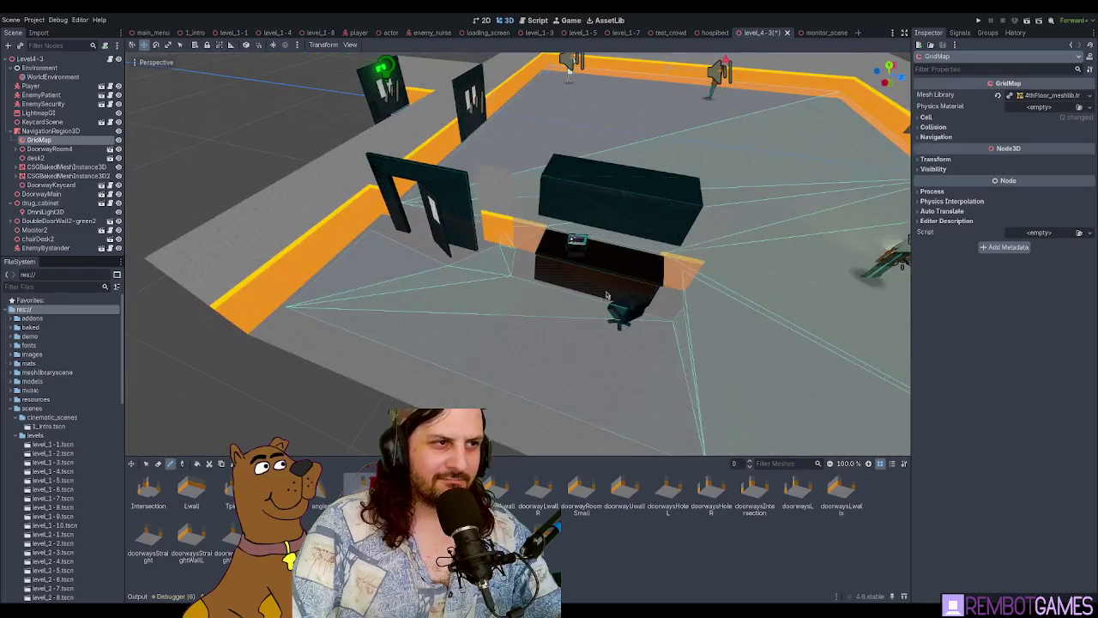
# Step: Orbit toward the desk and doorway and pick the doorwayLwallR wall piece
pyautogui.moveTo(583, 332)
pyautogui.mouseDown()
pyautogui.moveTo(514, 292)
pyautogui.moveTo(522, 286)
pyautogui.mouseUp()
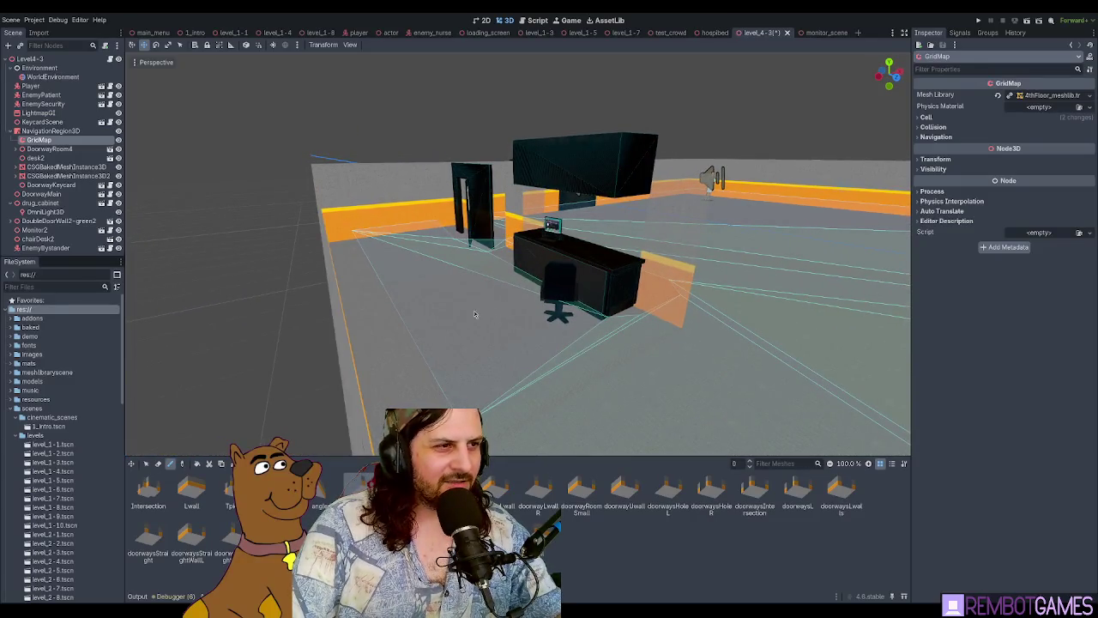
pyautogui.moveTo(474, 313)
pyautogui.mouseDown()
pyautogui.moveTo(482, 301)
pyautogui.moveTo(397, 310)
pyautogui.moveTo(479, 305)
pyautogui.moveTo(735, 341)
pyautogui.moveTo(618, 327)
pyautogui.mouseUp()
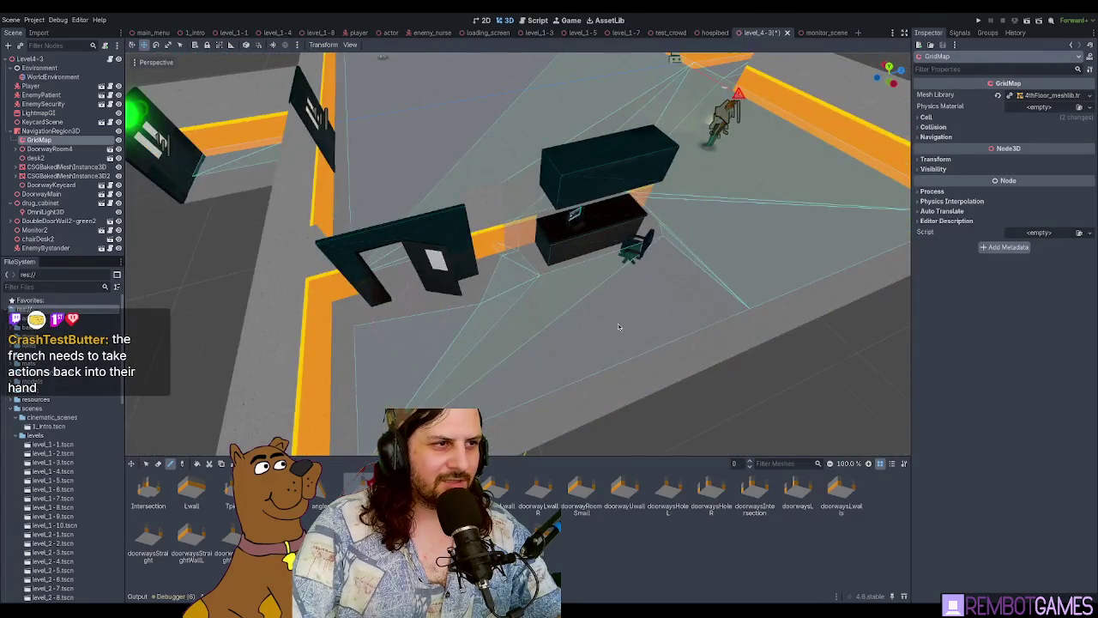
pyautogui.moveTo(549, 322)
pyautogui.mouseDown()
pyautogui.moveTo(575, 284)
pyautogui.moveTo(609, 275)
pyautogui.mouseUp()
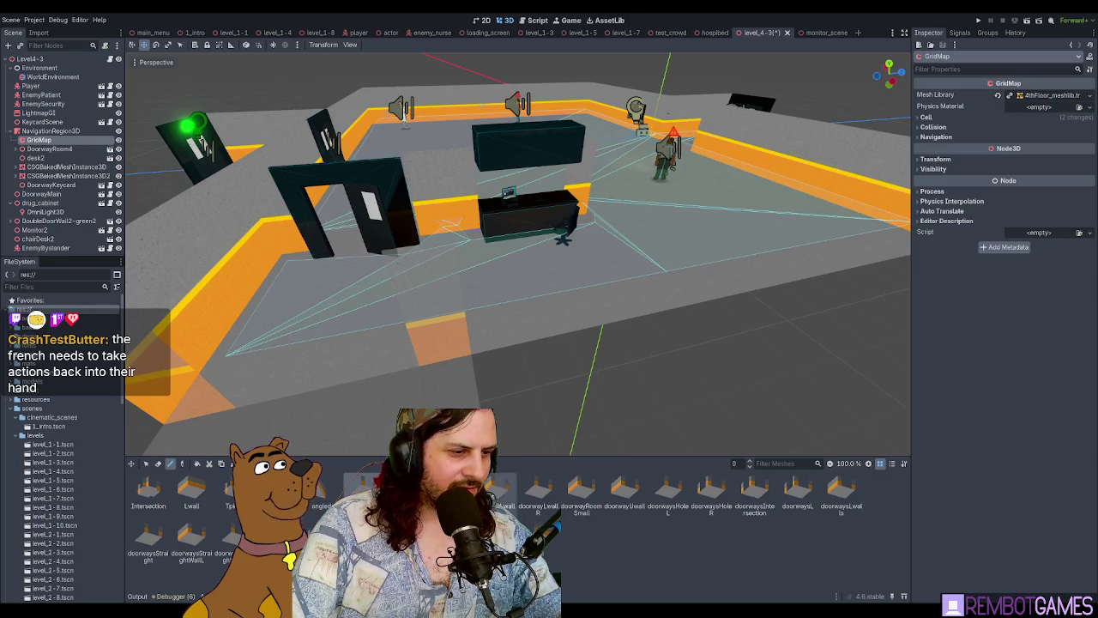
pyautogui.click(530, 495)
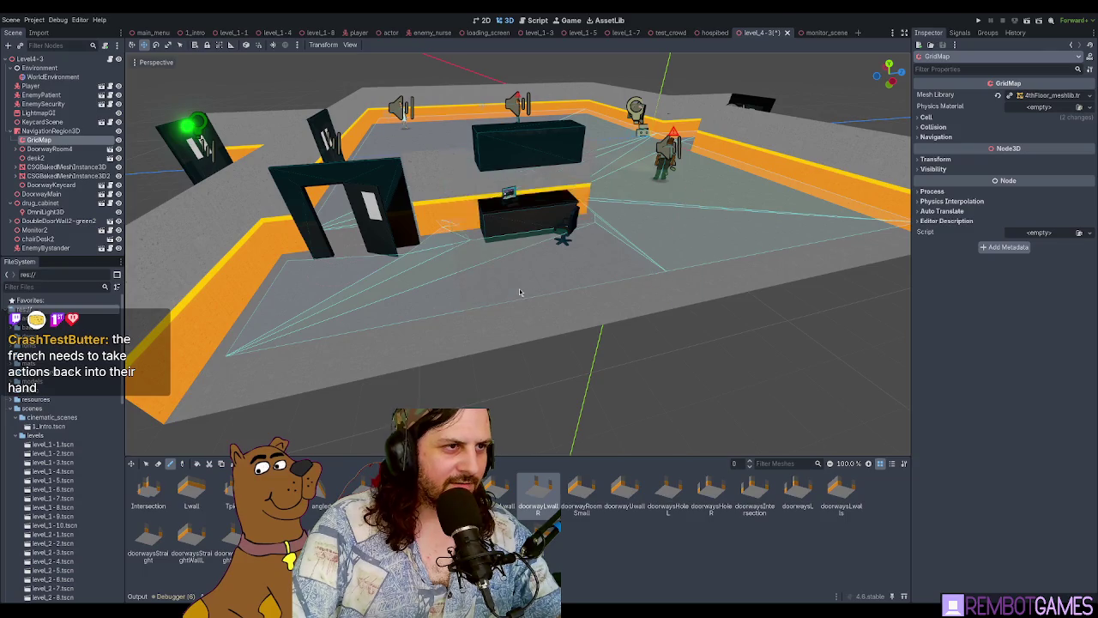
pyautogui.moveTo(519, 292)
pyautogui.mouseDown()
pyautogui.moveTo(545, 339)
pyautogui.moveTo(549, 404)
pyautogui.mouseUp()
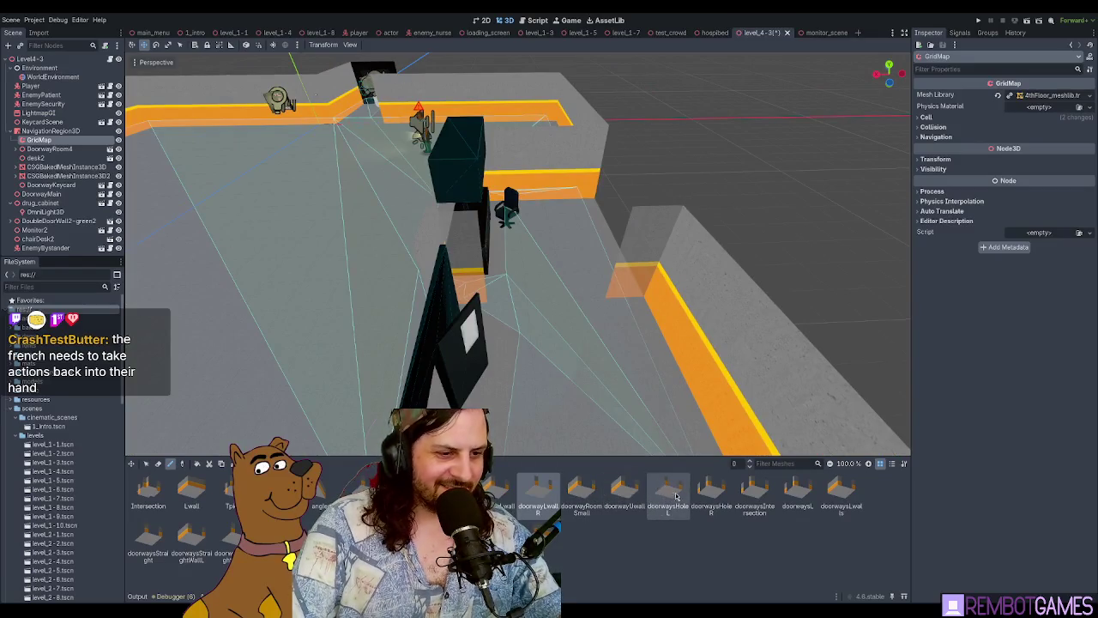
# Step: Pick doorwaysHoleL, paint wall segments in front of the desk, then undo them
pyautogui.click(674, 498)
pyautogui.moveTo(651, 429)
pyautogui.mouseDown()
pyautogui.moveTo(556, 243)
pyautogui.moveTo(265, 263)
pyautogui.moveTo(258, 254)
pyautogui.moveTo(339, 259)
pyautogui.moveTo(475, 296)
pyautogui.mouseUp()
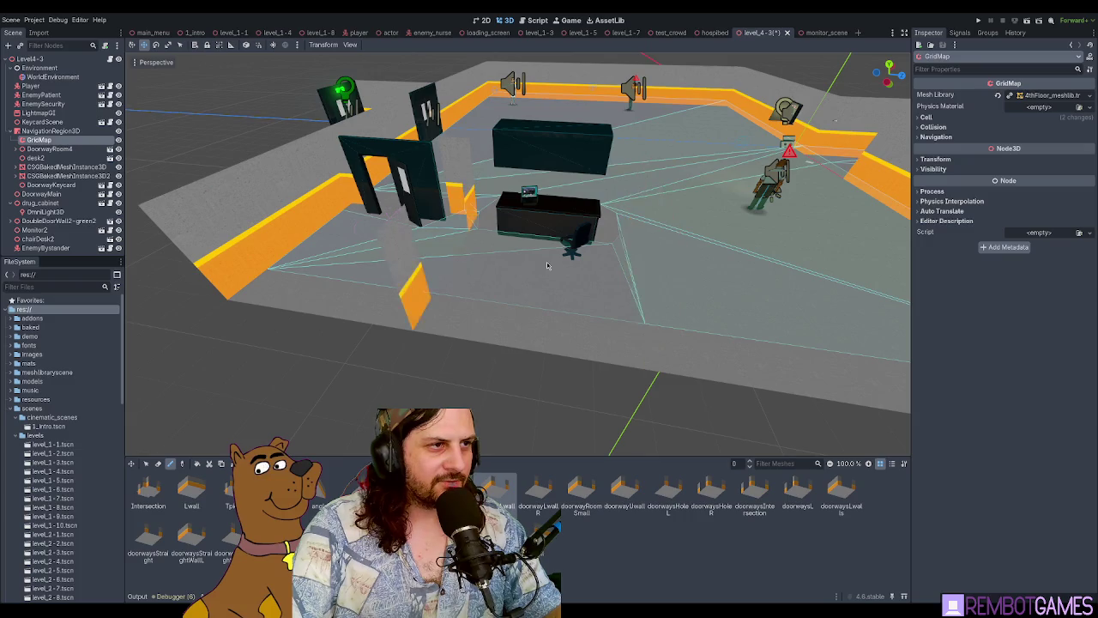
pyautogui.click(475, 269)
pyautogui.moveTo(474, 273); pyautogui.dragTo(488, 362)
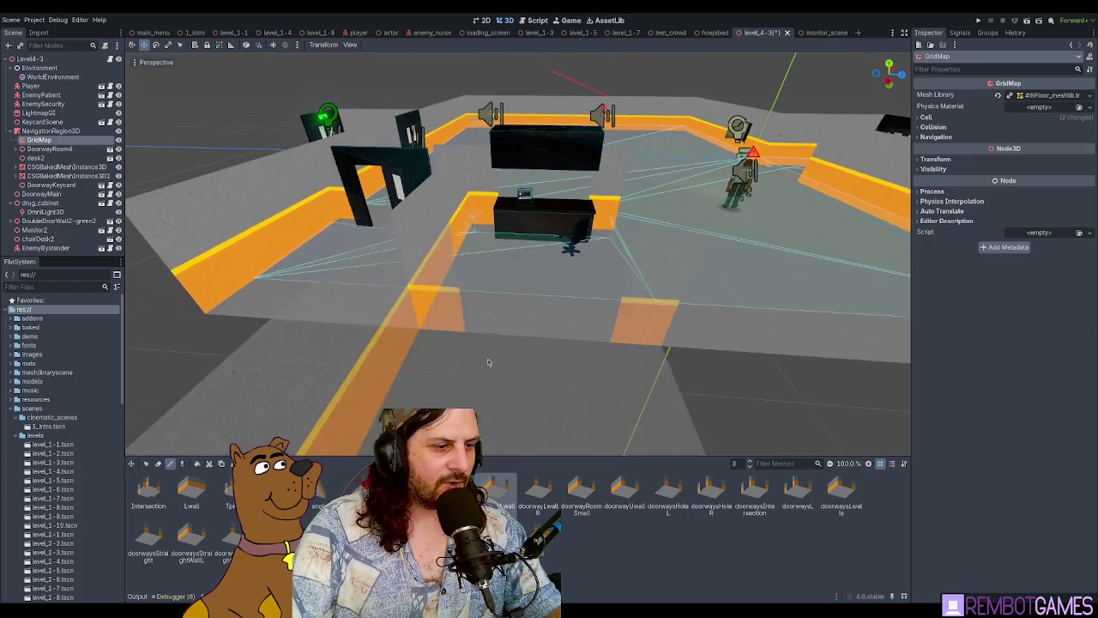
pyautogui.click(526, 283)
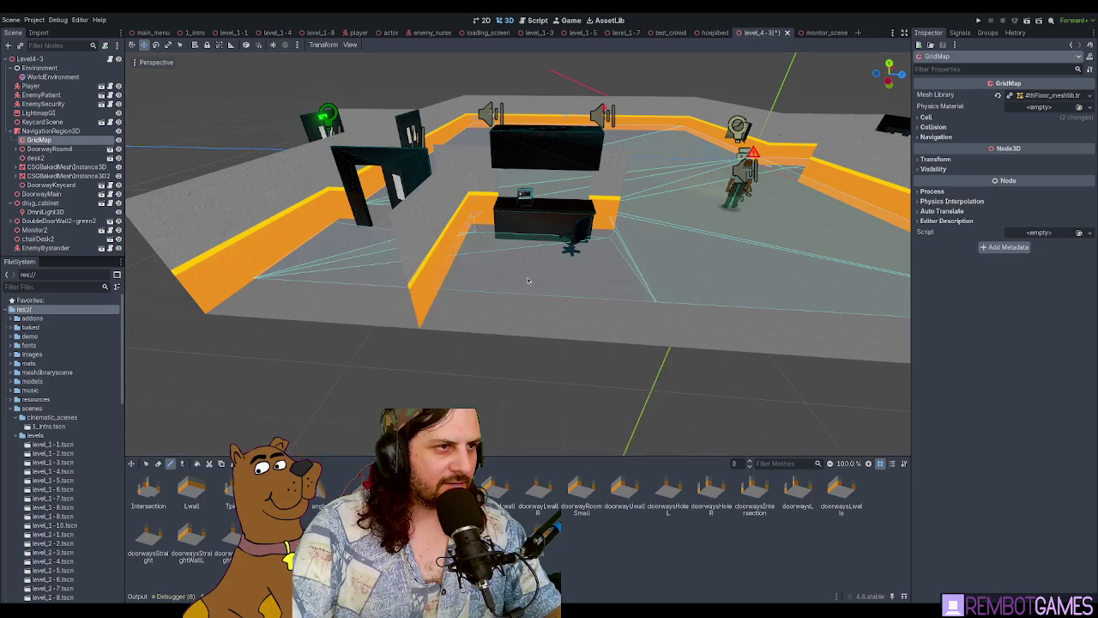
pyautogui.hotkey('ctrl', 'z')
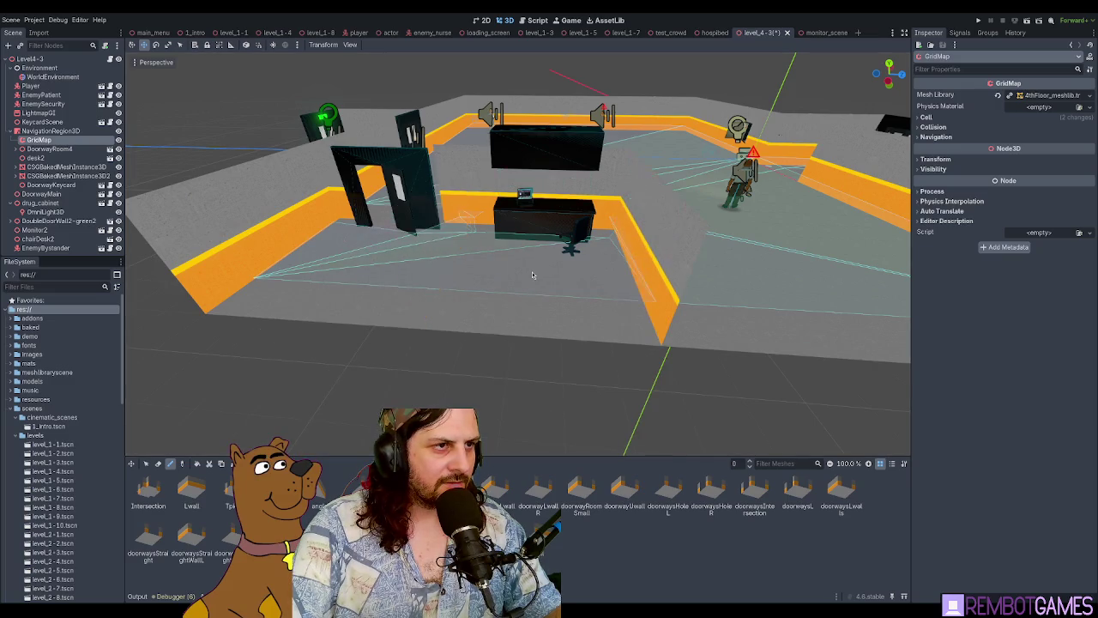
# Step: Rotate the wall piece to the other axis and select the LightmapGI node
pyautogui.moveTo(531, 274)
pyautogui.mouseDown()
pyautogui.moveTo(573, 258)
pyautogui.moveTo(515, 252)
pyautogui.moveTo(583, 260)
pyautogui.moveTo(477, 475)
pyautogui.mouseUp()
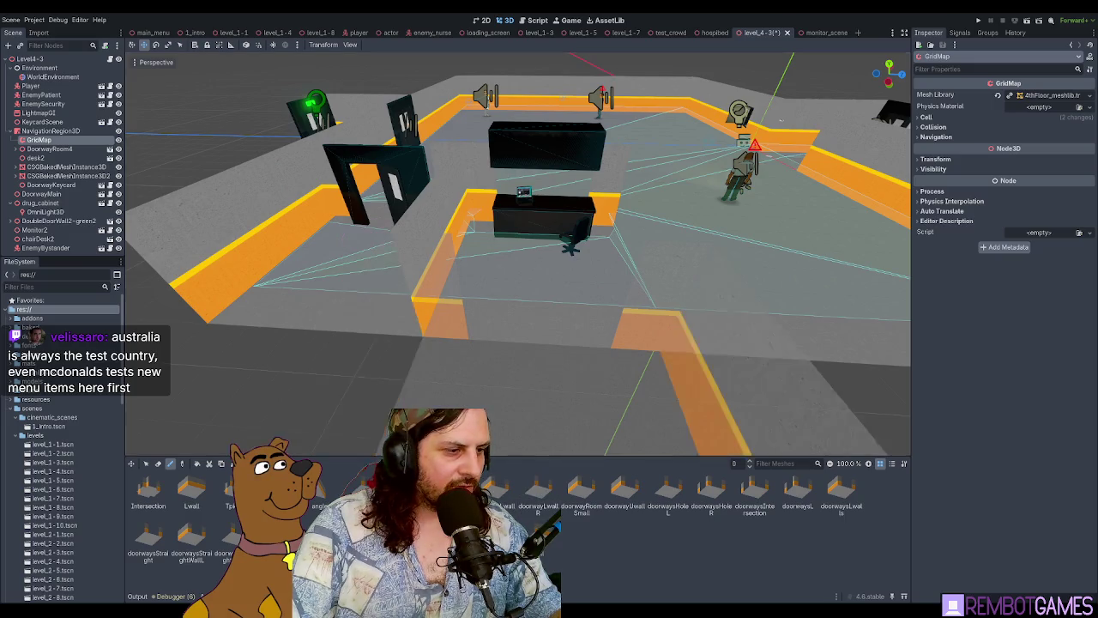
pyautogui.moveTo(545, 283)
pyautogui.mouseDown()
pyautogui.moveTo(572, 281)
pyautogui.moveTo(438, 281)
pyautogui.moveTo(533, 292)
pyautogui.moveTo(530, 317)
pyautogui.moveTo(493, 304)
pyautogui.moveTo(531, 252)
pyautogui.moveTo(600, 266)
pyautogui.moveTo(505, 271)
pyautogui.mouseUp()
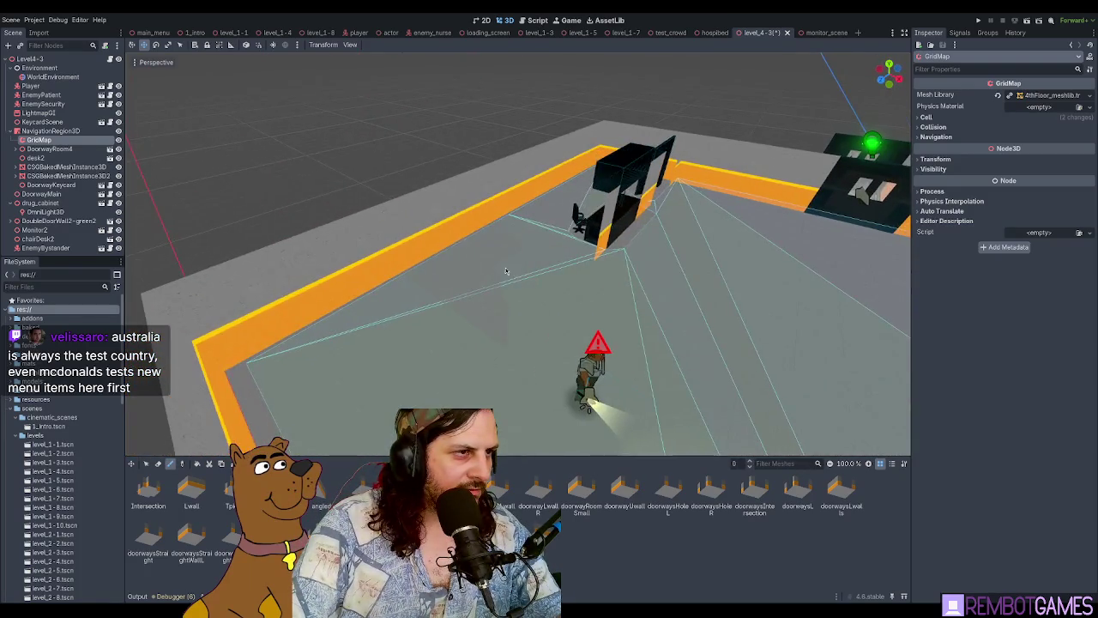
pyautogui.press('s')
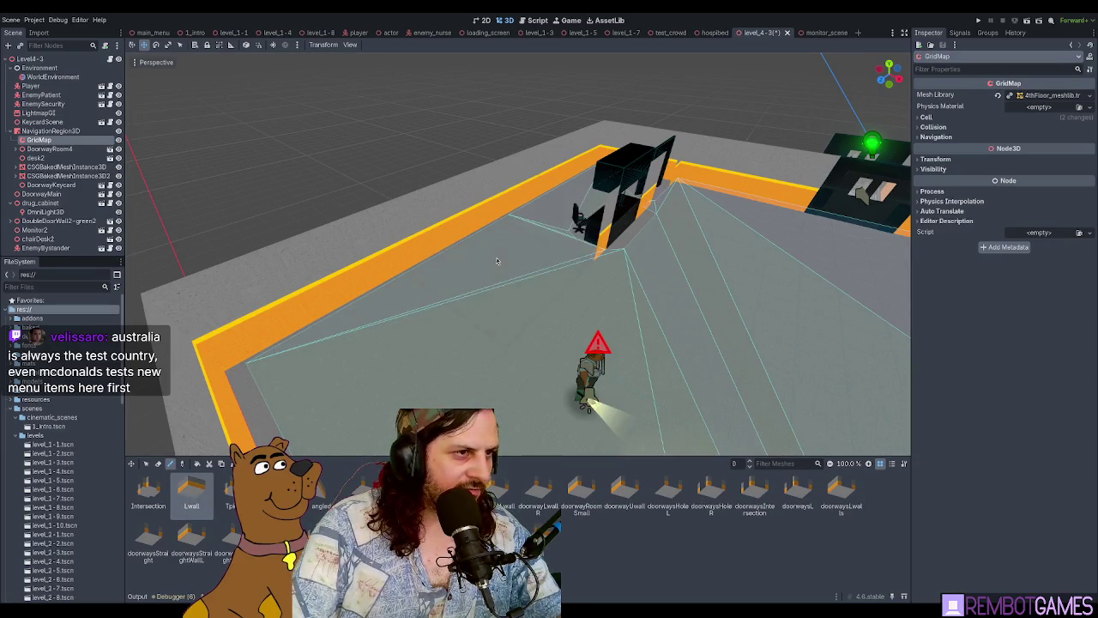
pyautogui.moveTo(500, 257)
pyautogui.mouseDown()
pyautogui.moveTo(548, 279)
pyautogui.moveTo(321, 307)
pyautogui.moveTo(135, 304)
pyautogui.moveTo(629, 296)
pyautogui.moveTo(696, 257)
pyautogui.moveTo(622, 227)
pyautogui.moveTo(574, 238)
pyautogui.mouseUp()
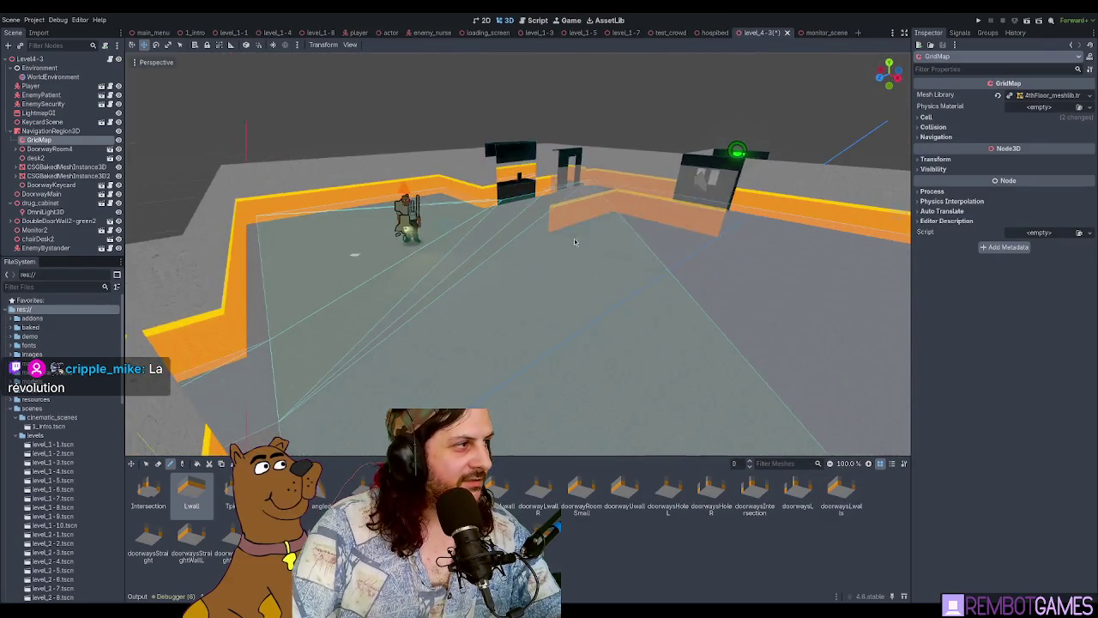
pyautogui.click(39, 113)
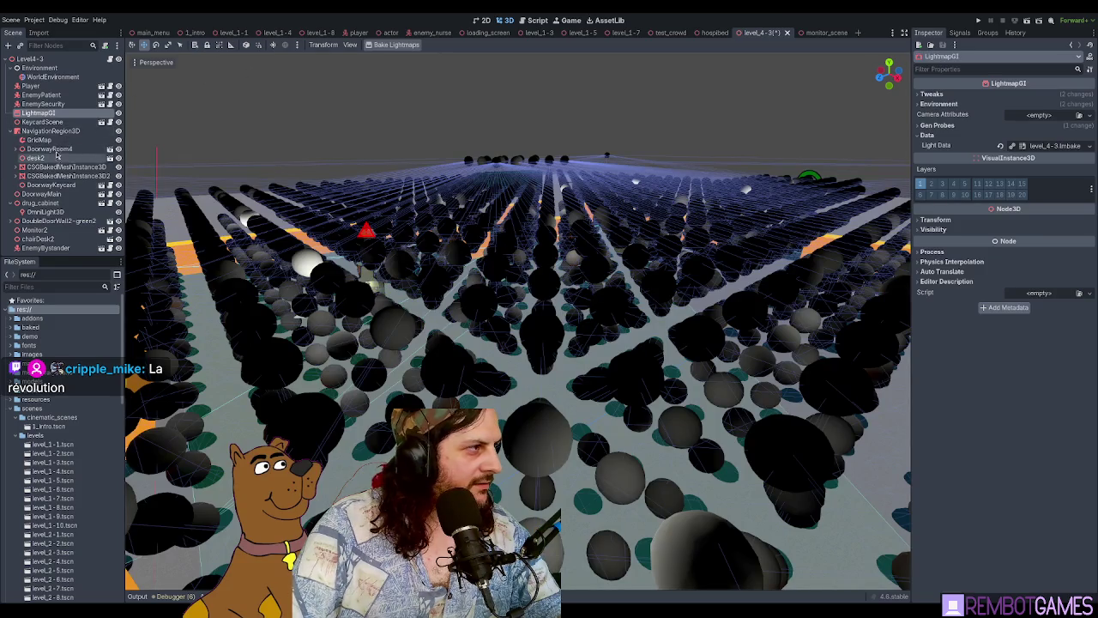
# Step: Rebake the NavigationRegion3D navigation mesh and save level_4-3
pyautogui.click(51, 130)
pyautogui.click(380, 48)
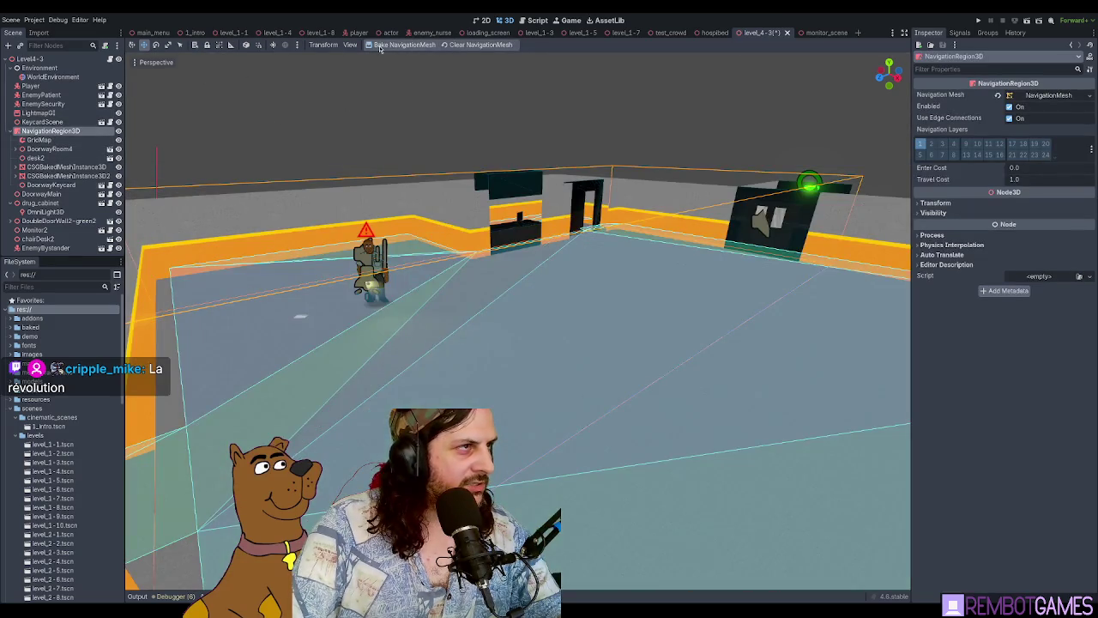
pyautogui.click(1040, 96)
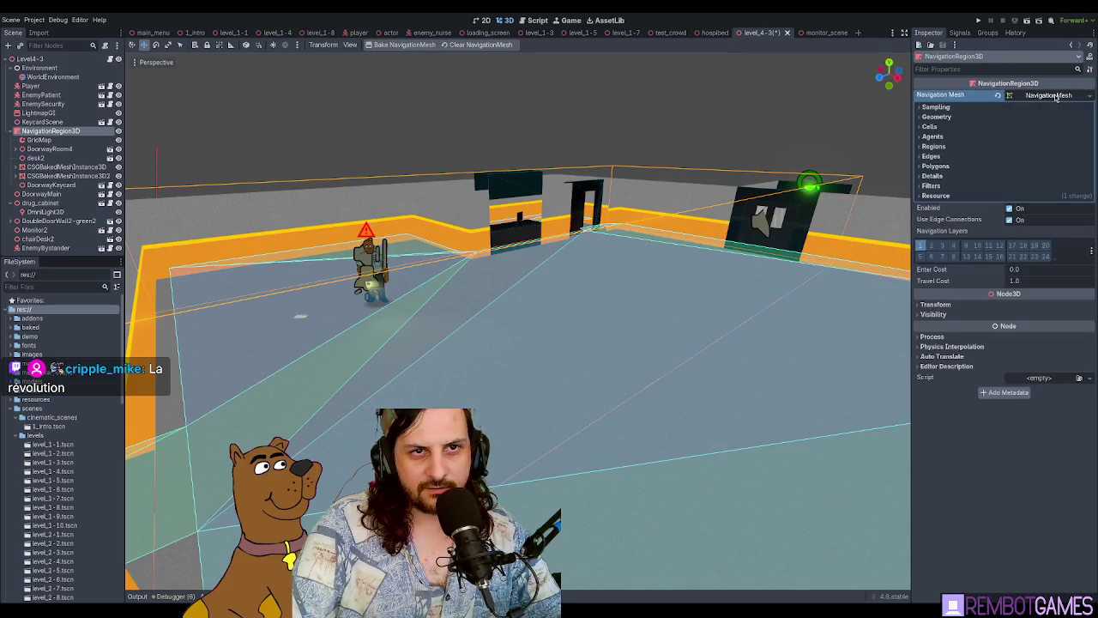
pyautogui.click(1055, 97)
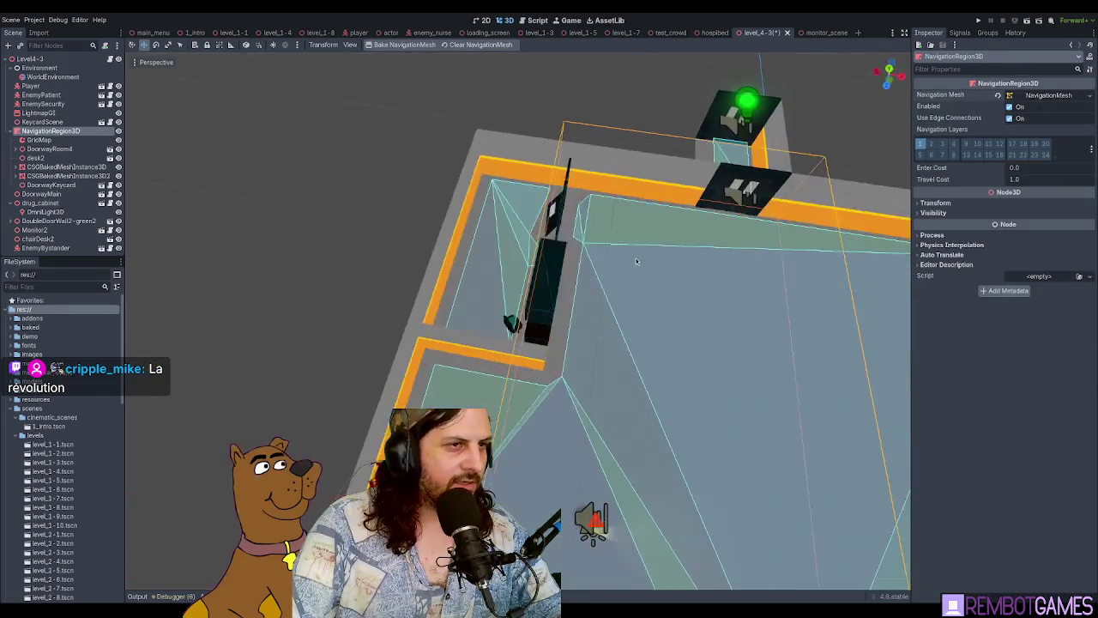
pyautogui.hotkey('ctrl', 's')
# Step: Rearrange the level_1-3 and level_1-7 tabs, close level_1-7, and return to level_4-3
pyautogui.scroll(-2, 404, 118)
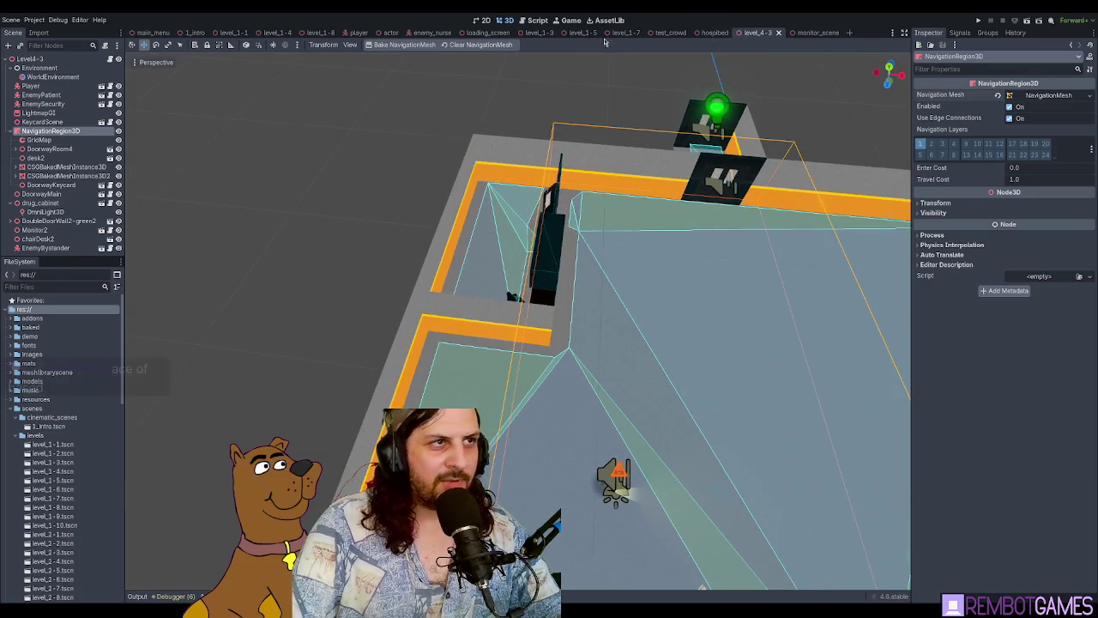
pyautogui.click(544, 34)
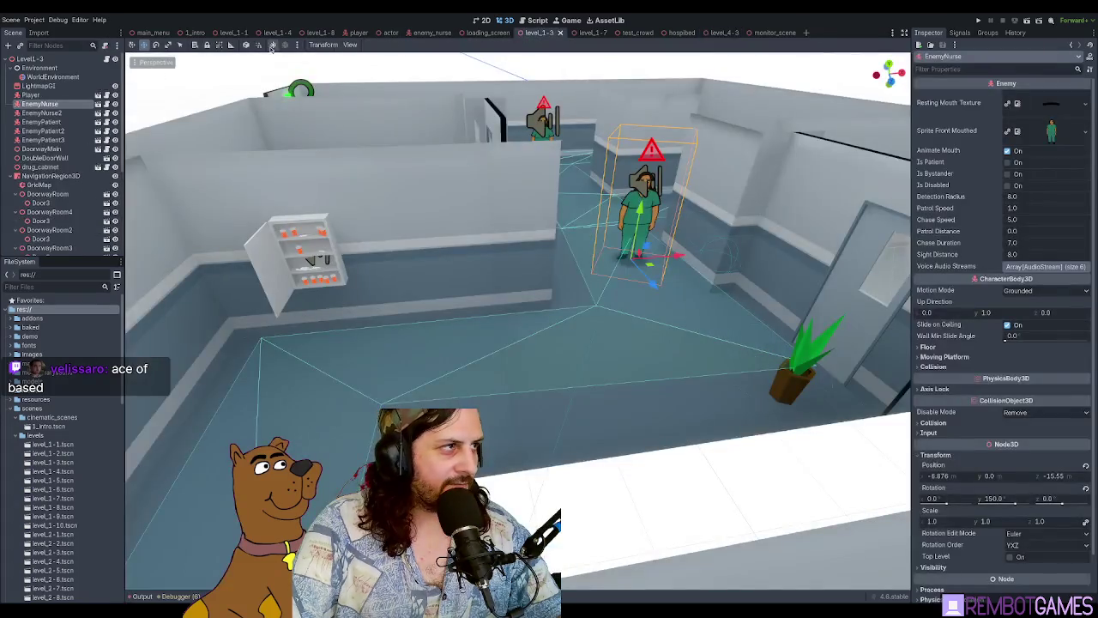
pyautogui.moveTo(348, 33); pyautogui.dragTo(274, 36)
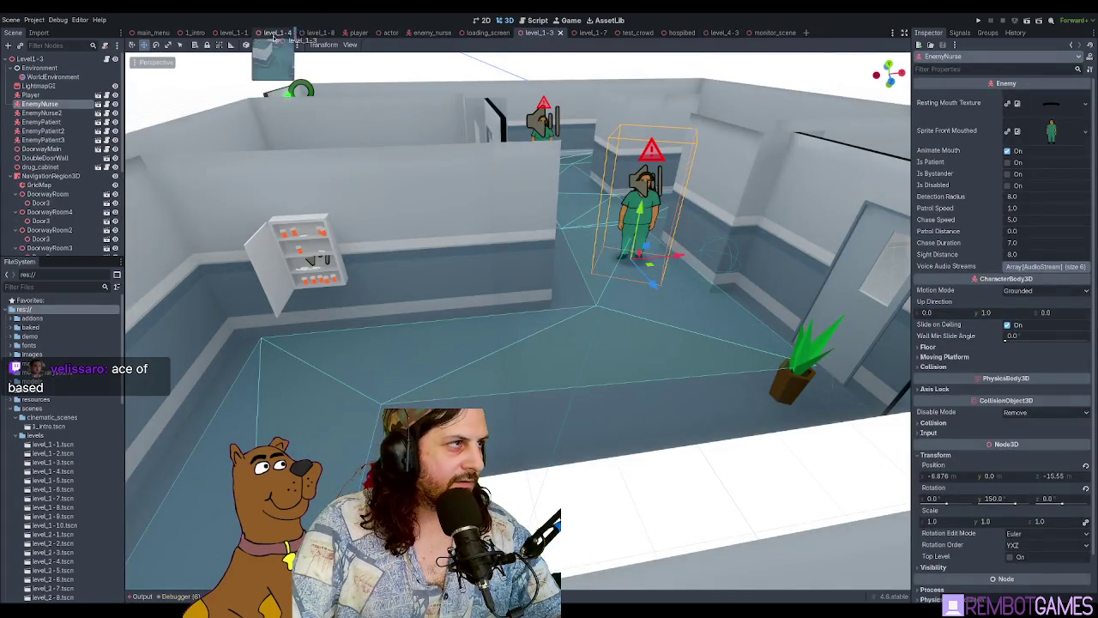
pyautogui.click(594, 32)
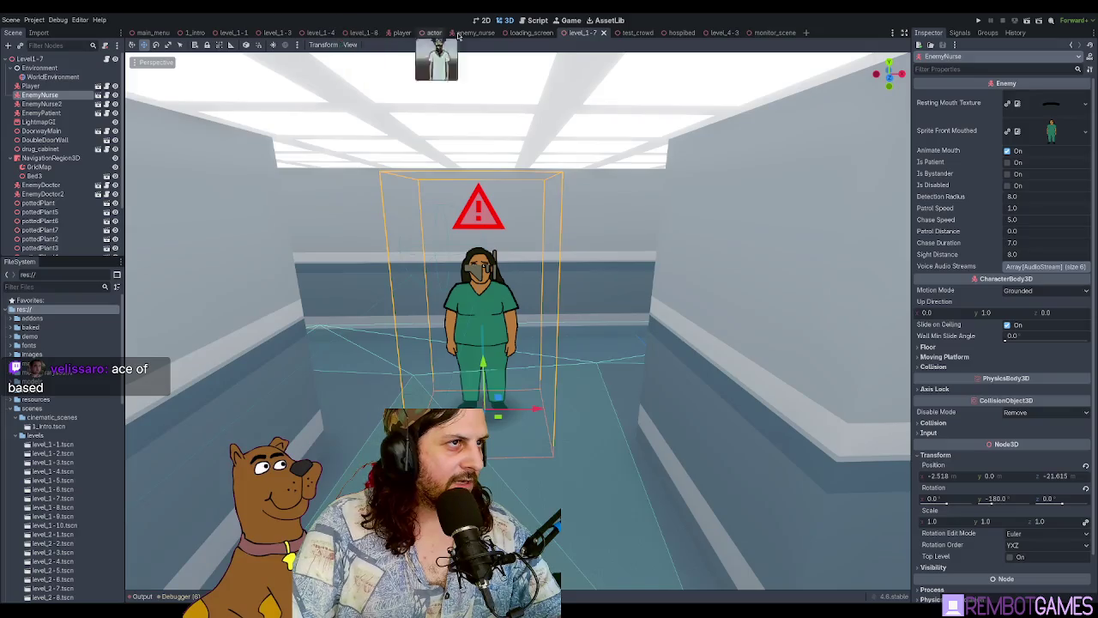
pyautogui.moveTo(575, 35)
pyautogui.mouseDown()
pyautogui.moveTo(325, 35)
pyautogui.moveTo(356, 34)
pyautogui.mouseUp()
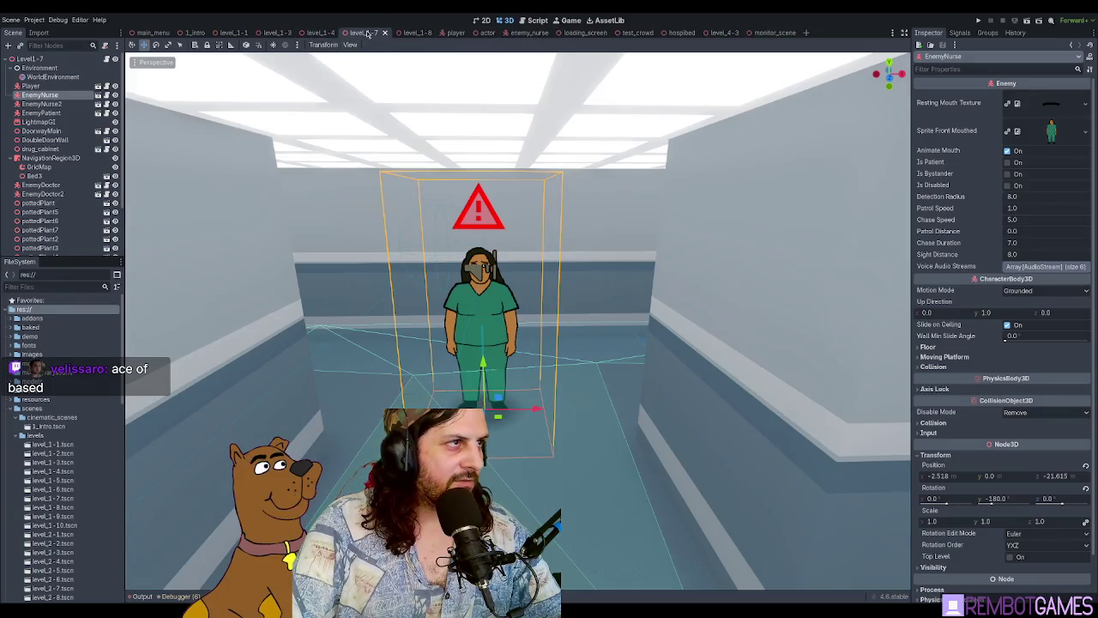
pyautogui.middleClick(367, 32)
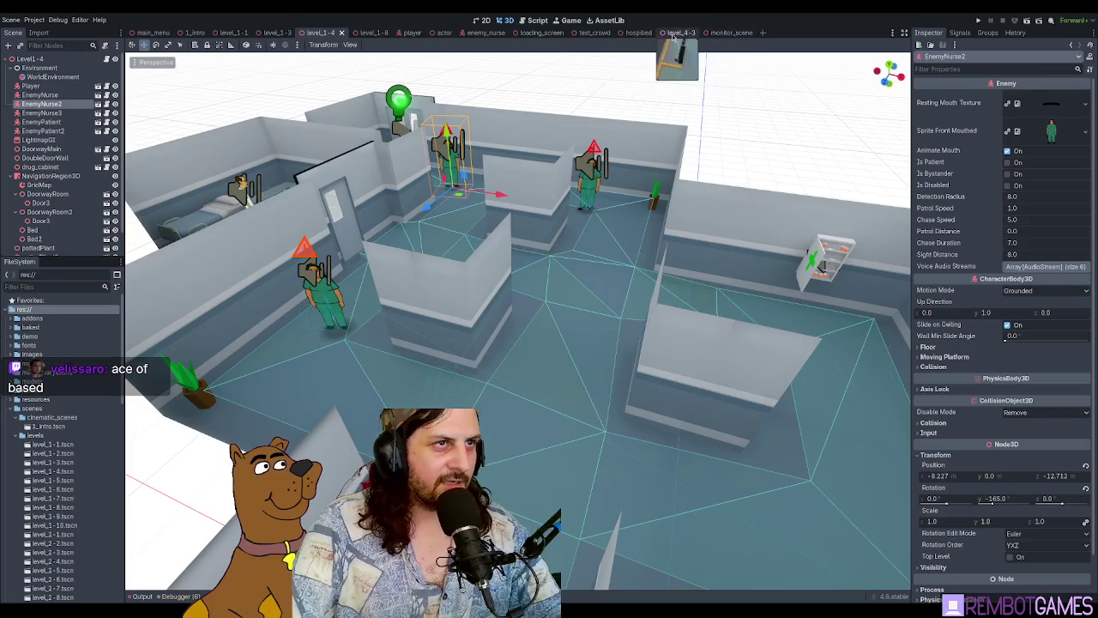
pyautogui.click(673, 33)
pyautogui.scroll(5, 601, 172)
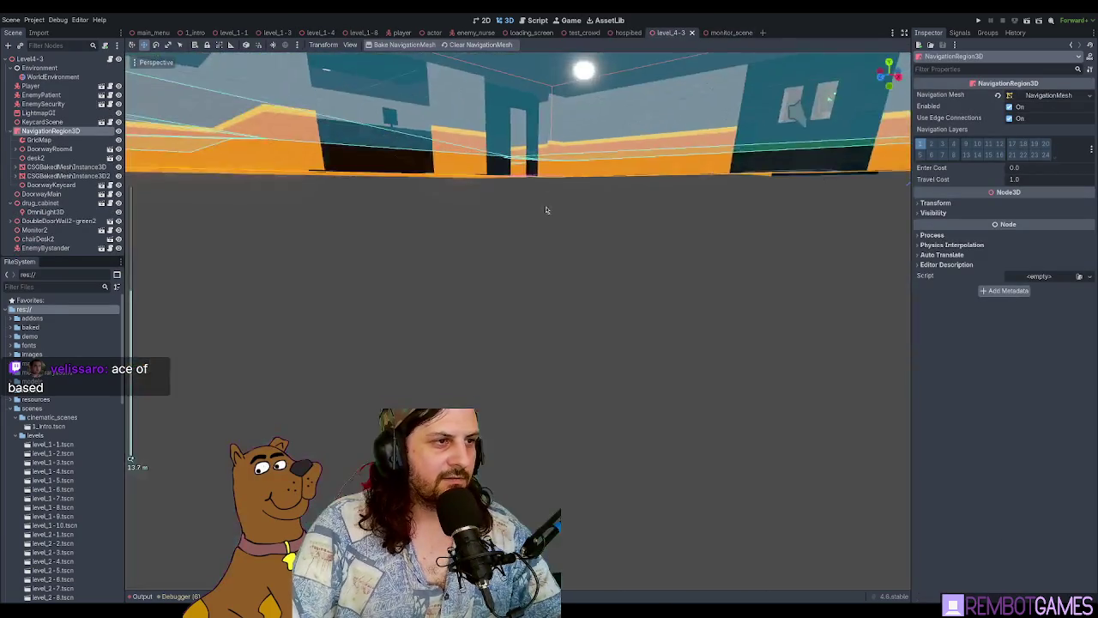
# Step: Select LightmapGI, bake the lightmaps, then clear the selection and view the room
pyautogui.moveTo(546, 209)
pyautogui.mouseDown()
pyautogui.moveTo(563, 190)
pyautogui.moveTo(544, 184)
pyautogui.moveTo(561, 188)
pyautogui.mouseUp()
pyautogui.scroll(-3, 492, 162)
pyautogui.click(38, 112)
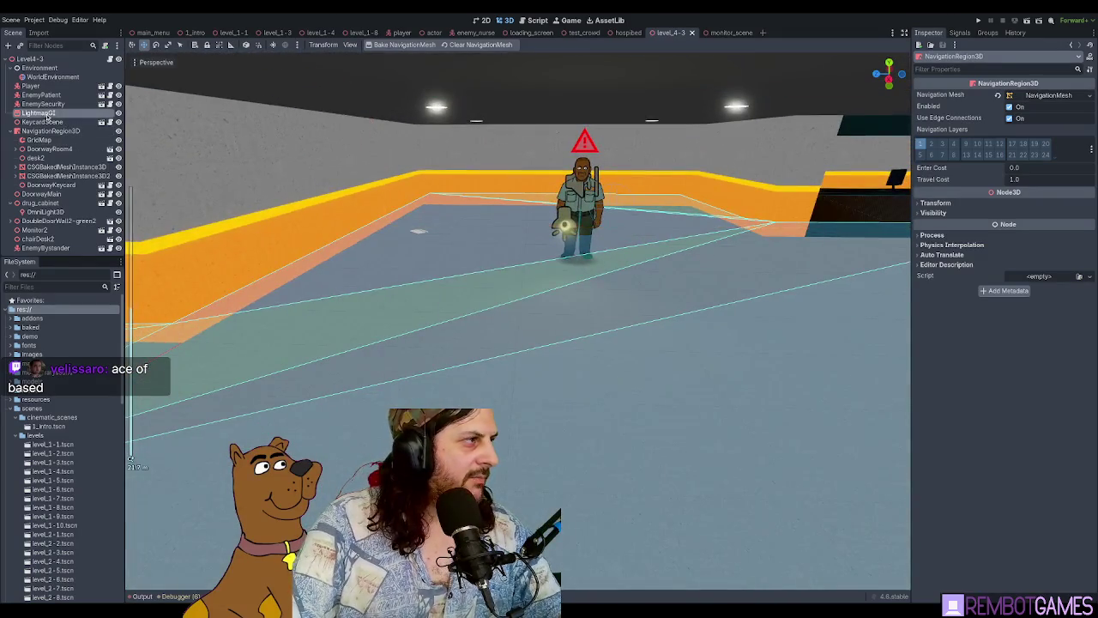
pyautogui.click(395, 45)
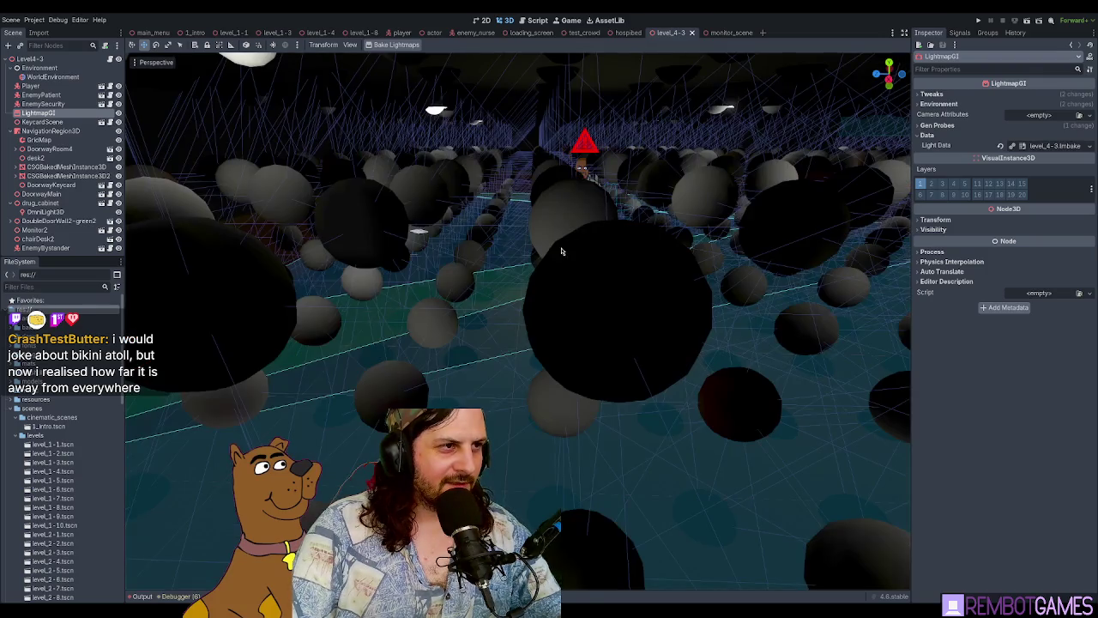
pyautogui.click(562, 251)
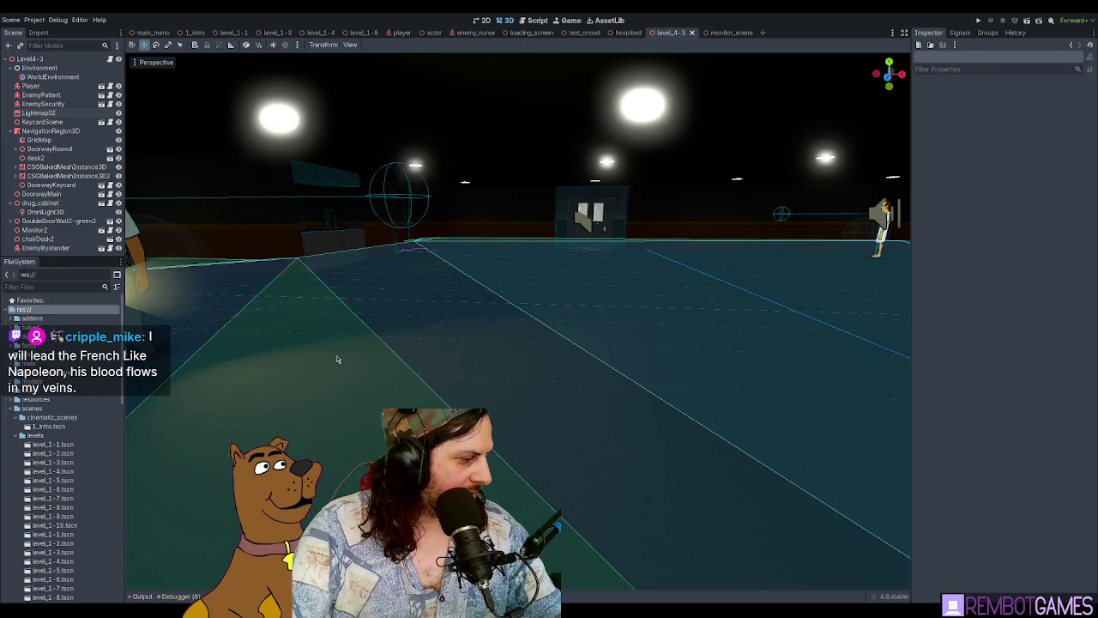
pyautogui.moveTo(339, 331)
pyautogui.mouseDown()
pyautogui.moveTo(517, 304)
pyautogui.moveTo(533, 319)
pyautogui.moveTo(524, 306)
pyautogui.mouseUp()
# Step: Scroll the FileSystem dock to scenes/levels and open level_4-1.tscn
pyautogui.scroll(10, 524, 305)
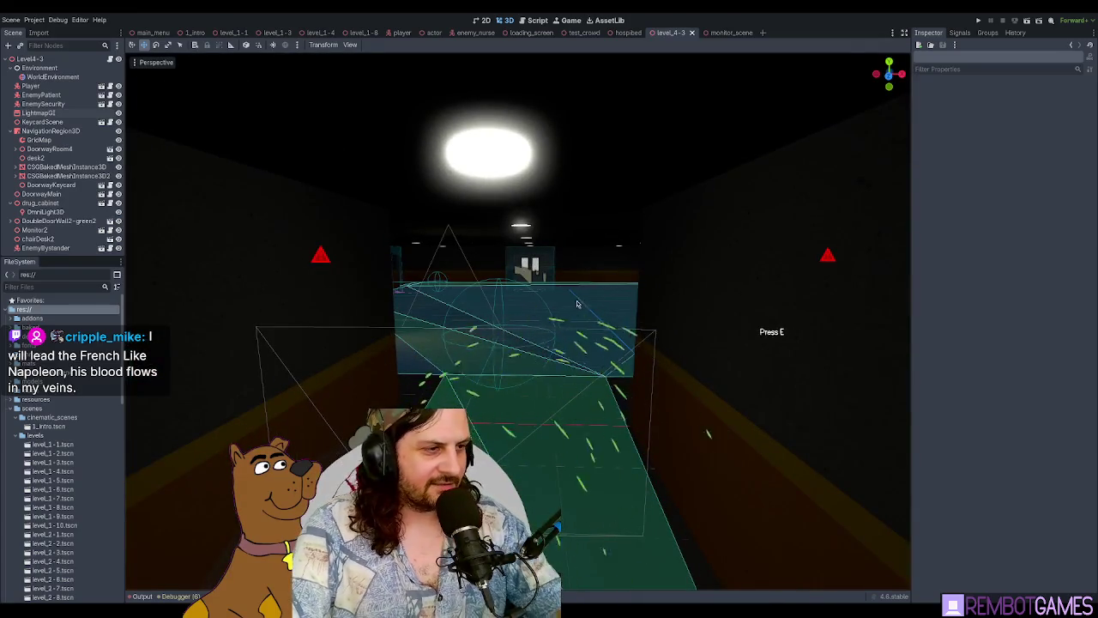
pyautogui.scroll(2, 574, 294)
pyautogui.scroll(-5, 575, 295)
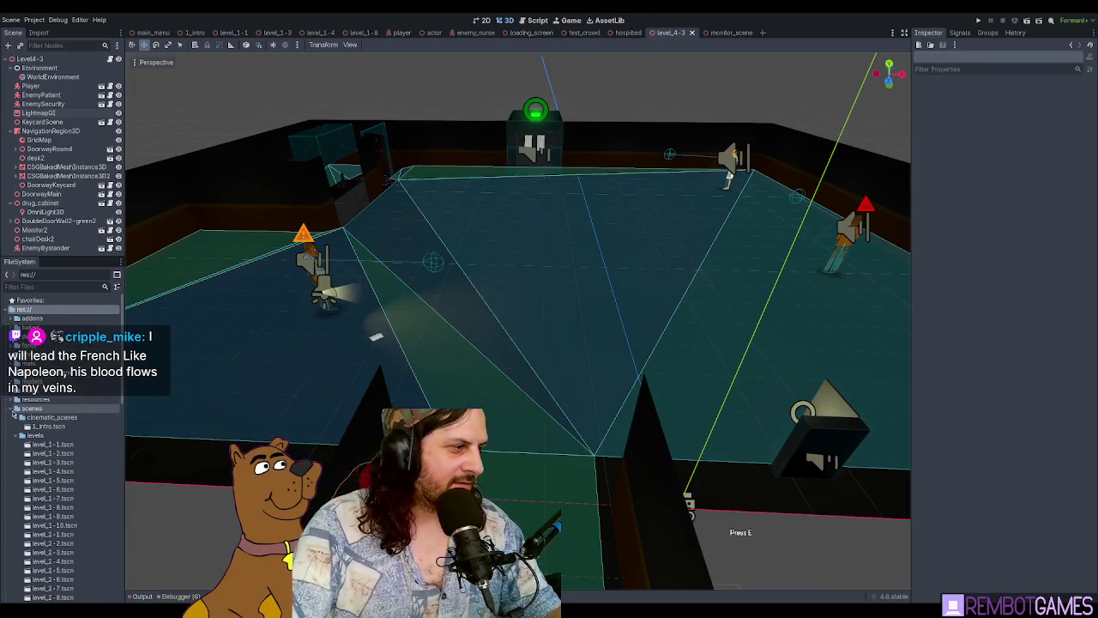
pyautogui.scroll(-10, 60, 463)
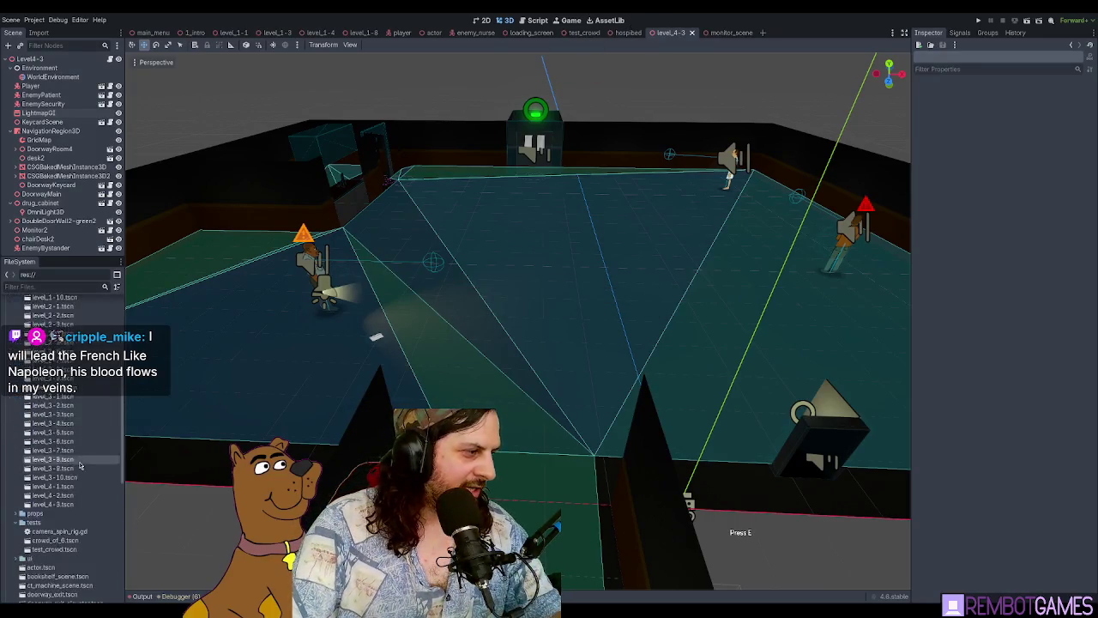
pyautogui.doubleClick(52, 372)
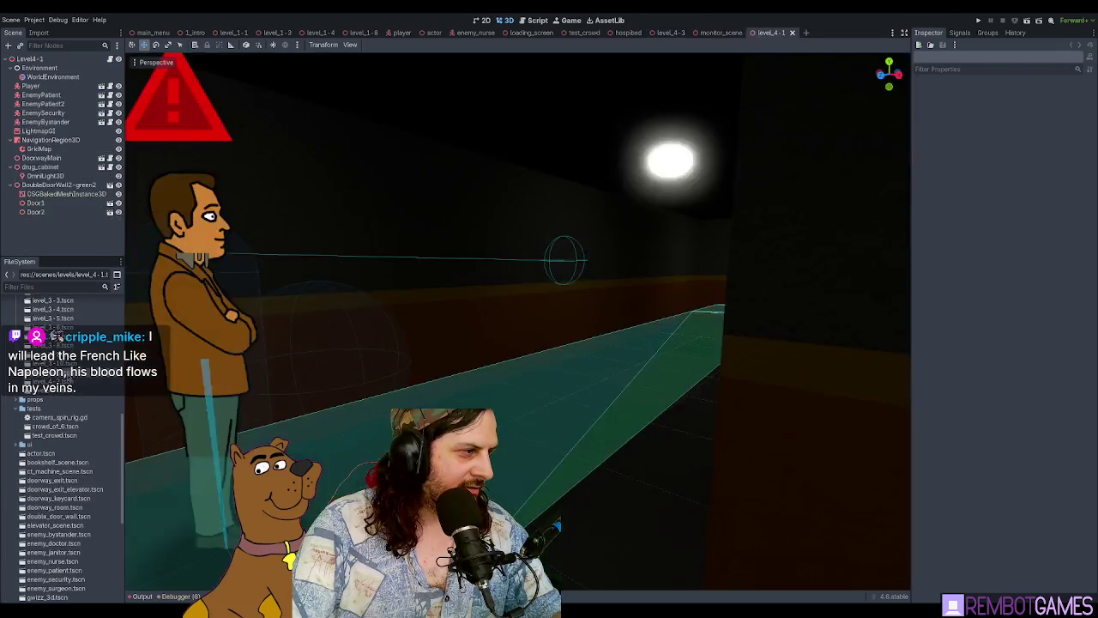
pyautogui.moveTo(380, 388)
pyautogui.mouseDown()
pyautogui.moveTo(512, 384)
pyautogui.moveTo(460, 272)
pyautogui.mouseUp()
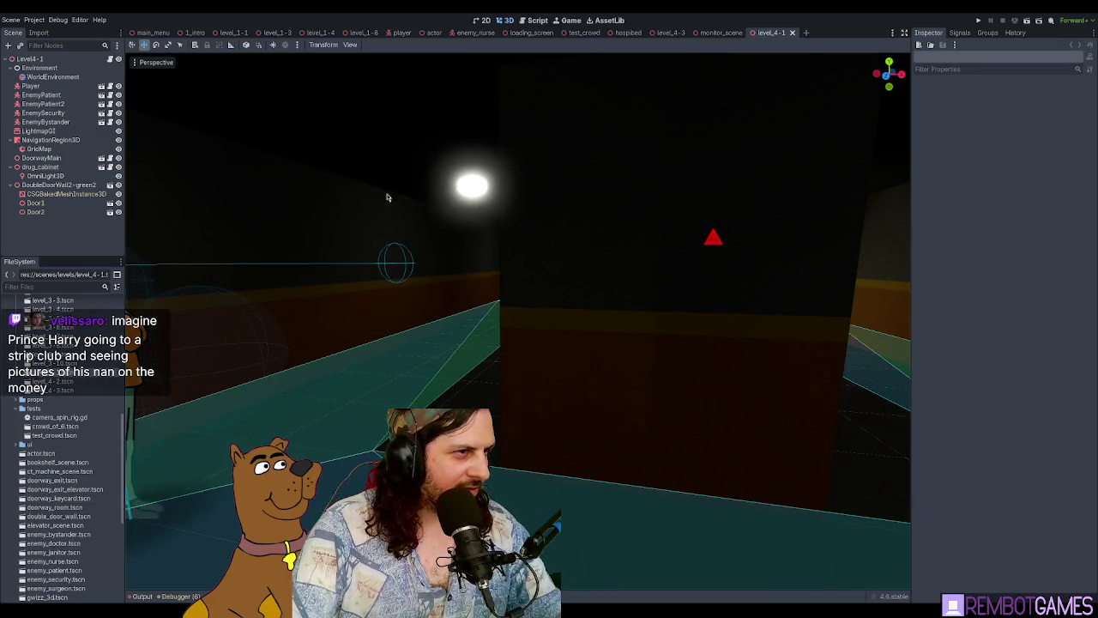
pyautogui.moveTo(301, 272)
pyautogui.mouseDown()
pyautogui.moveTo(416, 283)
pyautogui.moveTo(335, 294)
pyautogui.moveTo(624, 299)
pyautogui.moveTo(514, 316)
pyautogui.moveTo(498, 330)
pyautogui.moveTo(571, 331)
pyautogui.moveTo(513, 349)
pyautogui.moveTo(539, 405)
pyautogui.moveTo(515, 357)
pyautogui.moveTo(549, 330)
pyautogui.mouseUp()
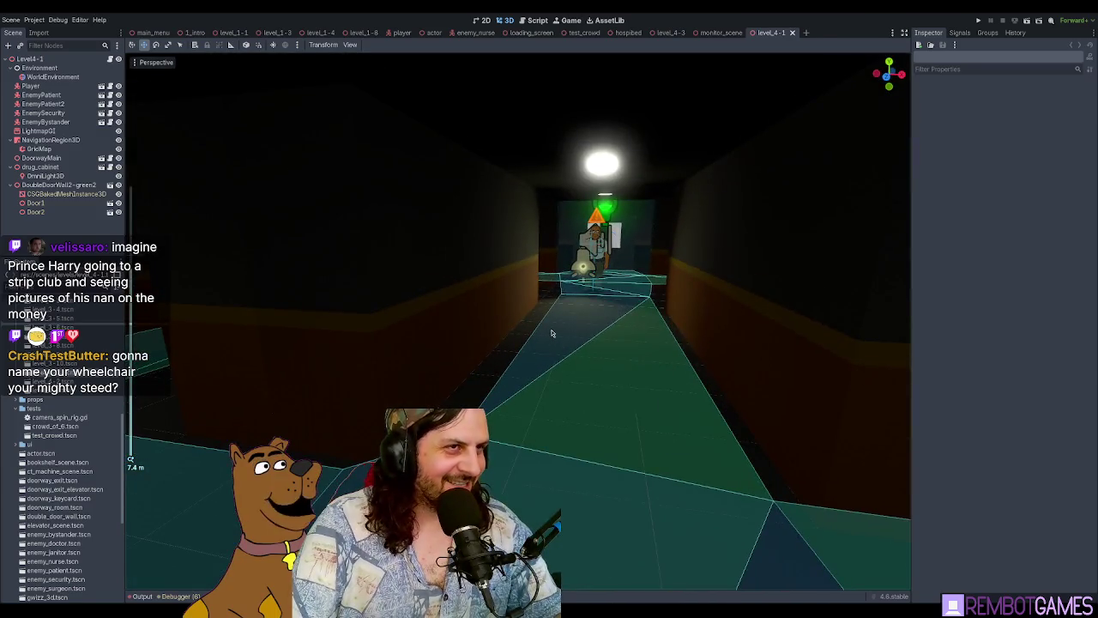
pyautogui.click(670, 33)
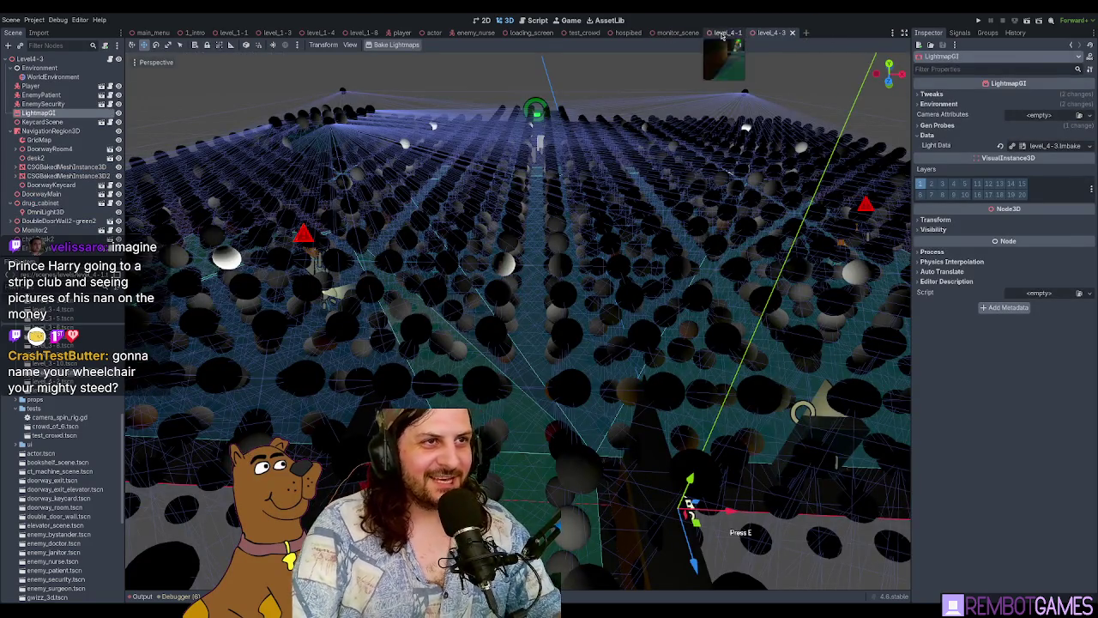
# Step: Run the game with F5, stop it with F8, and select the level root
pyautogui.moveTo(540, 289); pyautogui.dragTo(540, 294)
pyautogui.press('F5')
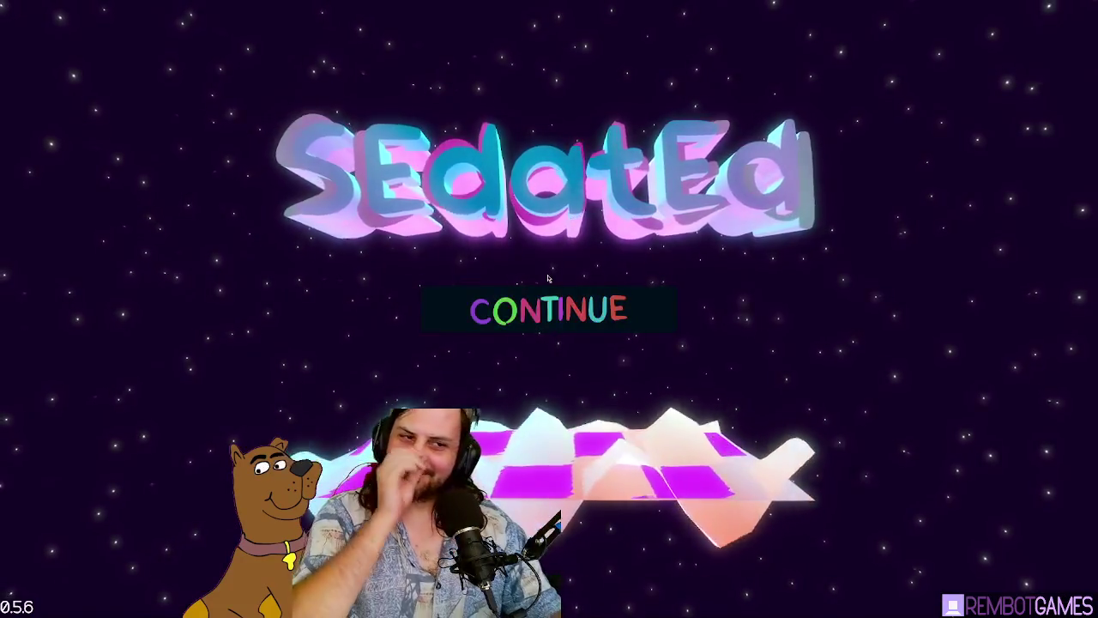
pyautogui.press('F8')
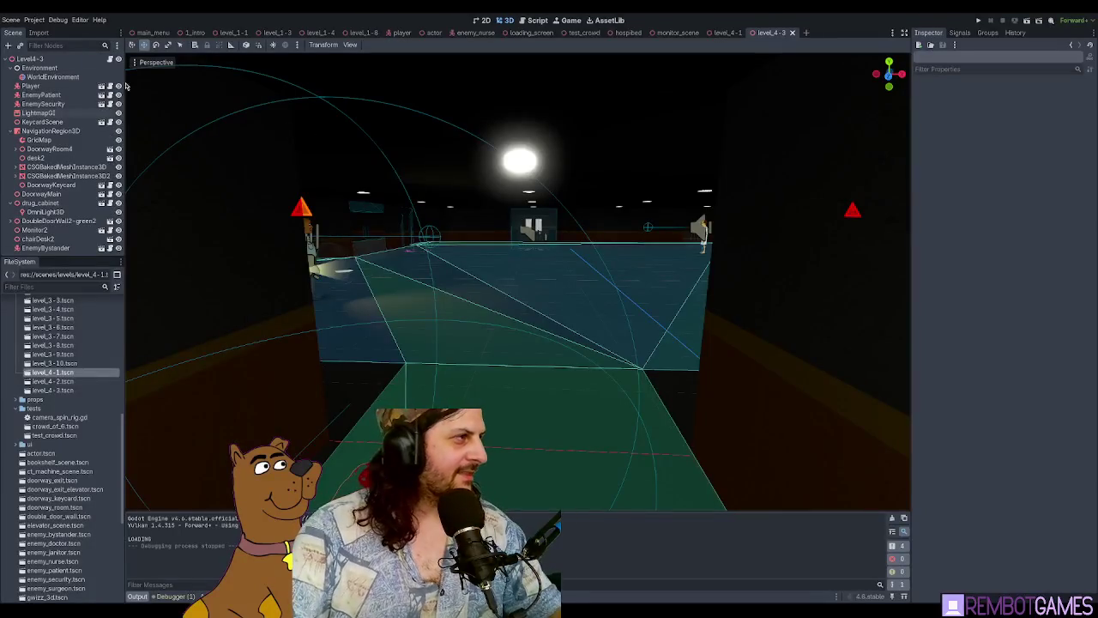
pyautogui.click(35, 58)
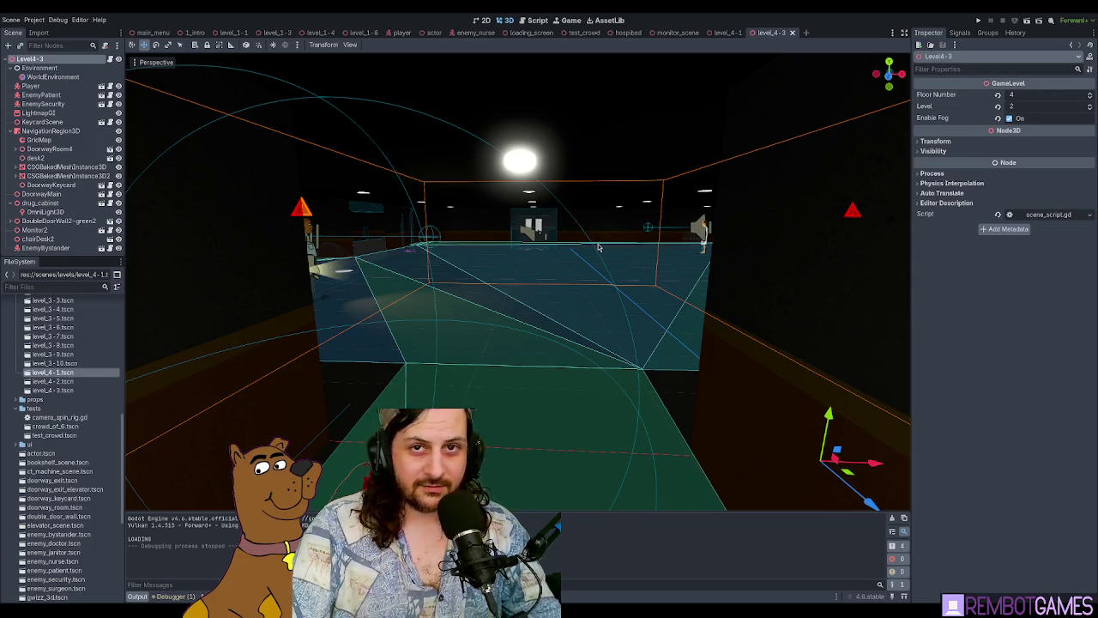
# Step: Check the root's GameLevel values (Floor Number 4, Level 2), then deselect it
pyautogui.scroll(5, 575, 237)
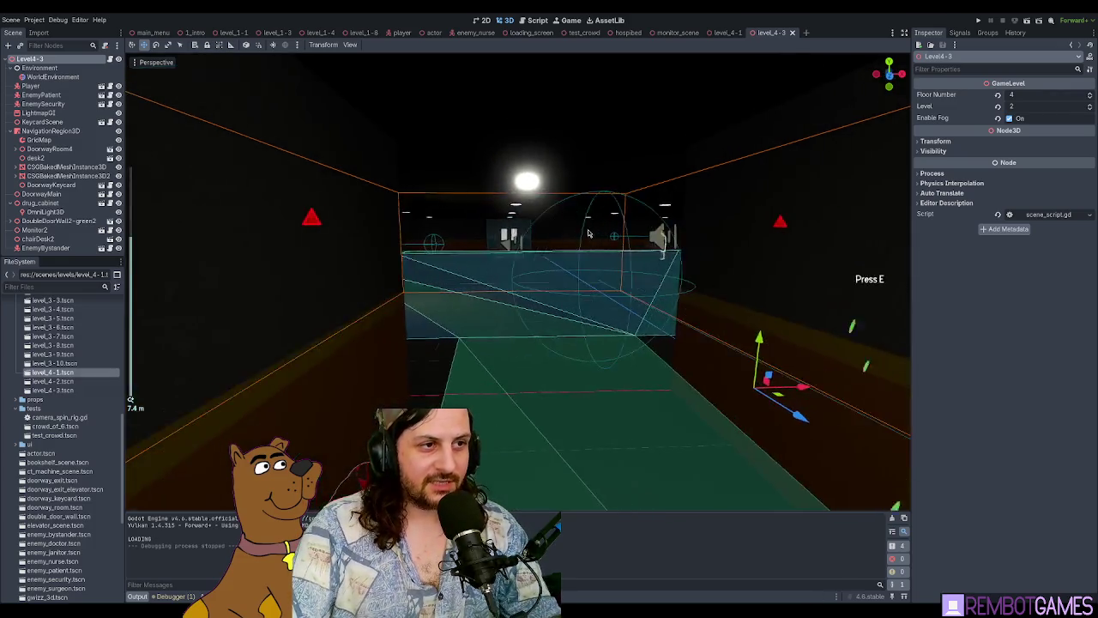
pyautogui.scroll(-4, 576, 241)
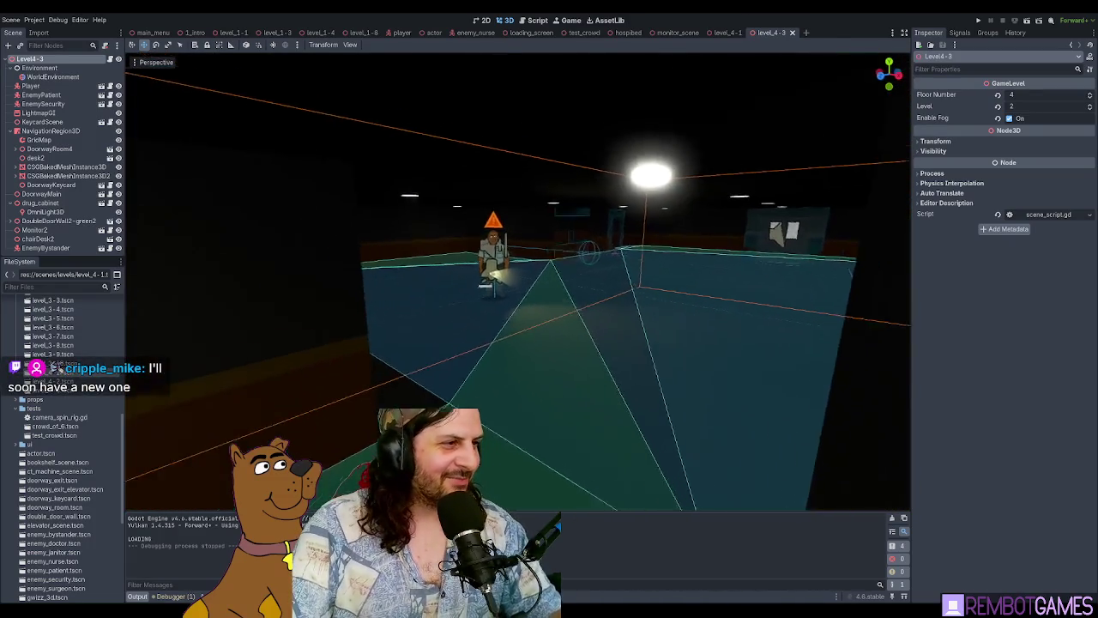
pyautogui.click(534, 284)
# Step: Move the keycard from the floor to a new spot across the level_4-3 room
pyautogui.click(536, 280)
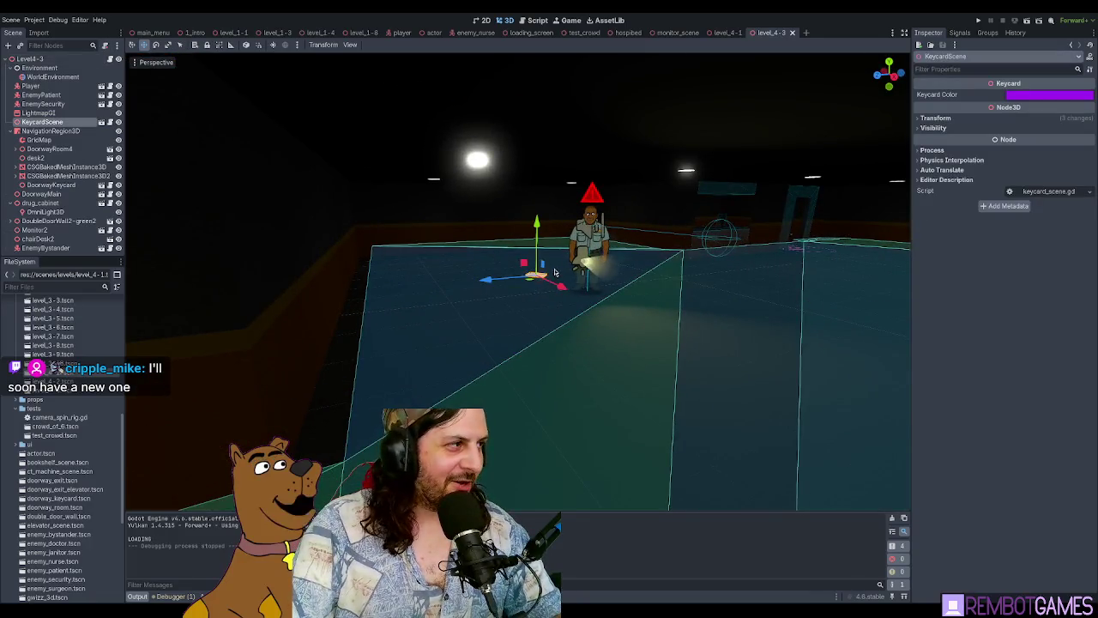
pyautogui.scroll(-5, 555, 273)
pyautogui.moveTo(510, 287)
pyautogui.mouseDown()
pyautogui.moveTo(515, 273)
pyautogui.moveTo(680, 247)
pyautogui.mouseUp()
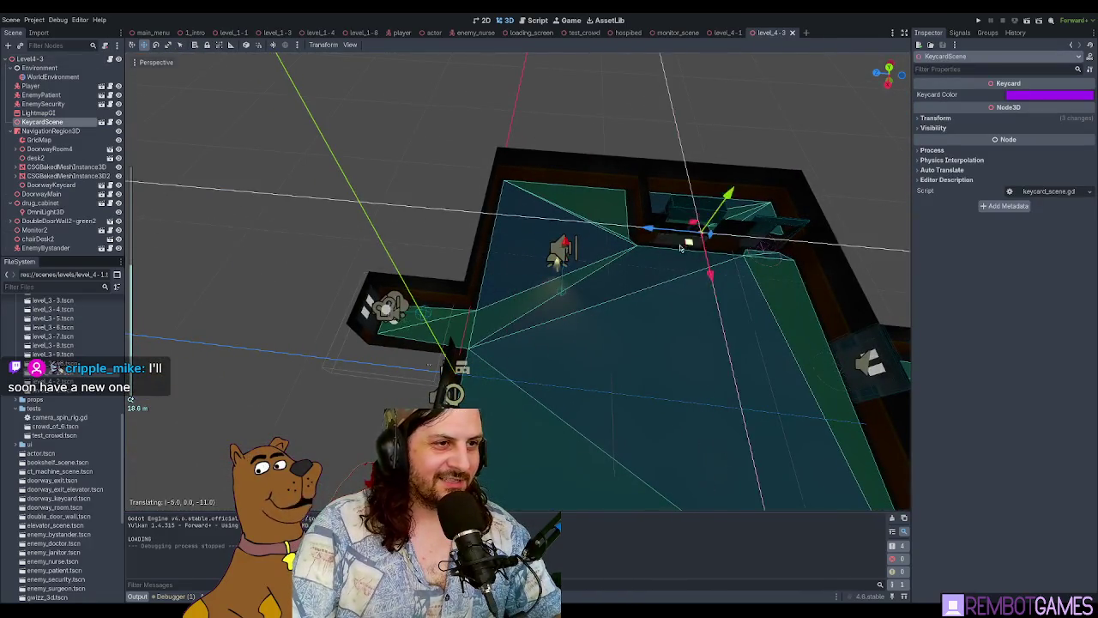
pyautogui.scroll(8, 663, 241)
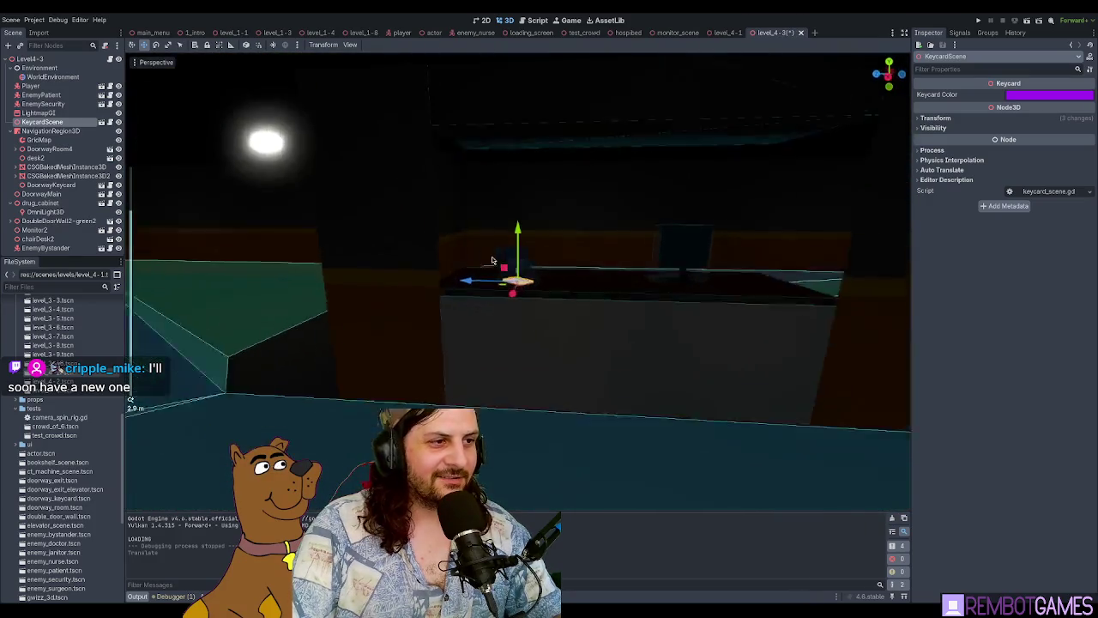
pyautogui.scroll(-5, 603, 282)
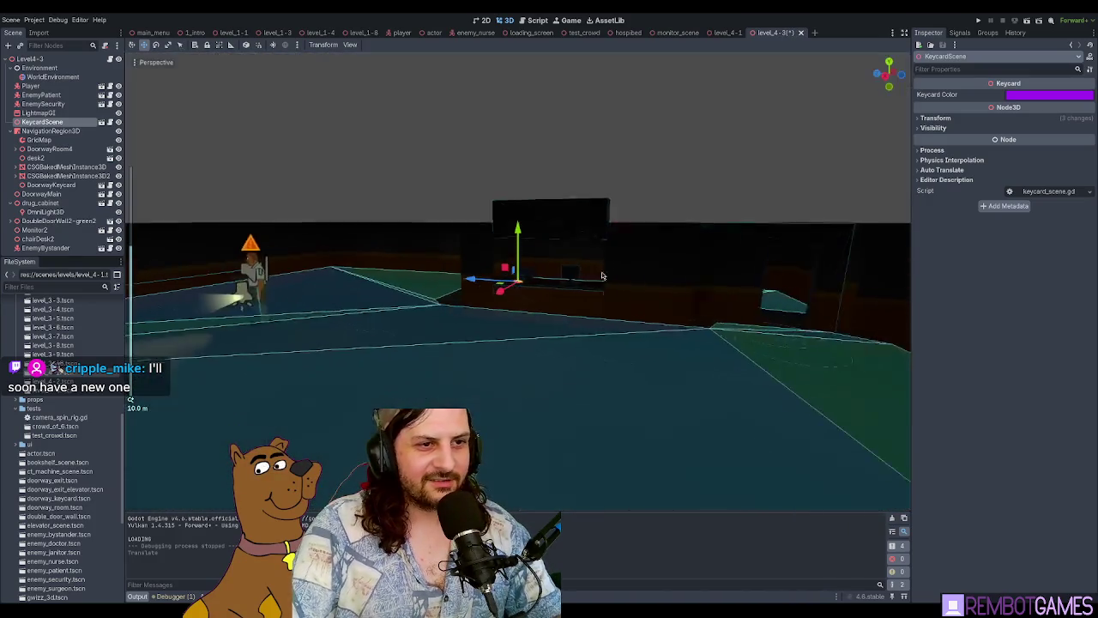
pyautogui.scroll(5, 568, 292)
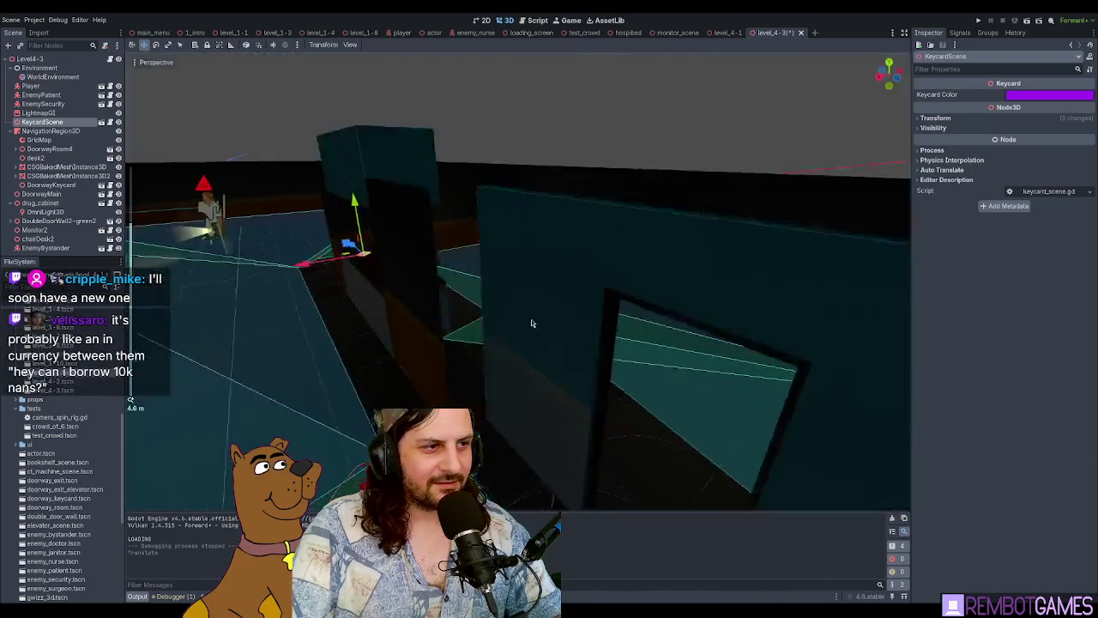
pyautogui.moveTo(515, 353); pyautogui.dragTo(621, 357)
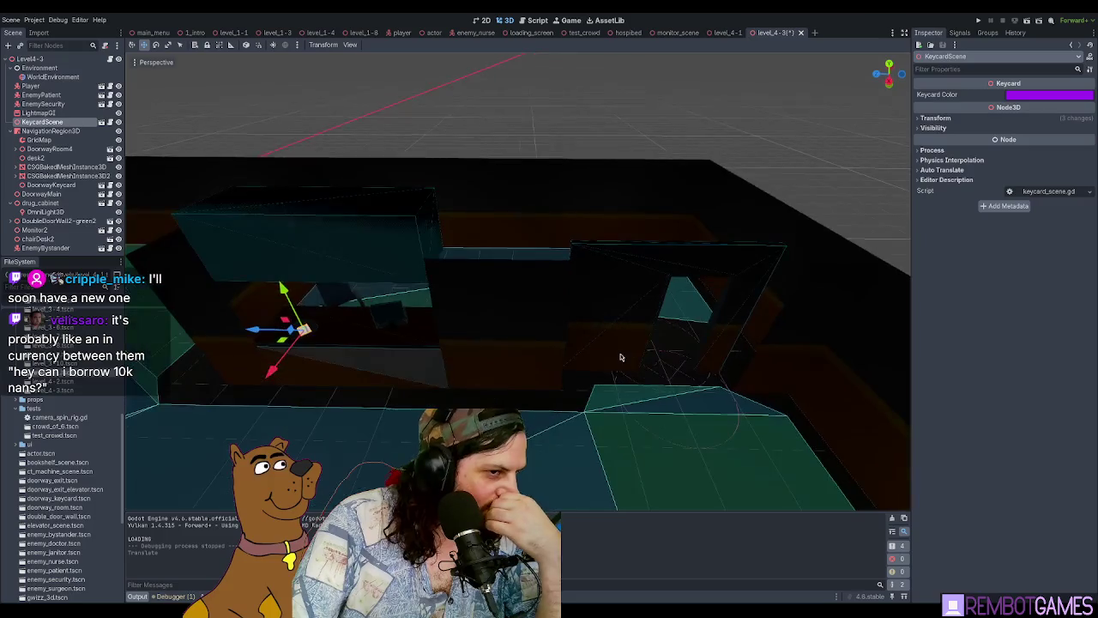
# Step: Select DoorwayRoom4, centre the view on it and shift it 0.5 units along X
pyautogui.click(630, 267)
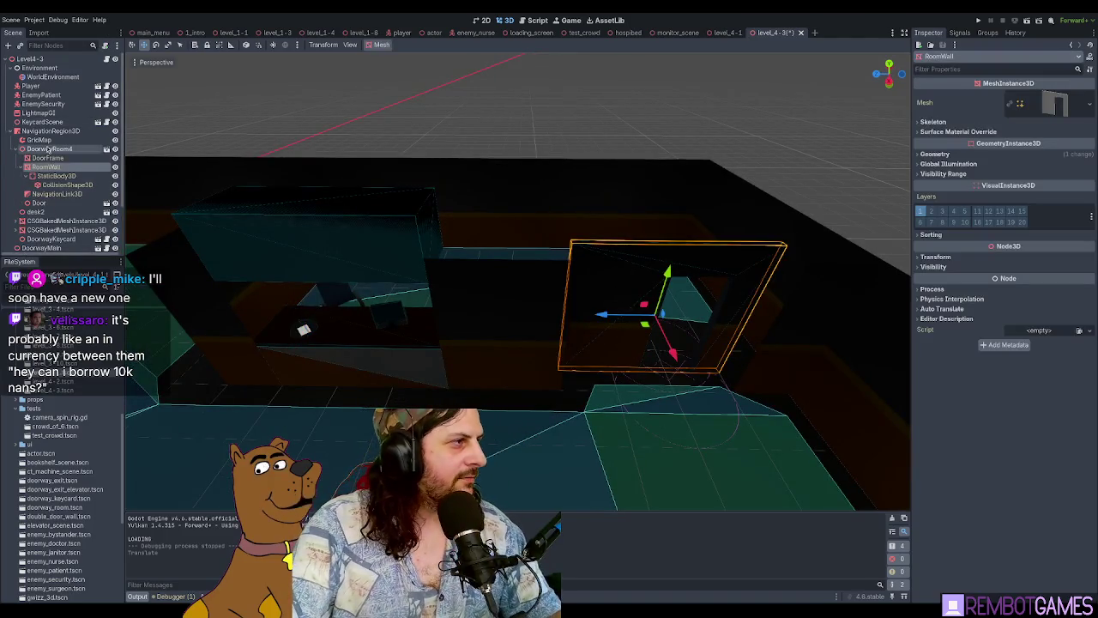
pyautogui.click(49, 149)
pyautogui.click(22, 148)
pyautogui.press('f')
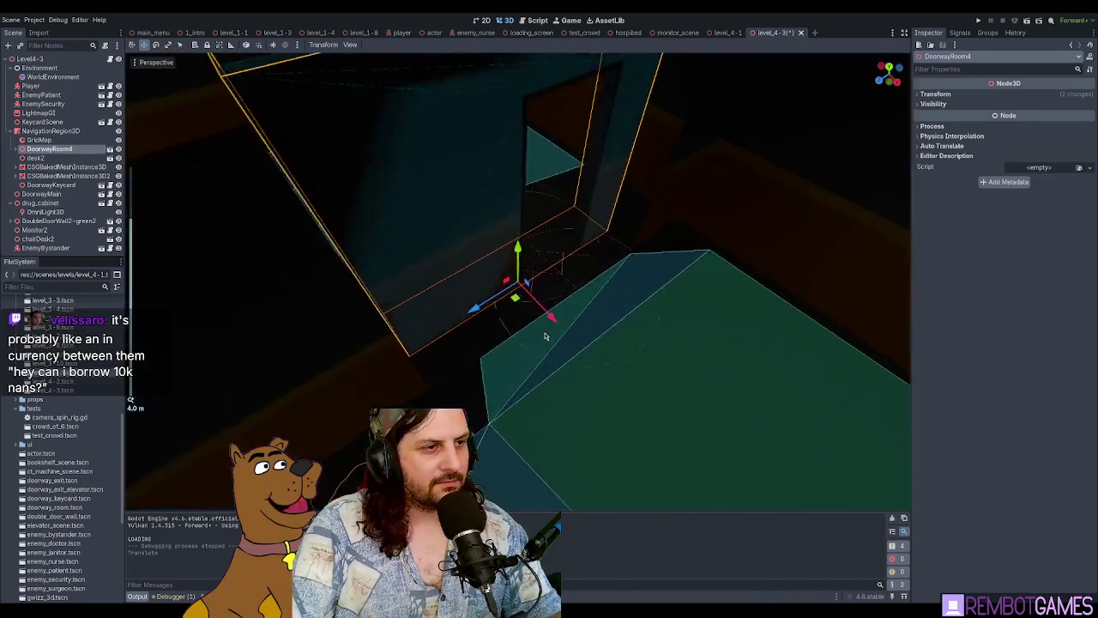
pyautogui.moveTo(578, 294); pyautogui.dragTo(615, 302)
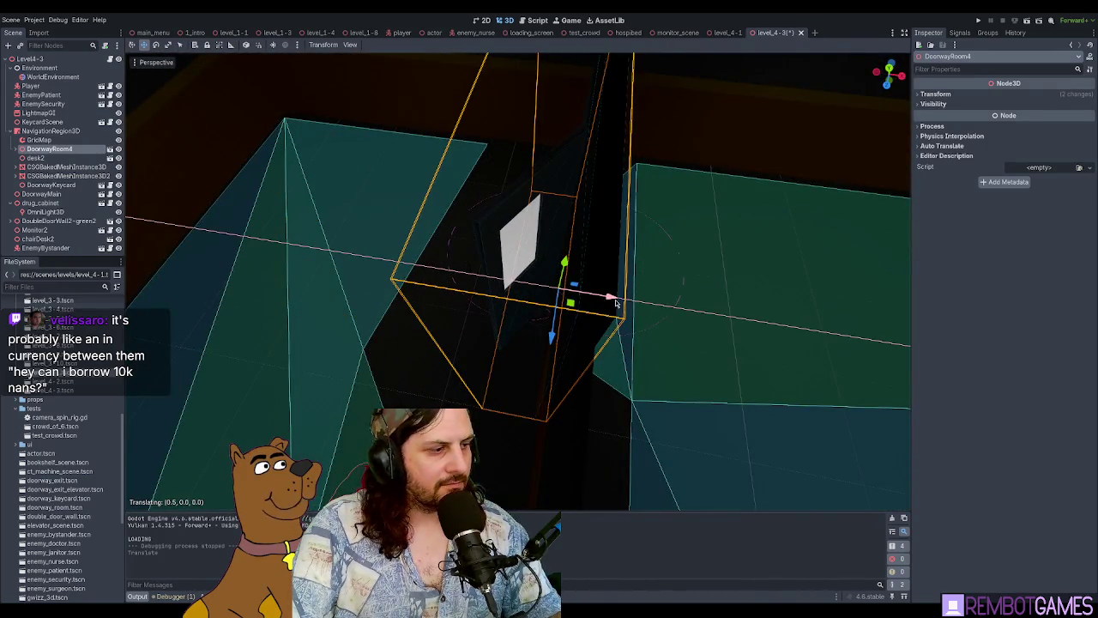
pyautogui.scroll(-3, 697, 330)
pyautogui.scroll(5, 533, 301)
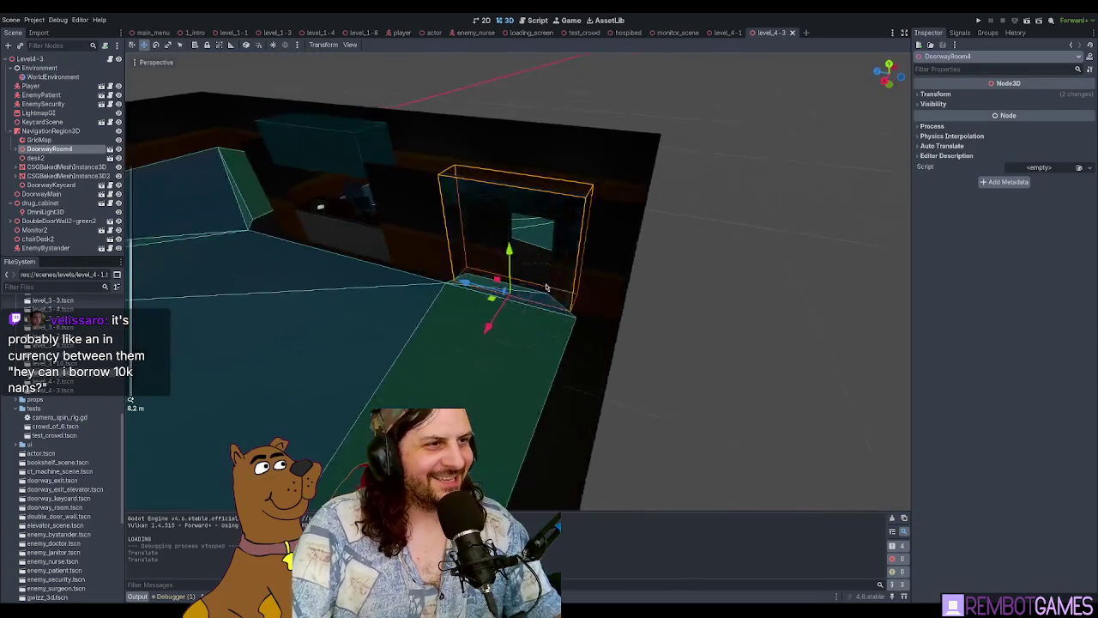
pyautogui.scroll(3, 533, 301)
# Step: Inspect the Door inside the doorway, then collapse DoorwayRoom4's child nodes
pyautogui.click(523, 294)
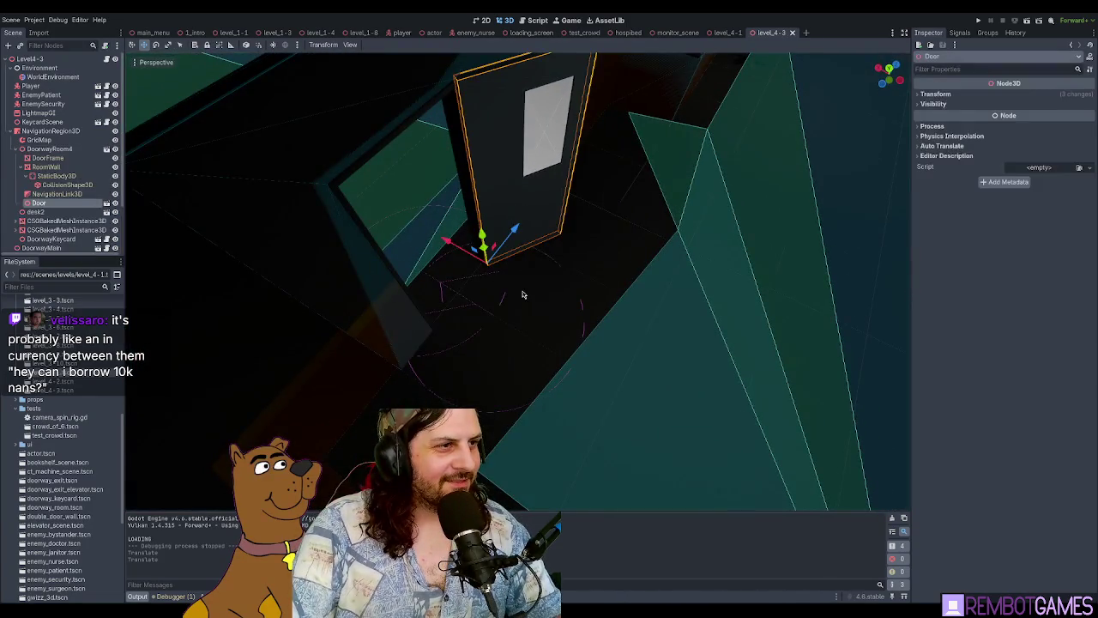
pyautogui.scroll(-6, 581, 305)
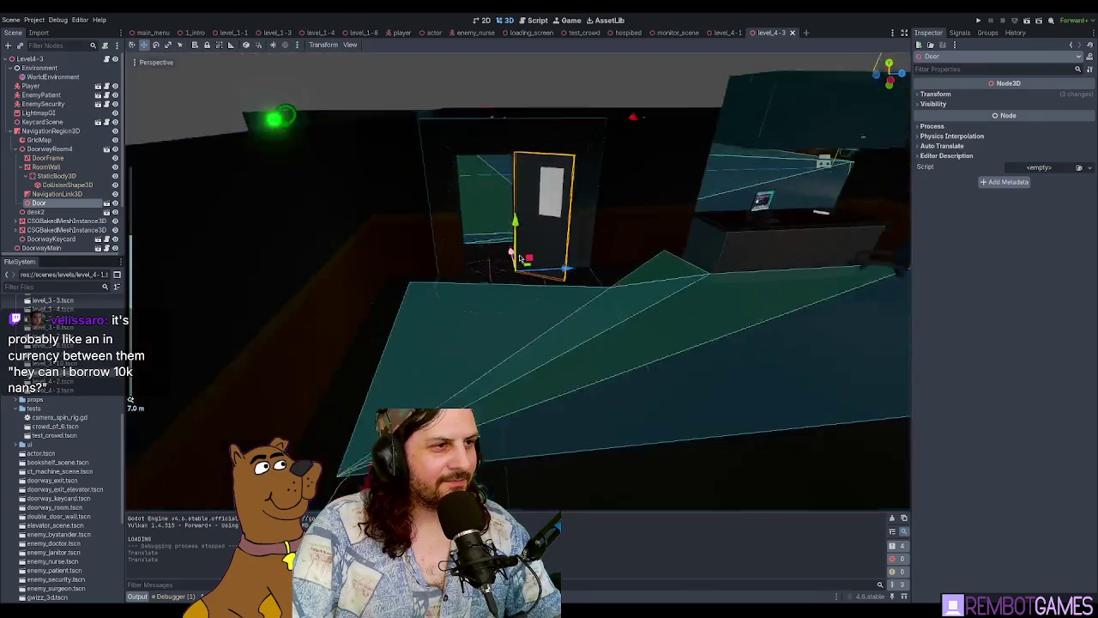
pyautogui.scroll(6, 670, 219)
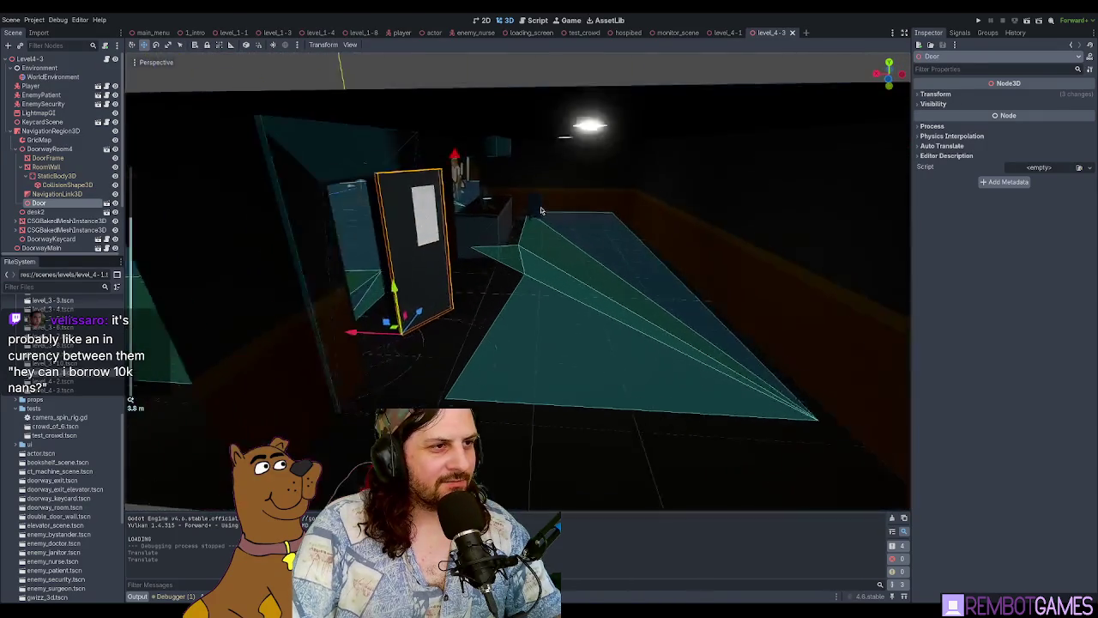
pyautogui.scroll(-5, 634, 219)
pyautogui.moveTo(635, 219)
pyautogui.mouseDown()
pyautogui.moveTo(407, 223)
pyautogui.moveTo(525, 283)
pyautogui.moveTo(502, 270)
pyautogui.moveTo(518, 289)
pyautogui.moveTo(529, 280)
pyautogui.mouseUp()
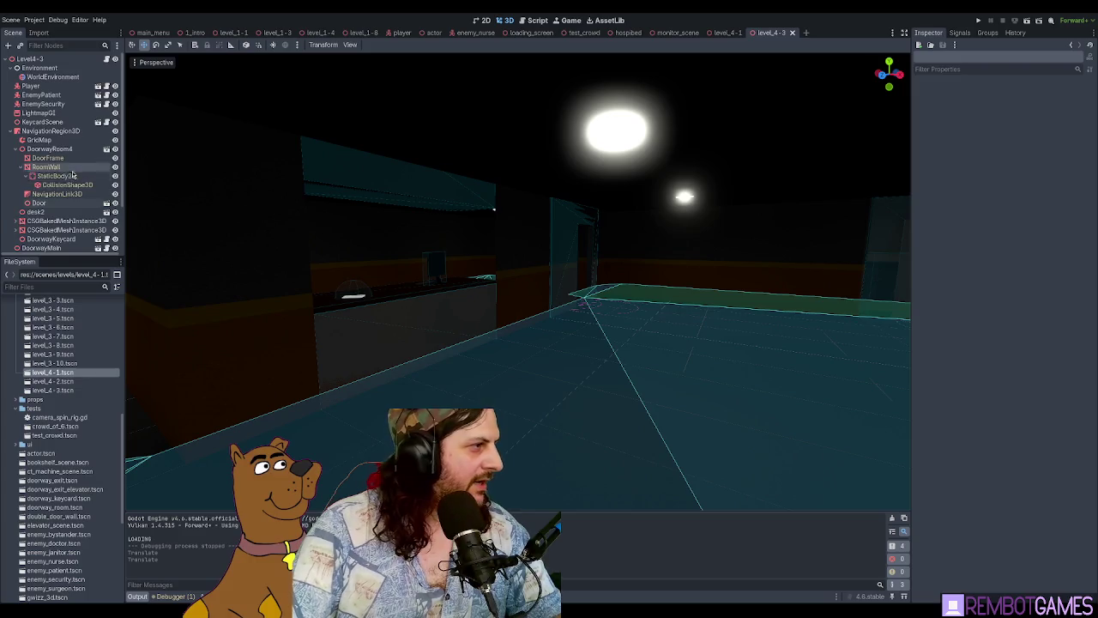
pyautogui.click(17, 149)
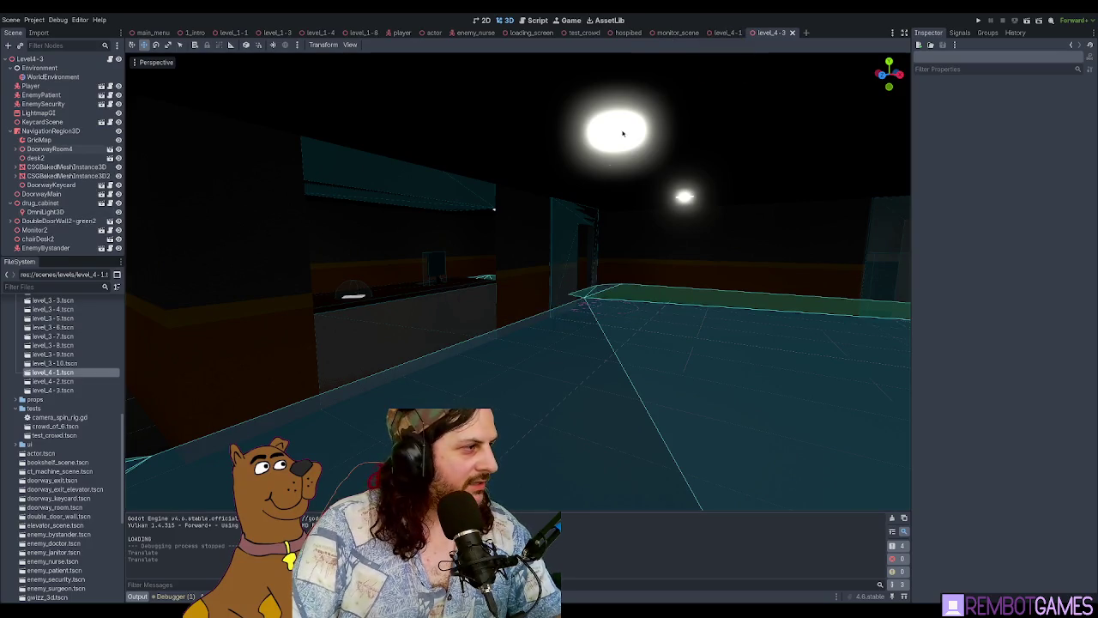
# Step: Duplicate the drug cabinet's omni light and move the copy, OmniLight3D2, to the end of the Scene tree
pyautogui.scroll(3, 623, 133)
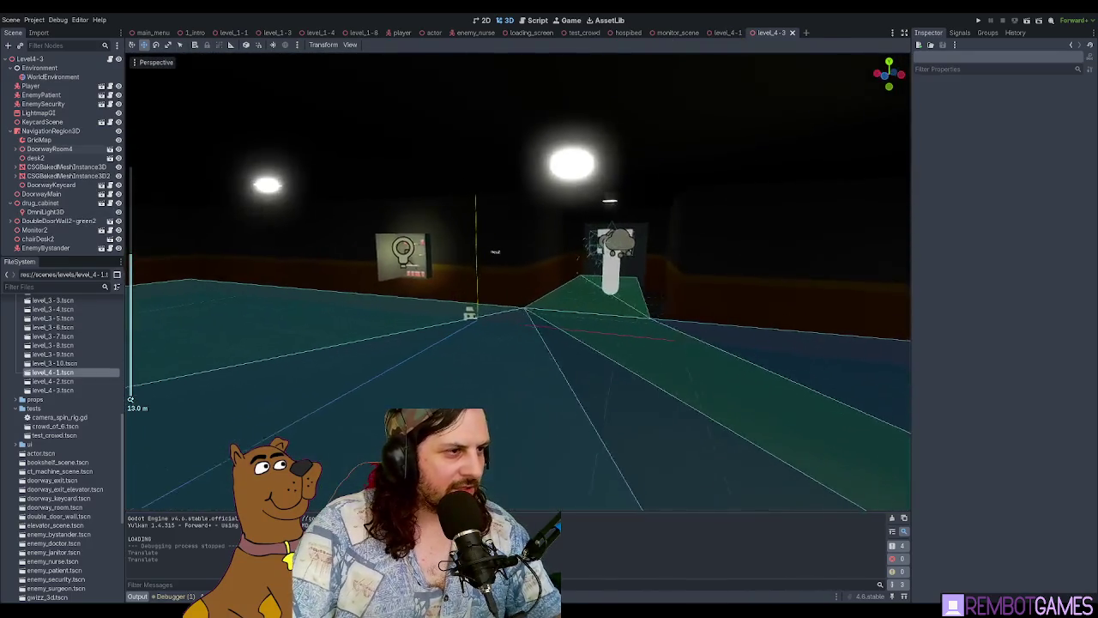
pyautogui.click(445, 264)
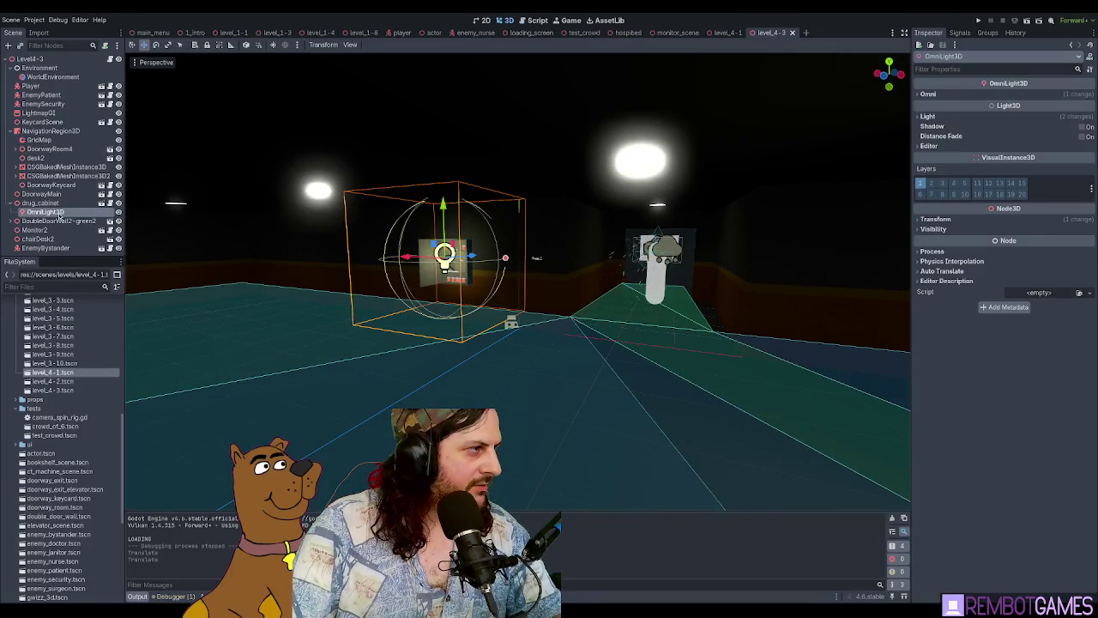
pyautogui.hotkey('ctrl', 'd')
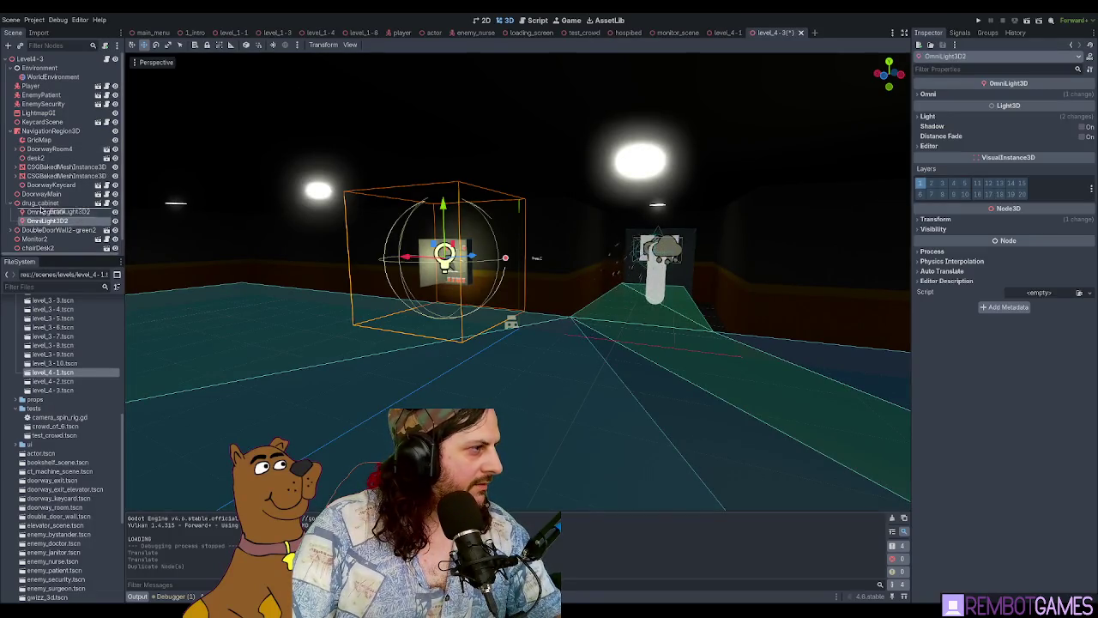
pyautogui.moveTo(40, 210)
pyautogui.mouseDown()
pyautogui.moveTo(39, 249)
pyautogui.moveTo(51, 109)
pyautogui.mouseUp()
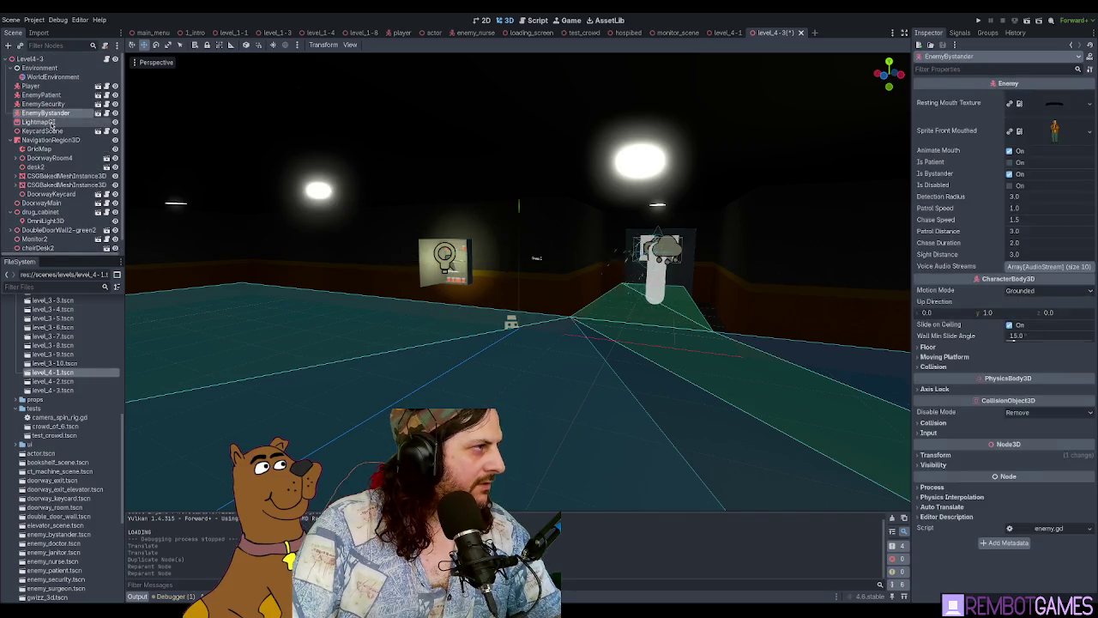
pyautogui.click(42, 245)
# Step: Widen OmniLight3D2's range, then run the scene to playtest it
pyautogui.press('f')
pyautogui.moveTo(525, 315); pyautogui.dragTo(597, 366)
pyautogui.scroll(-2, 598, 367)
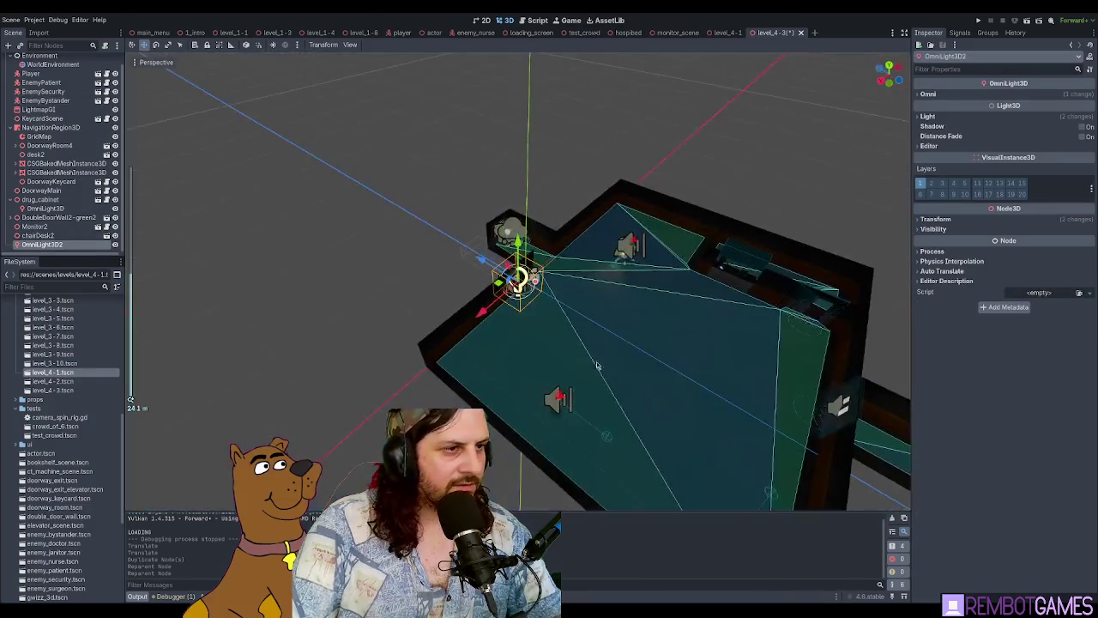
pyautogui.moveTo(490, 285); pyautogui.dragTo(592, 241)
pyautogui.scroll(3, 598, 241)
pyautogui.moveTo(553, 283)
pyautogui.mouseDown()
pyautogui.moveTo(725, 310)
pyautogui.moveTo(637, 295)
pyautogui.mouseUp()
pyautogui.scroll(3, 637, 295)
pyautogui.press('F6')
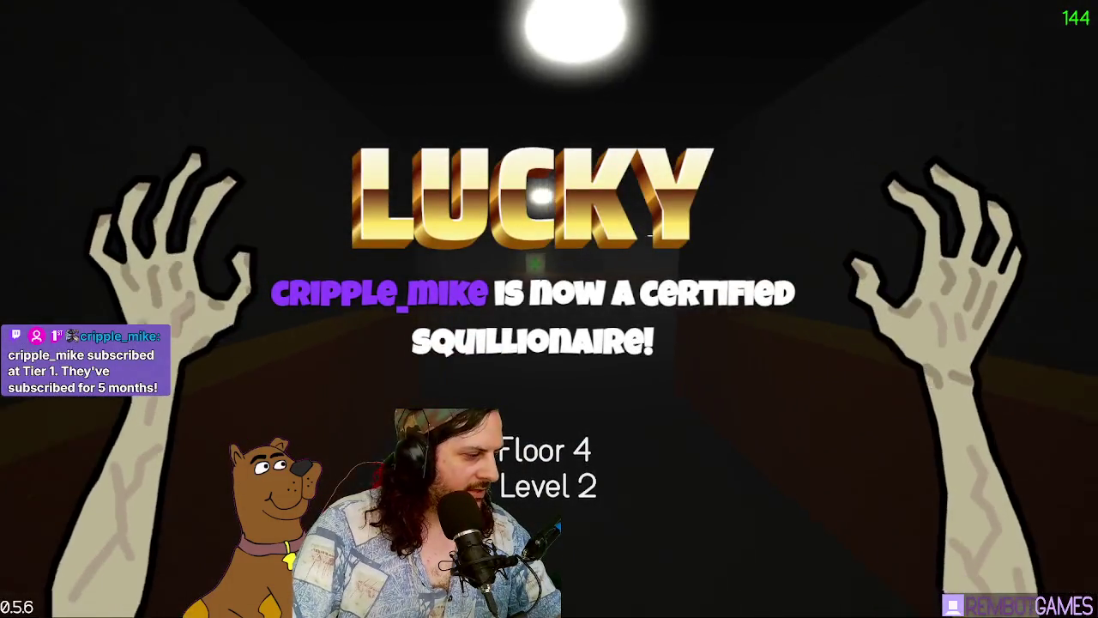
# Step: Look around the Floor 4 Level 2 start and walk forward into the lit room
pyautogui.press('shift')
pyautogui.press('w')
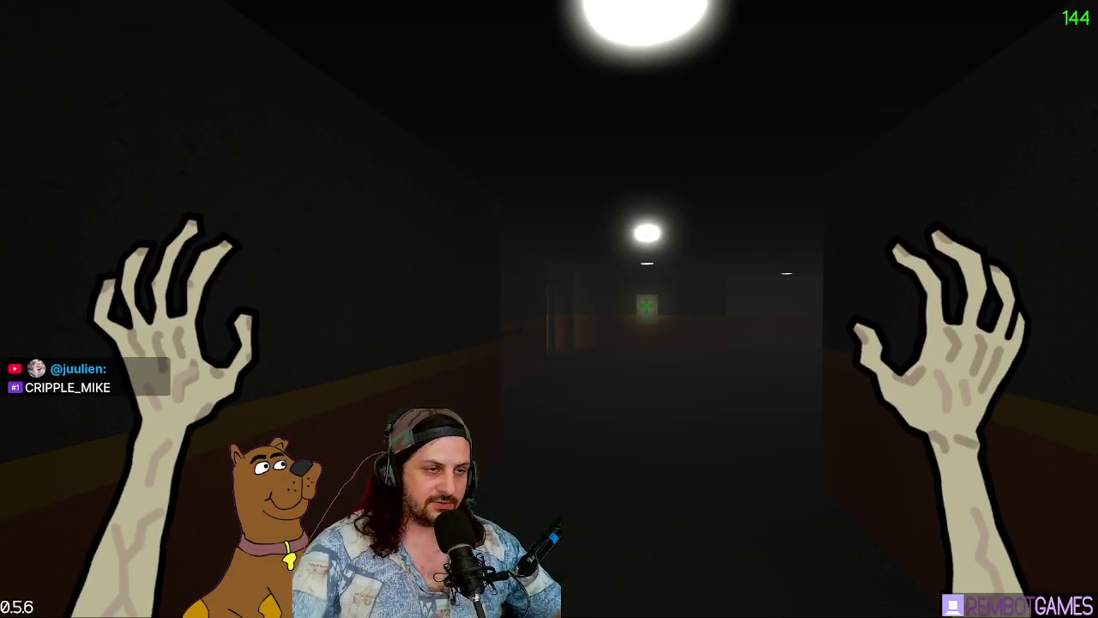
# Step: Sprint to the medicine cabinet, take its pills and syringe, and use the syringe
pyautogui.press('w')
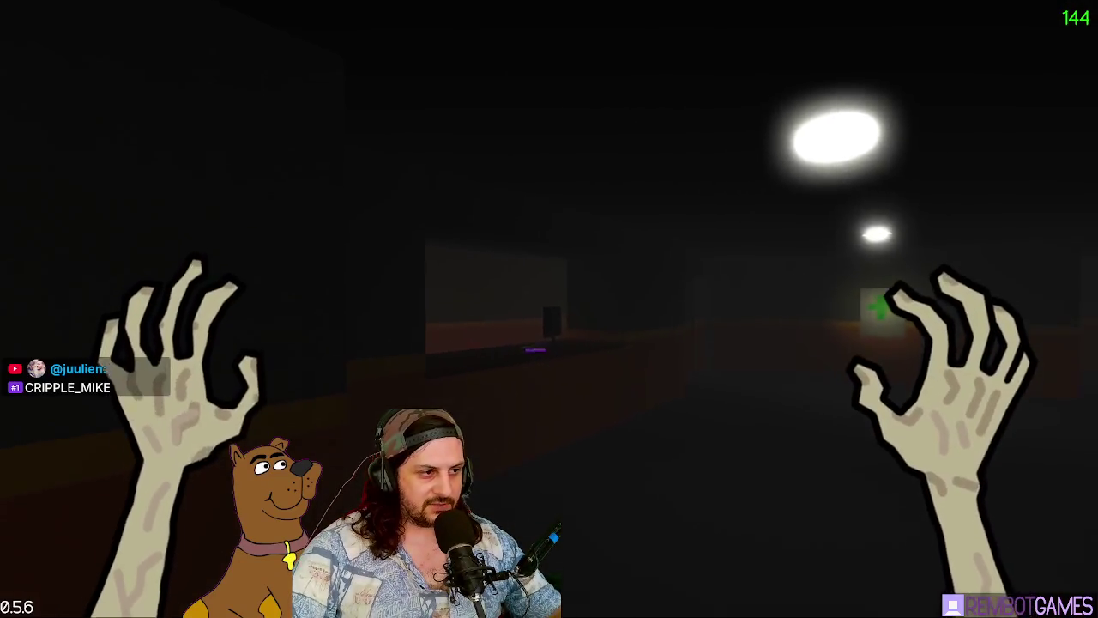
pyautogui.hotkey('shift', 'w')
pyautogui.press('e')
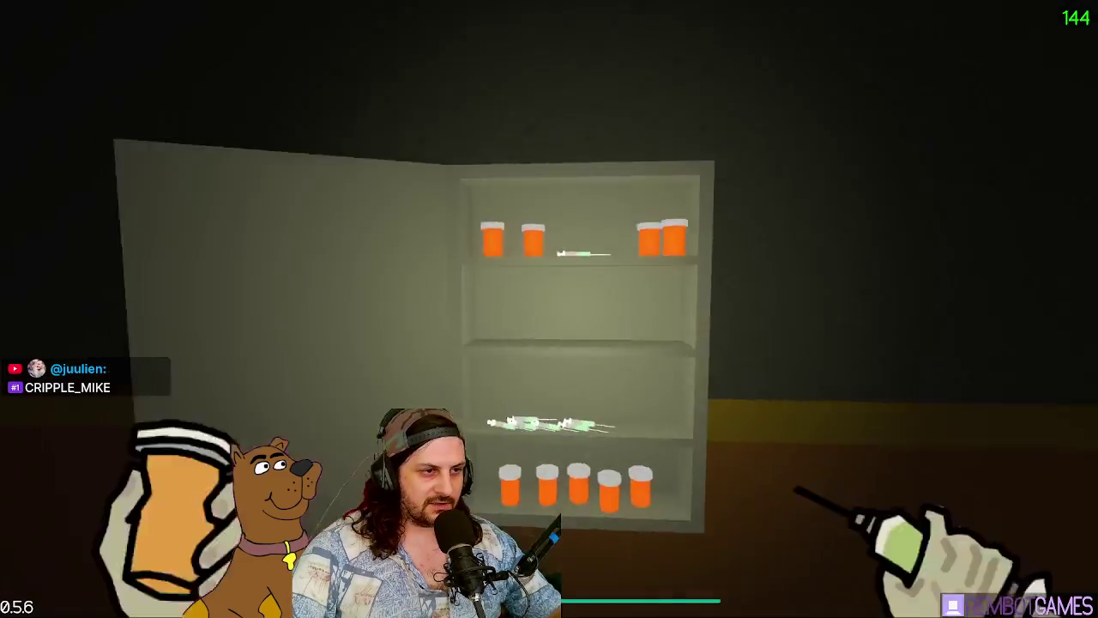
pyautogui.press('e')
pyautogui.hotkey('shift', 'w')
pyautogui.rightClick(549, 309)
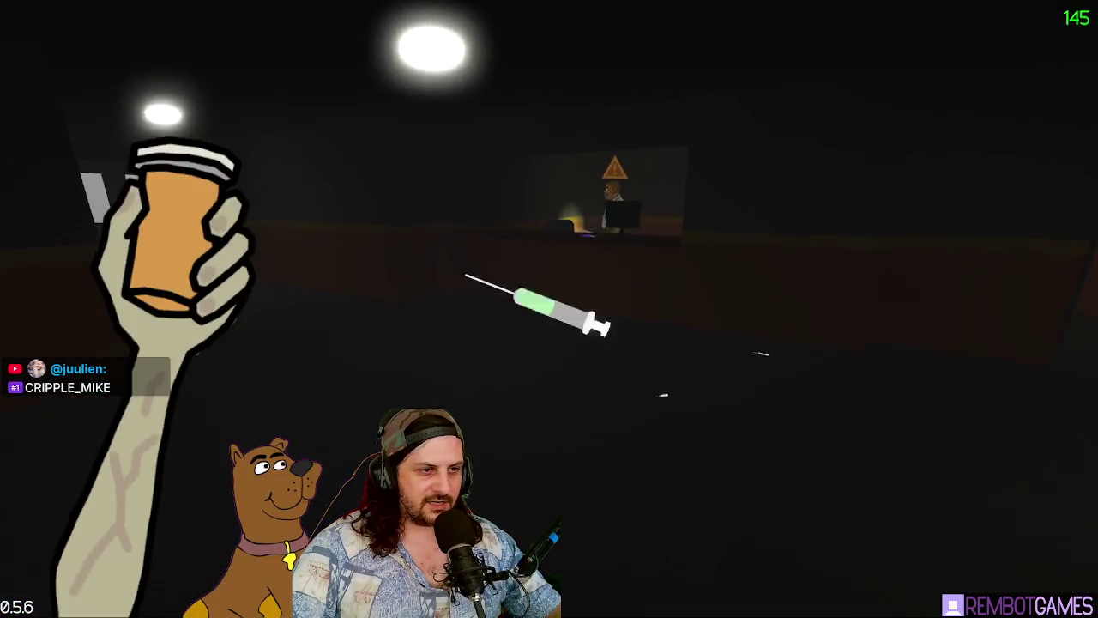
# Step: Sprint down the corridor to the purple door, try it, then turn back
pyautogui.press('shift')
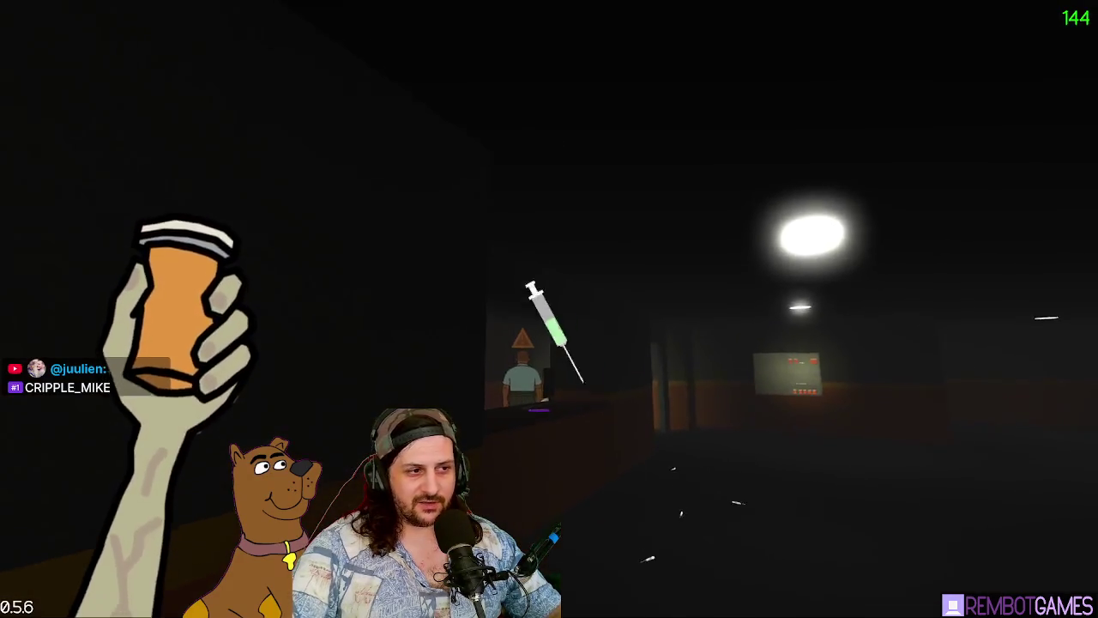
pyautogui.press('shift')
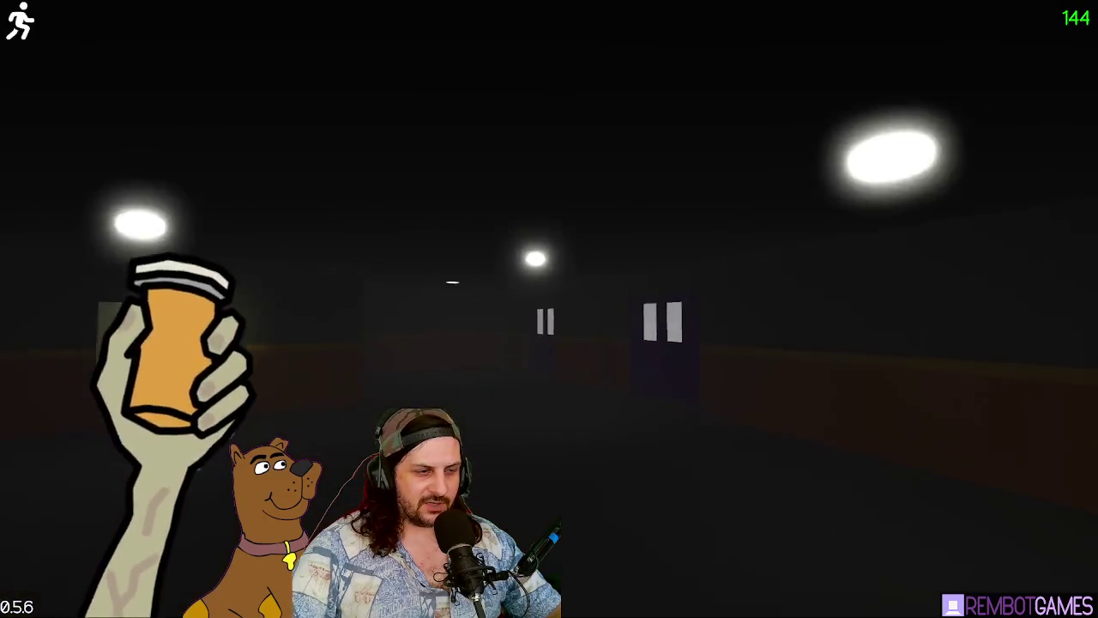
pyautogui.press('w')
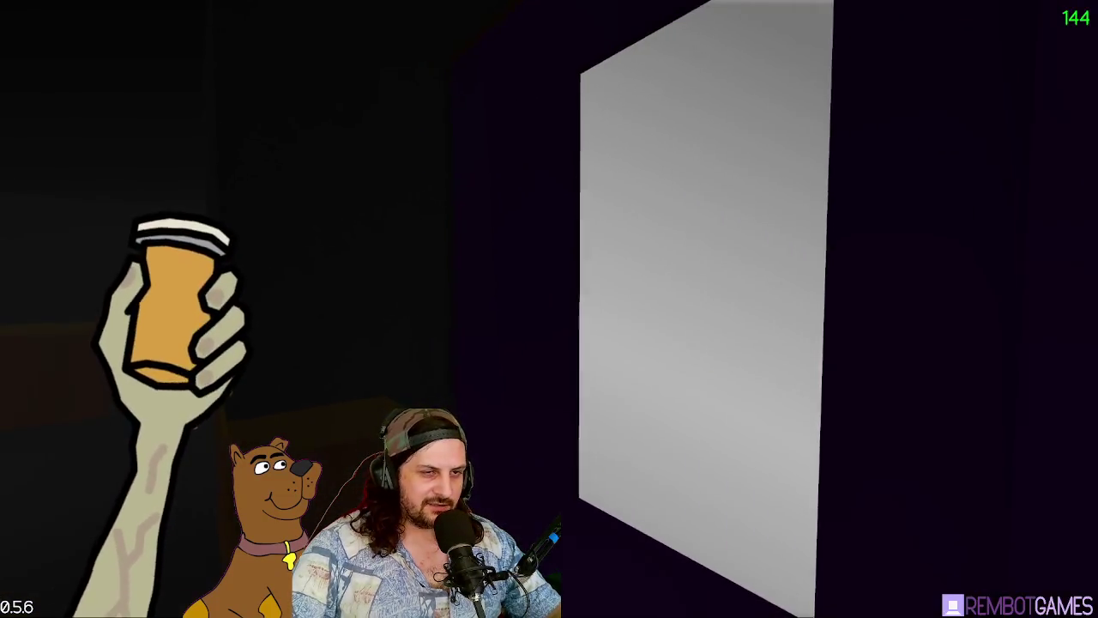
pyautogui.press('w')
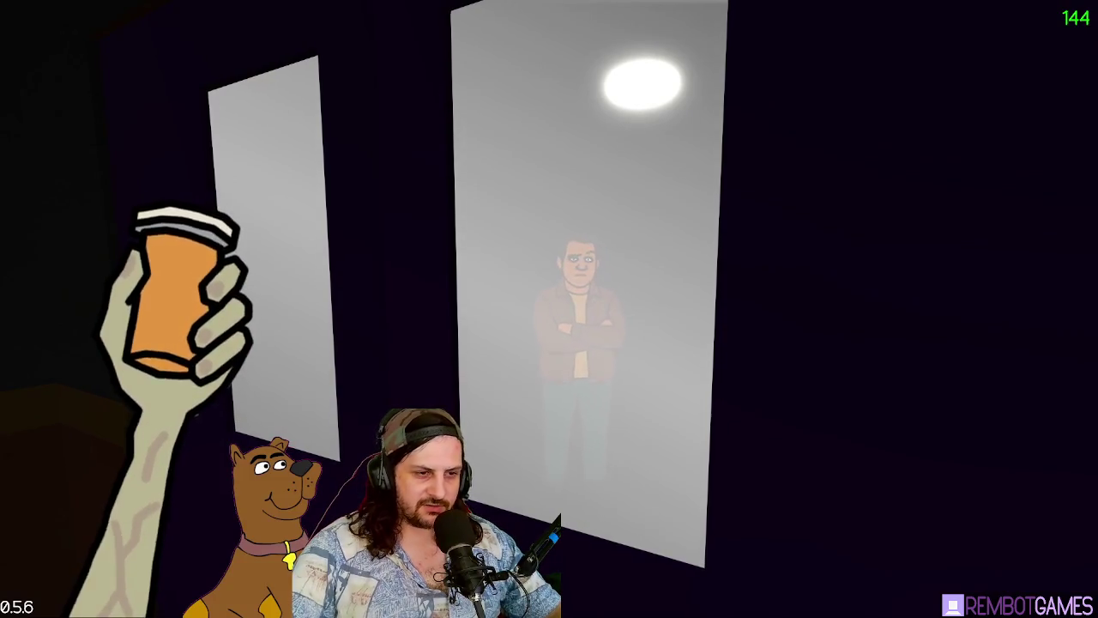
pyautogui.press('shift')
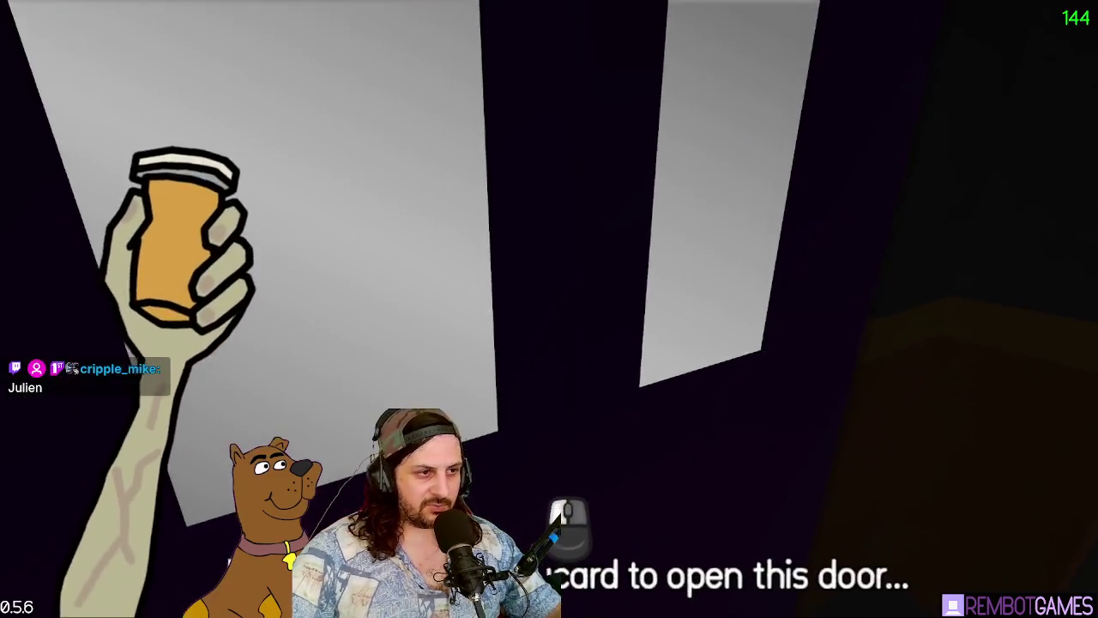
# Step: Try the purple door once more, then turn away to face the dim desk room
pyautogui.press('shift')
pyautogui.press('w')
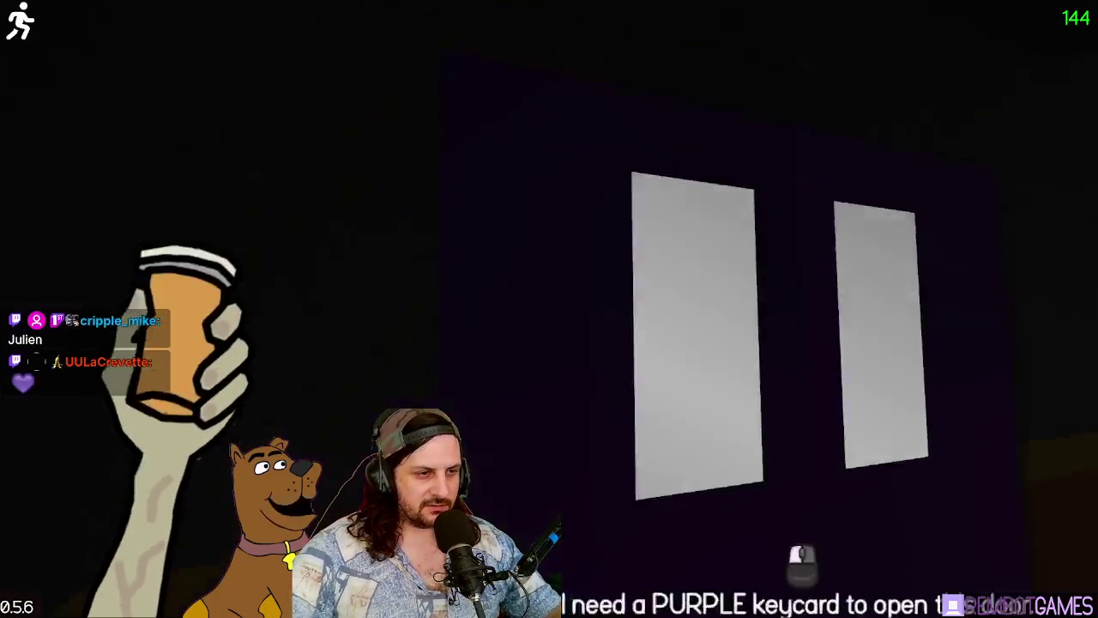
pyautogui.press('s')
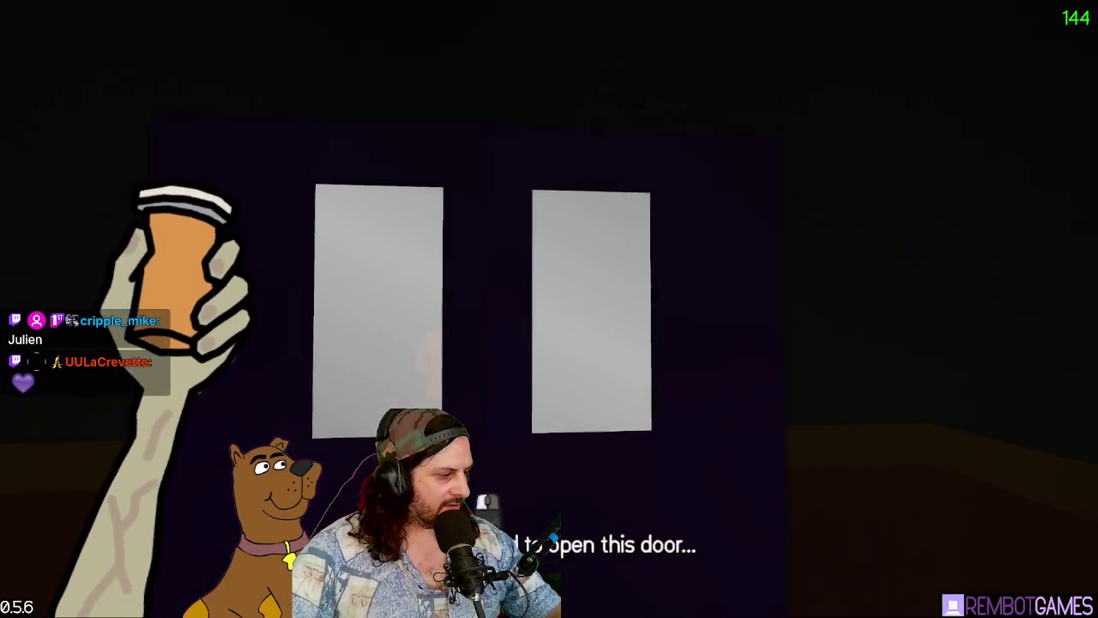
pyautogui.press('w')
pyautogui.press('s')
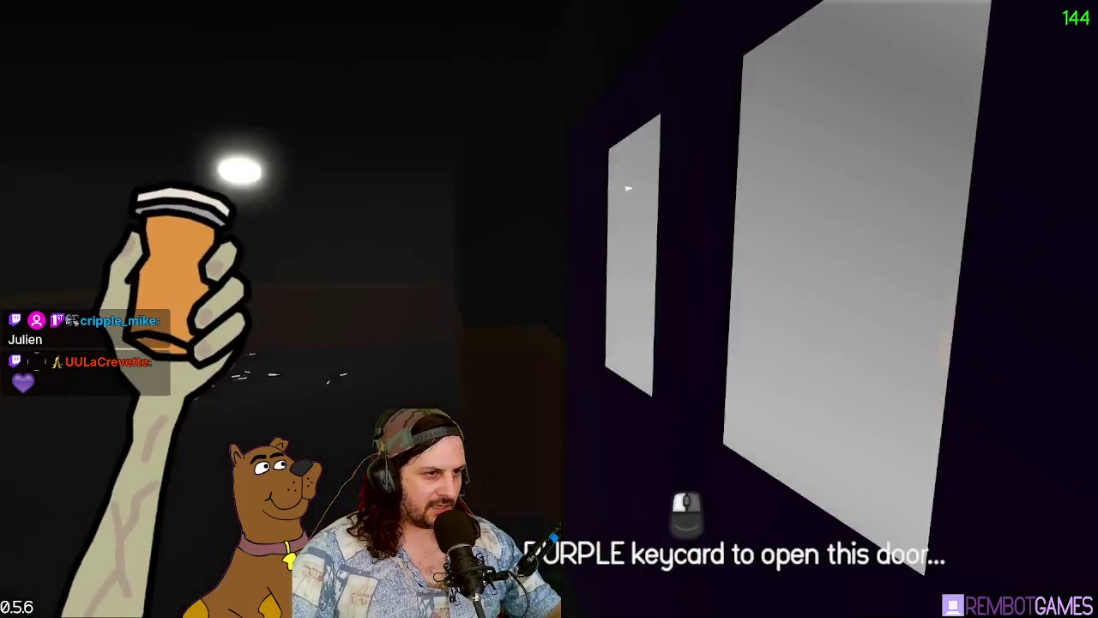
pyautogui.press('w')
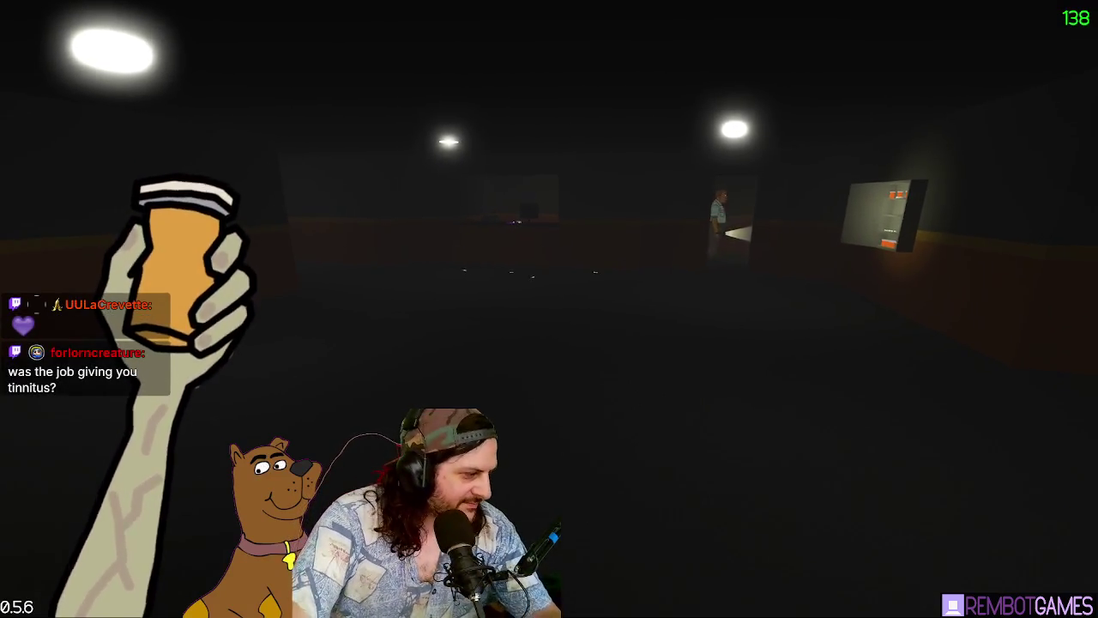
# Step: Walk to the wall medicine cabinet, look it over, then head back toward the purple door
pyautogui.press('s')
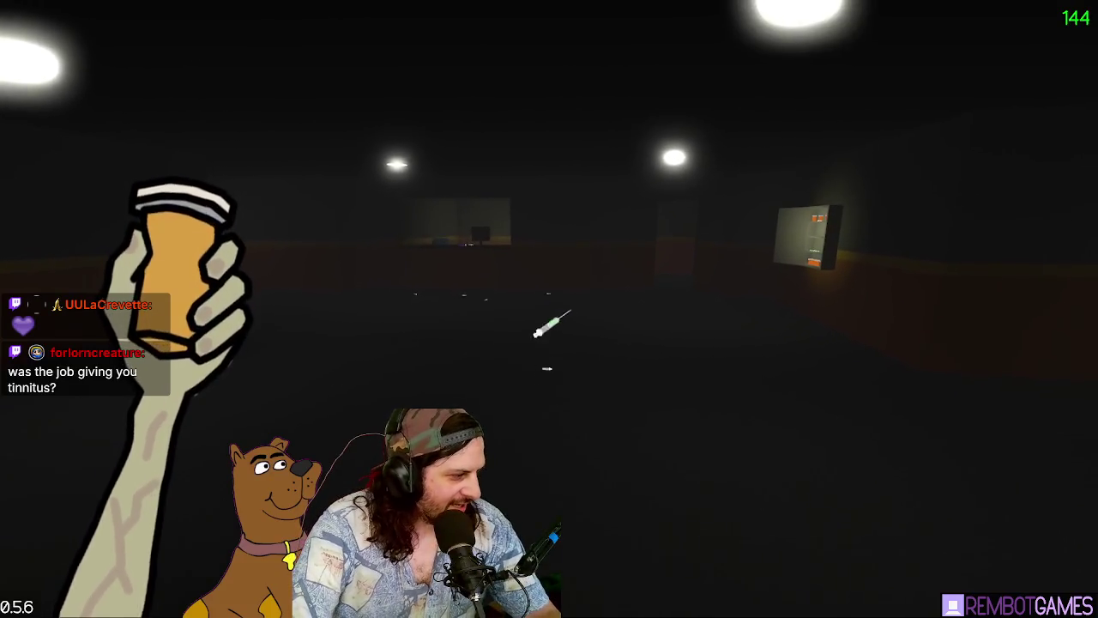
pyautogui.press('w')
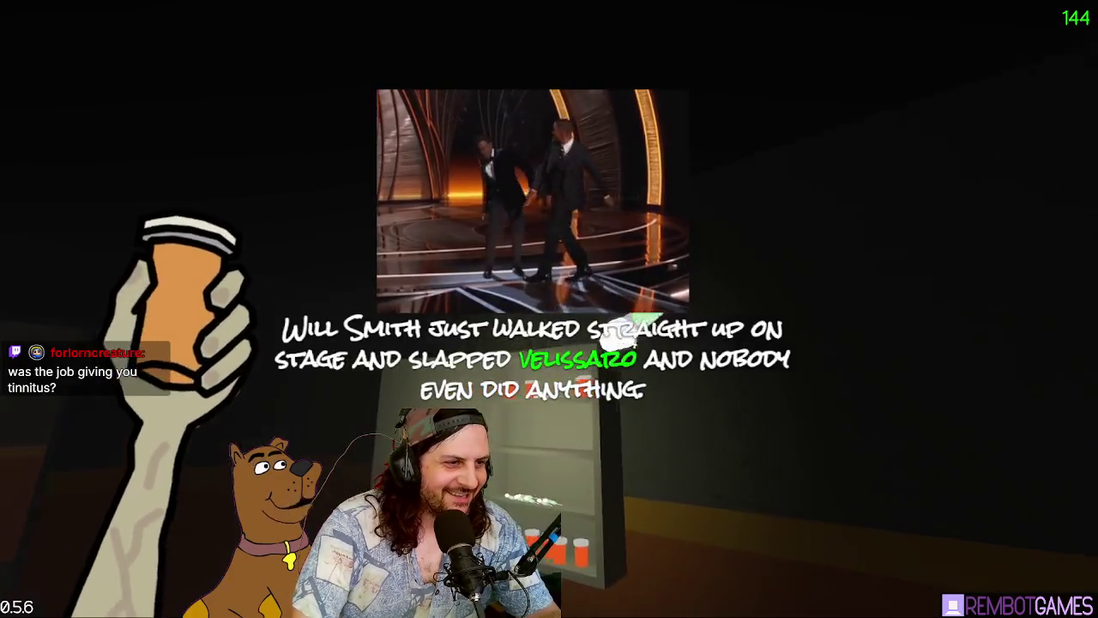
pyautogui.press('w')
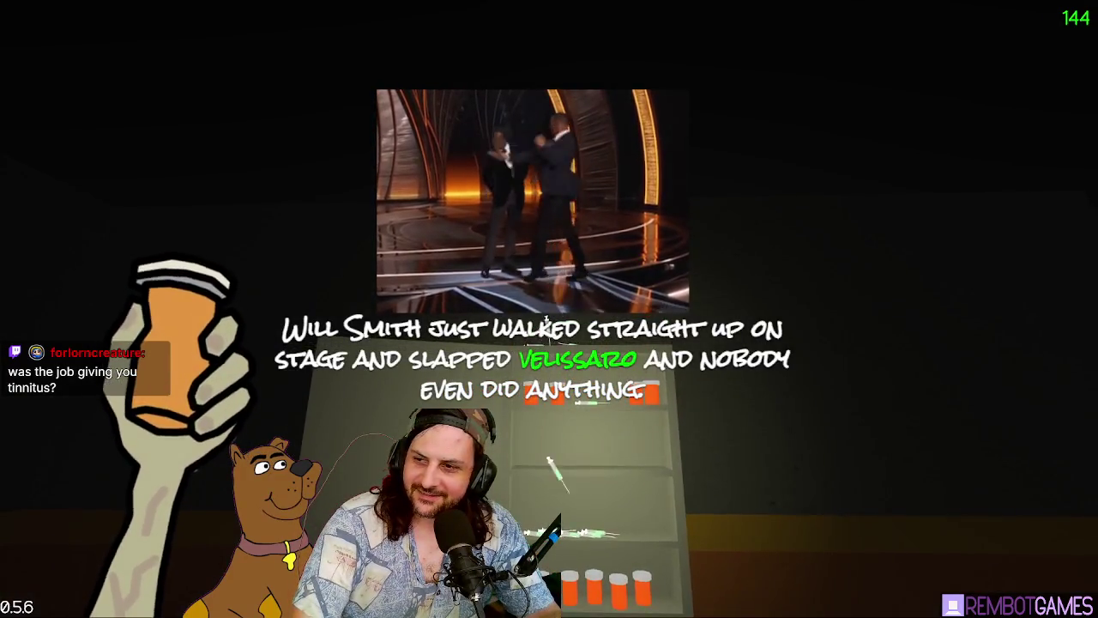
pyautogui.moveTo(549, 309)
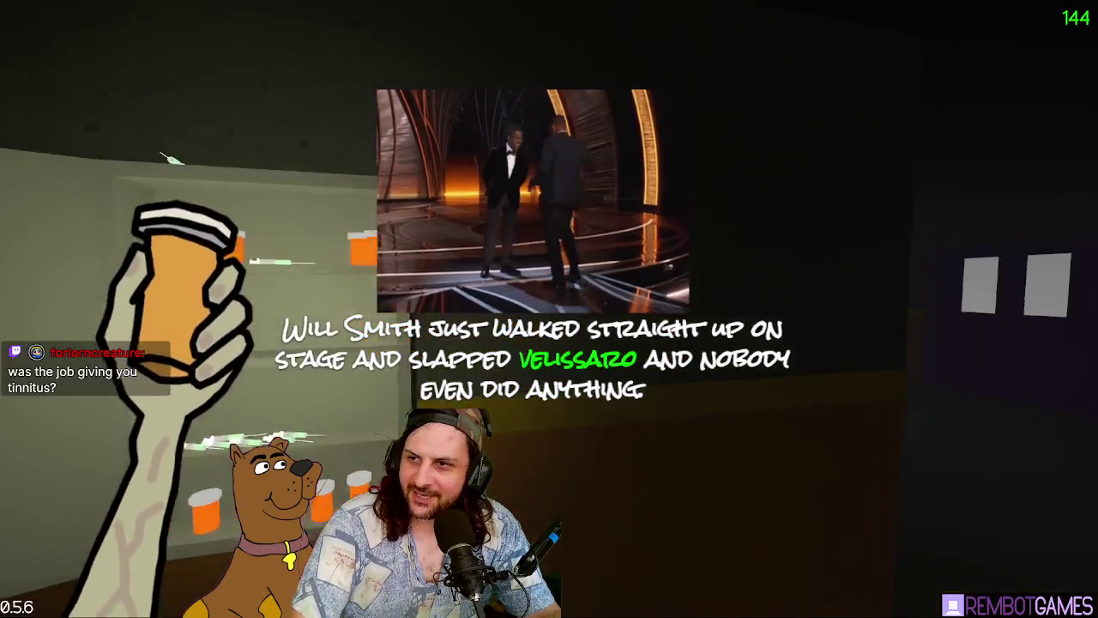
pyautogui.press('w')
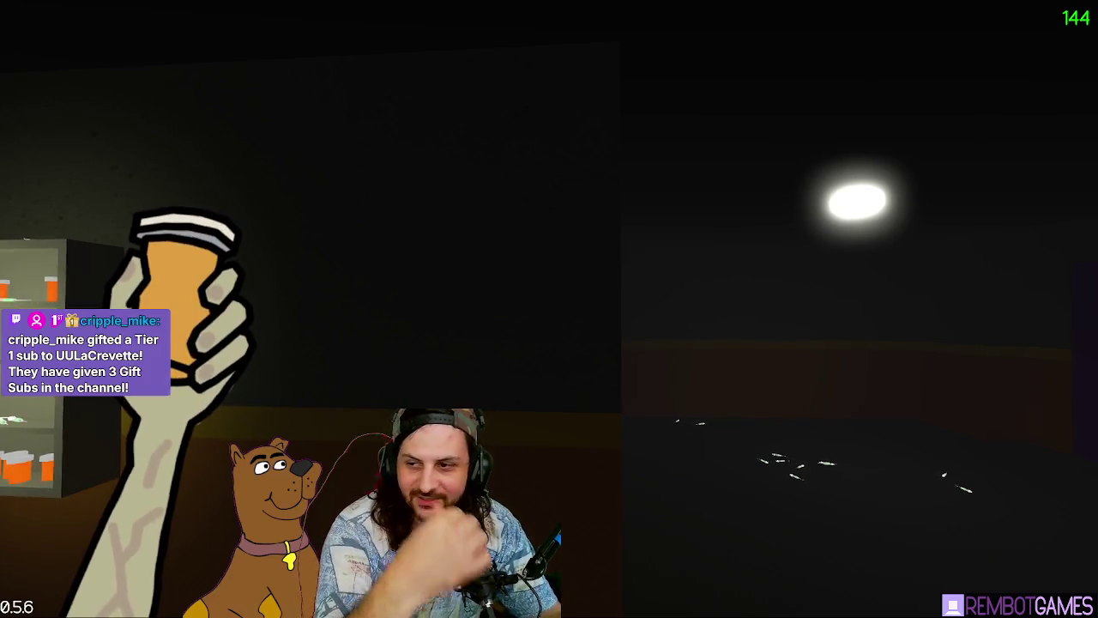
pyautogui.press('s')
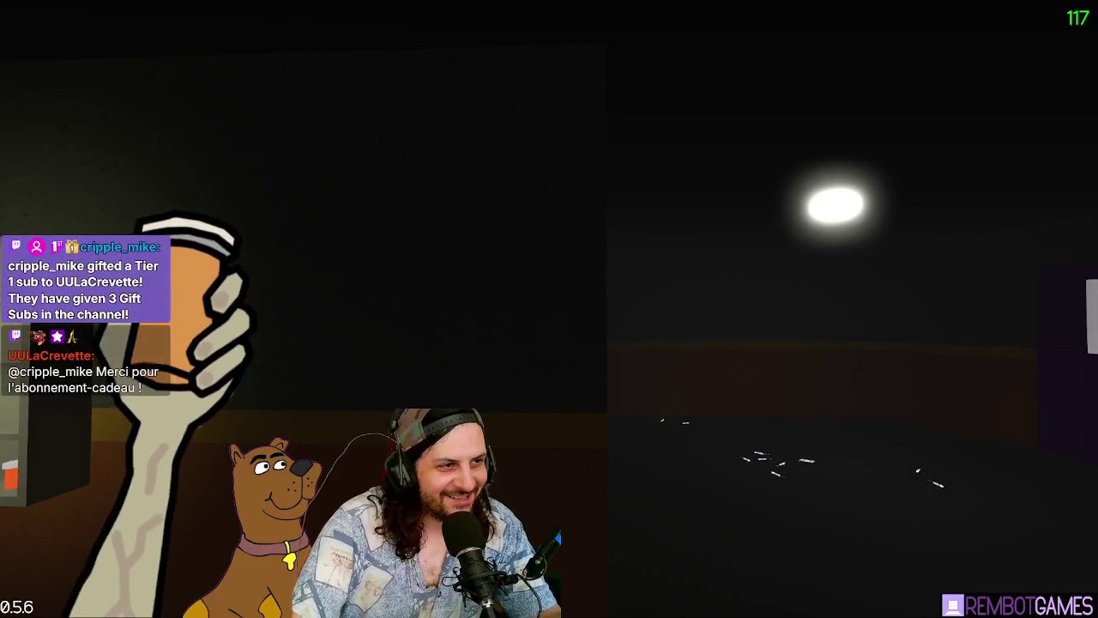
pyautogui.press('s')
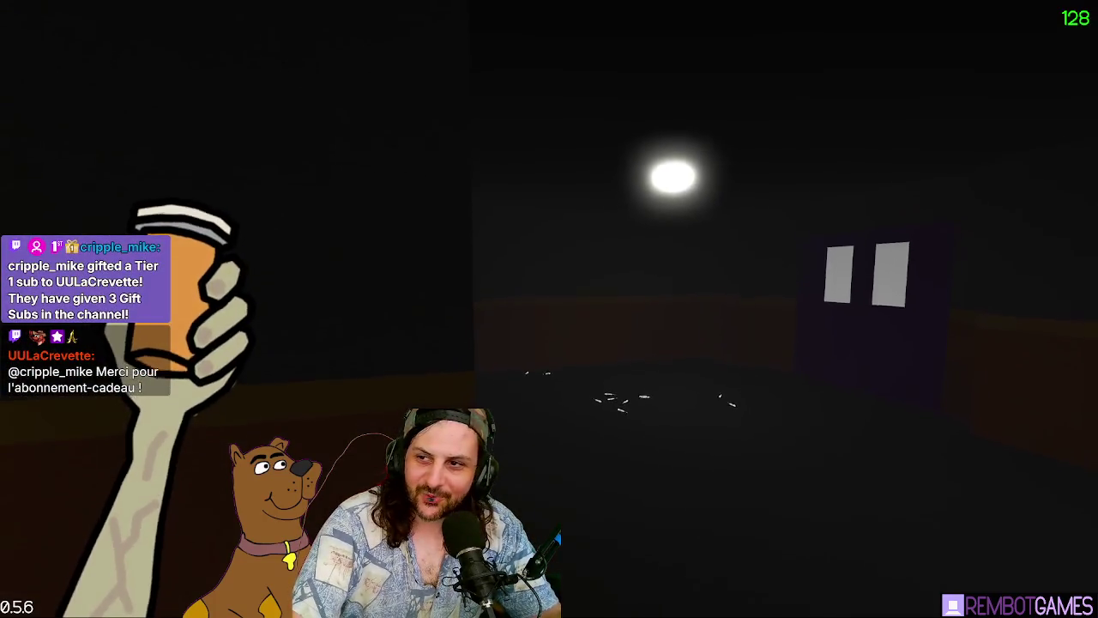
pyautogui.press('w')
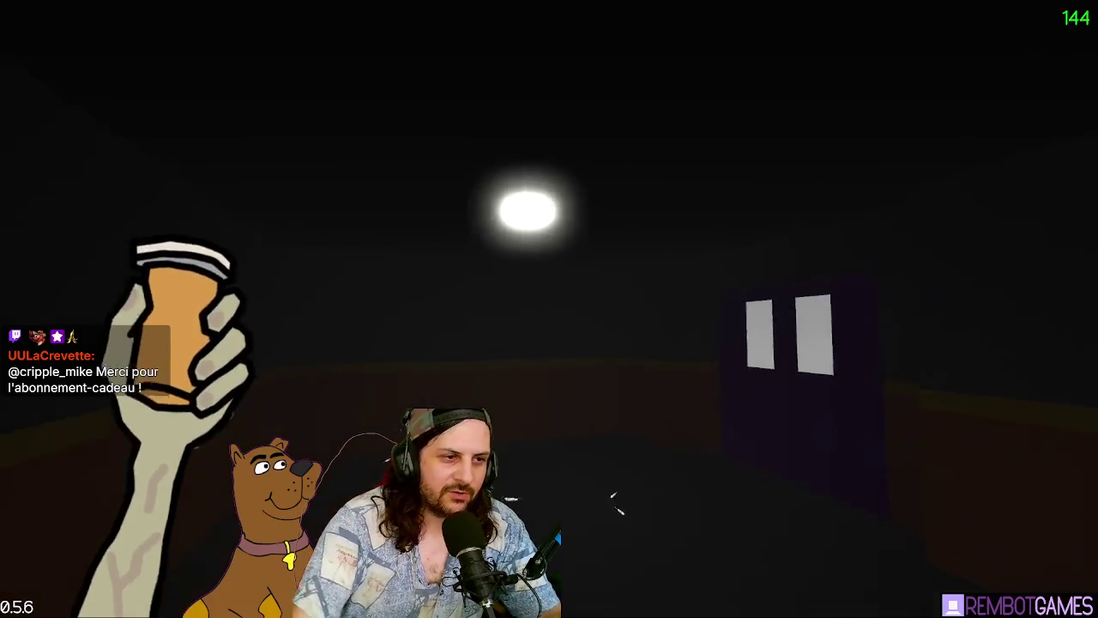
# Step: Use a syringe and walk down the dark hallway into the open room
pyautogui.press('e')
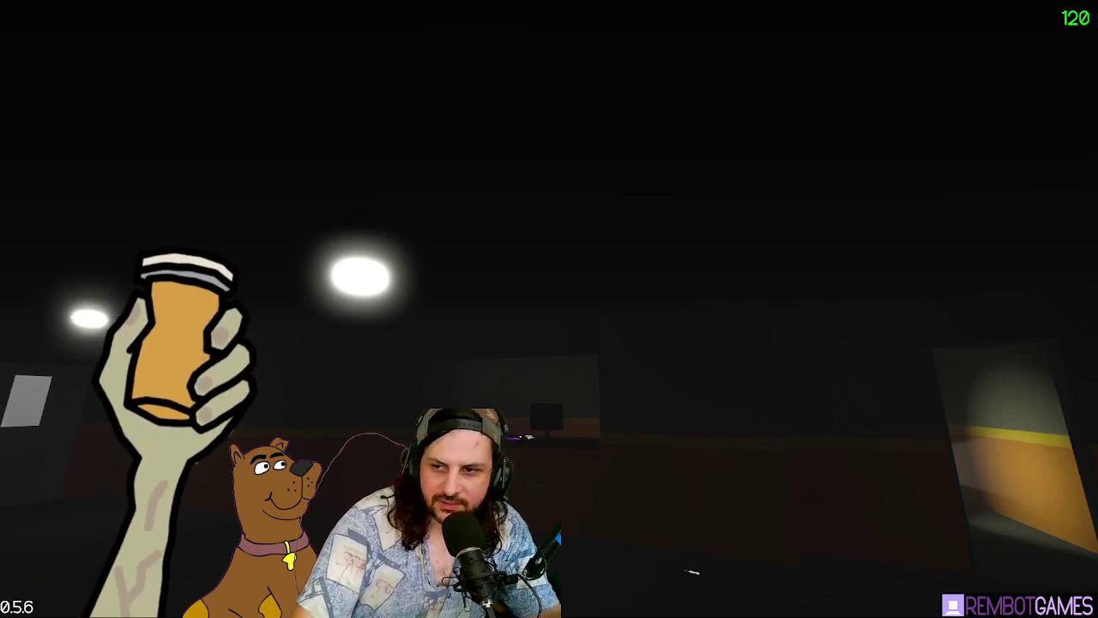
pyautogui.press('w')
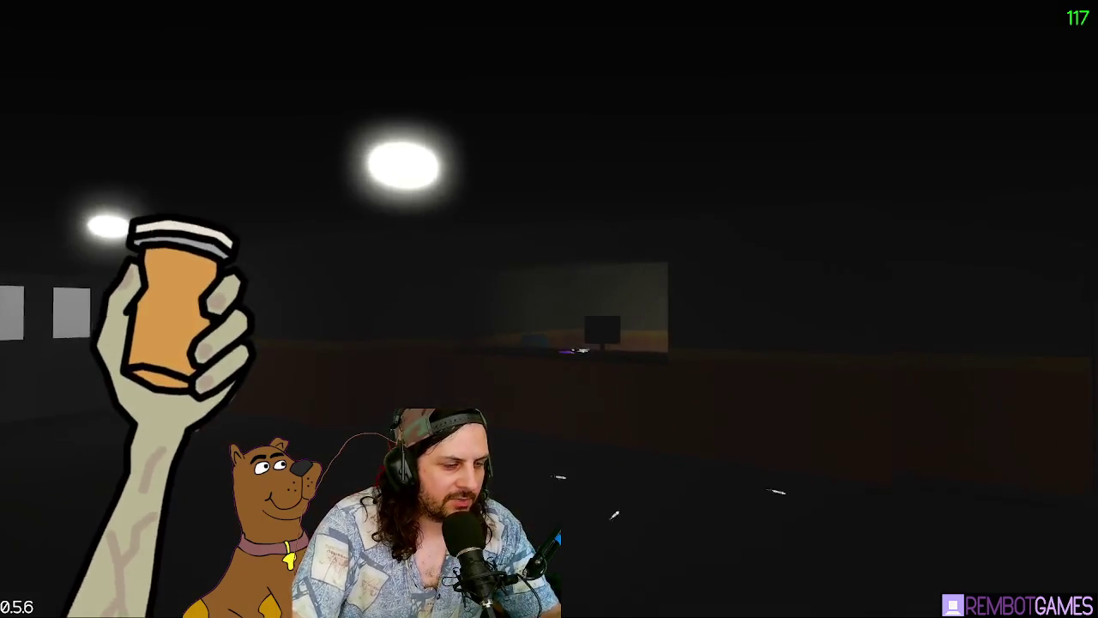
pyautogui.press('w')
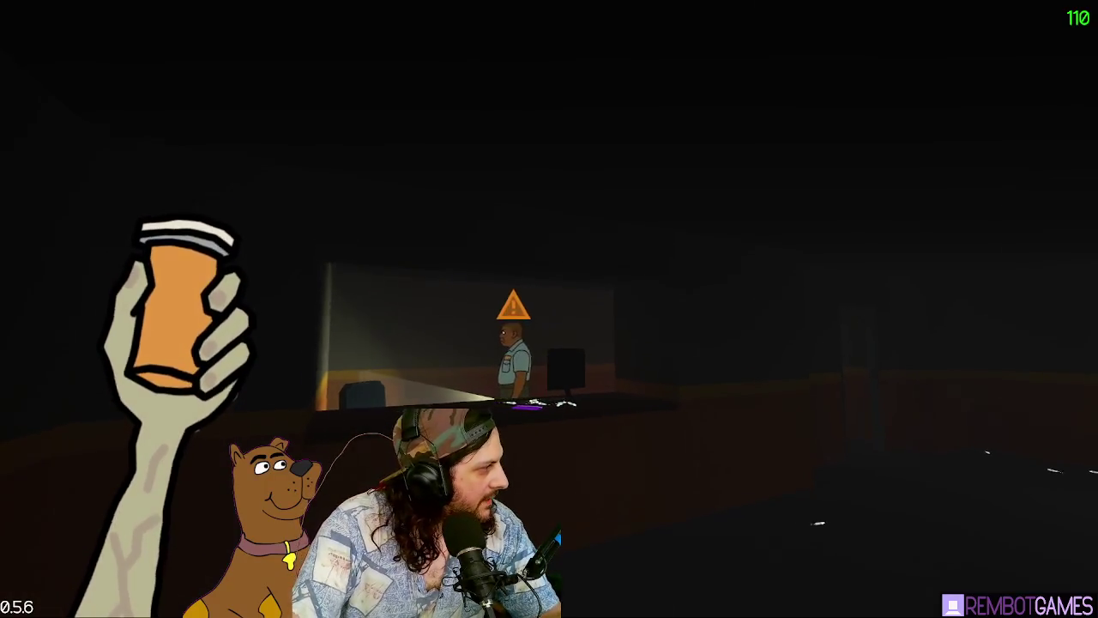
pyautogui.press('w')
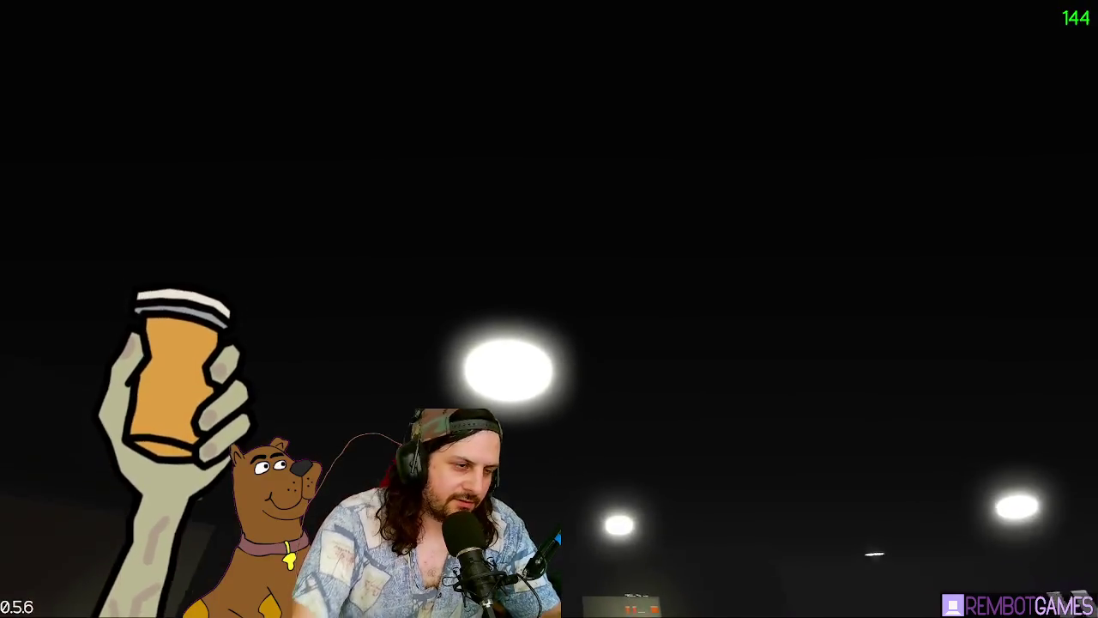
pyautogui.press('w')
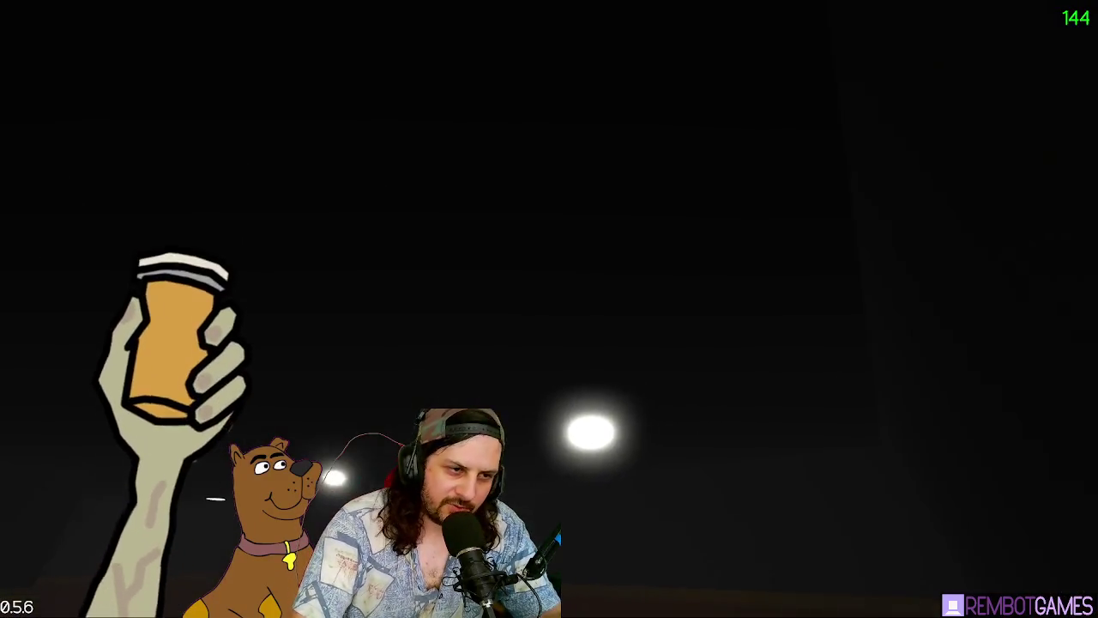
pyautogui.press('w')
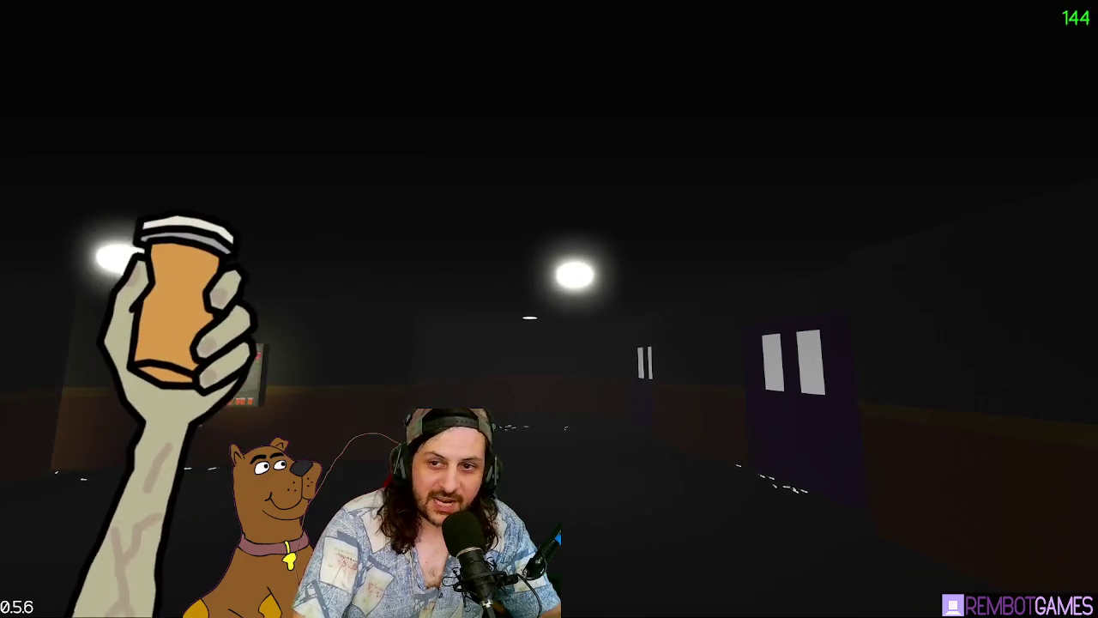
pyautogui.press('w')
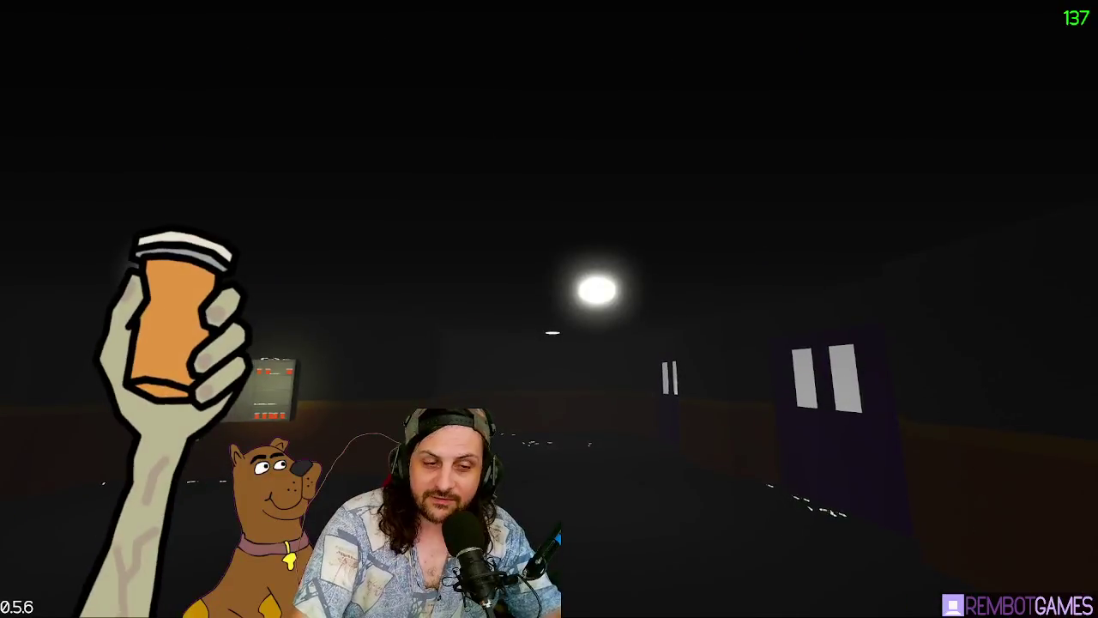
pyautogui.press('w')
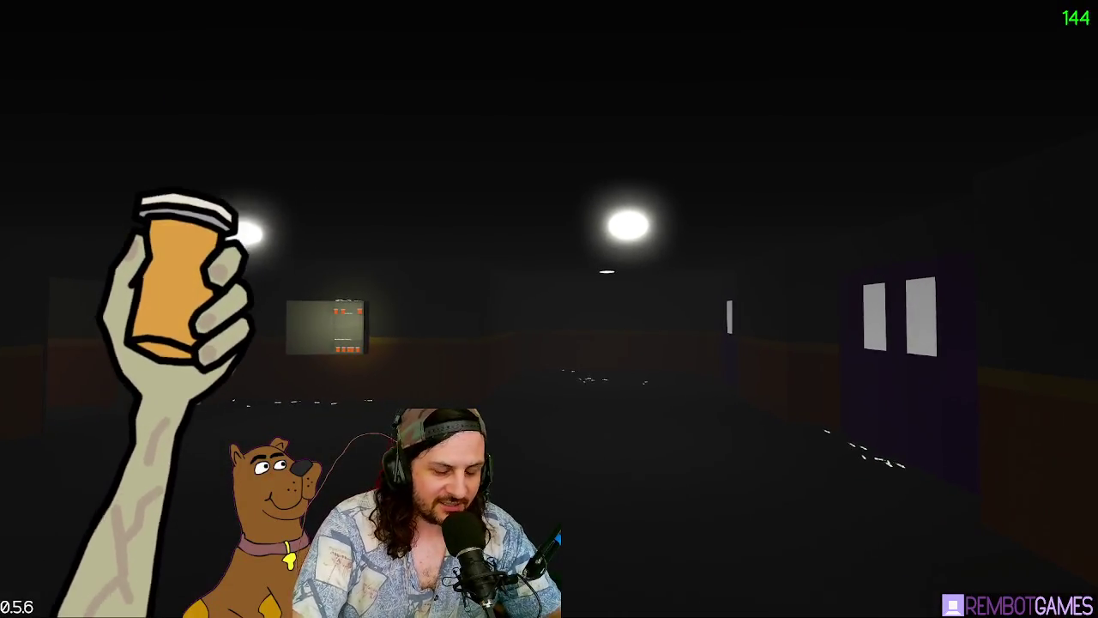
pyautogui.press('w')
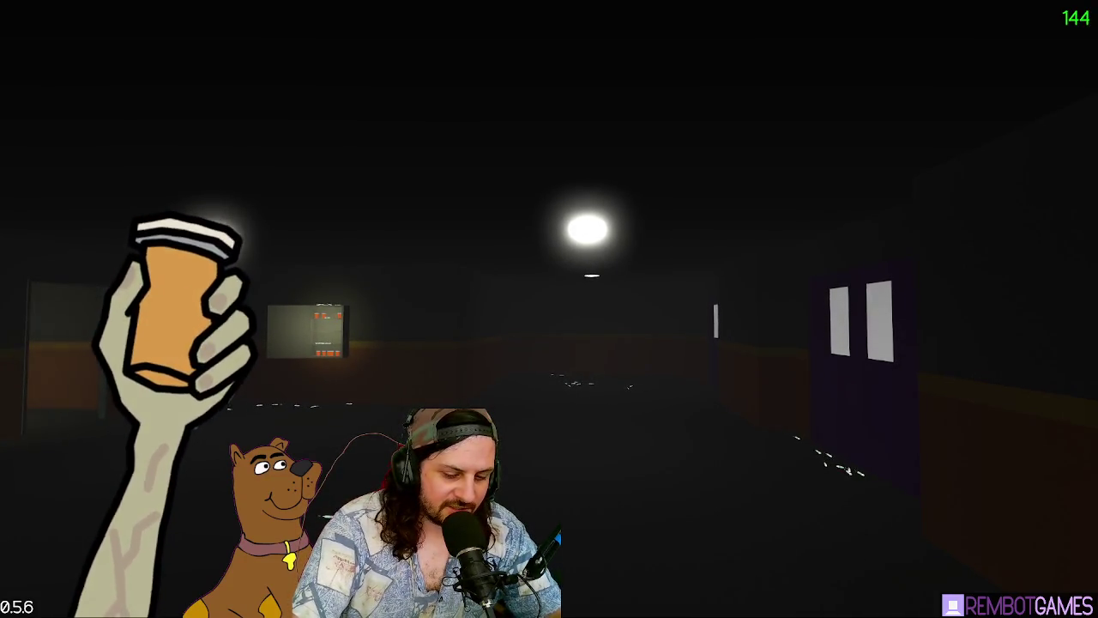
pyautogui.press('w')
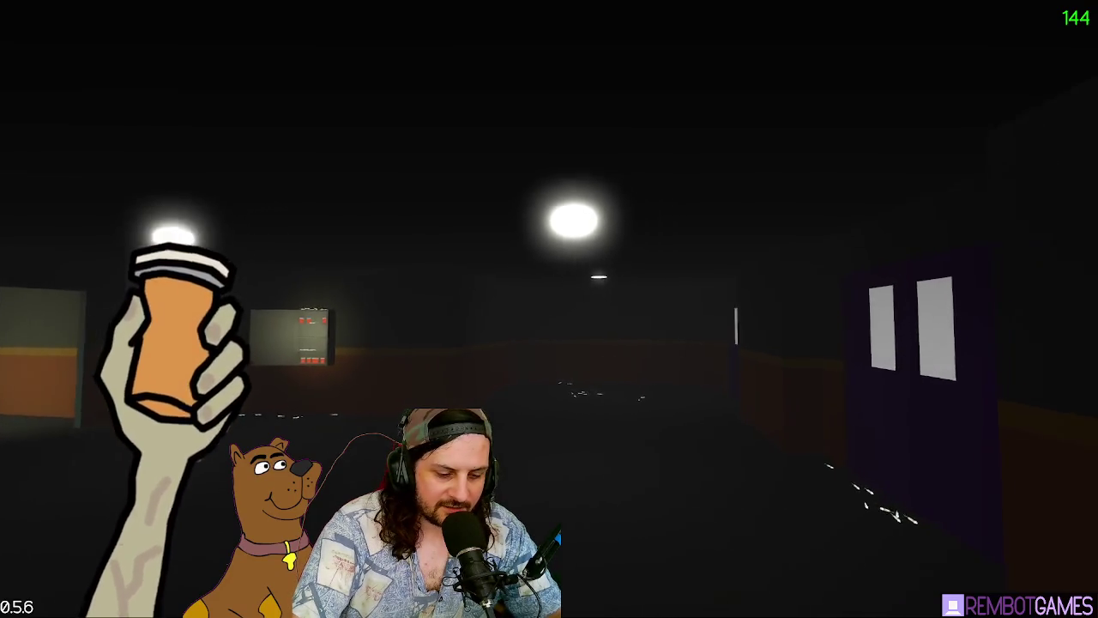
pyautogui.press('w')
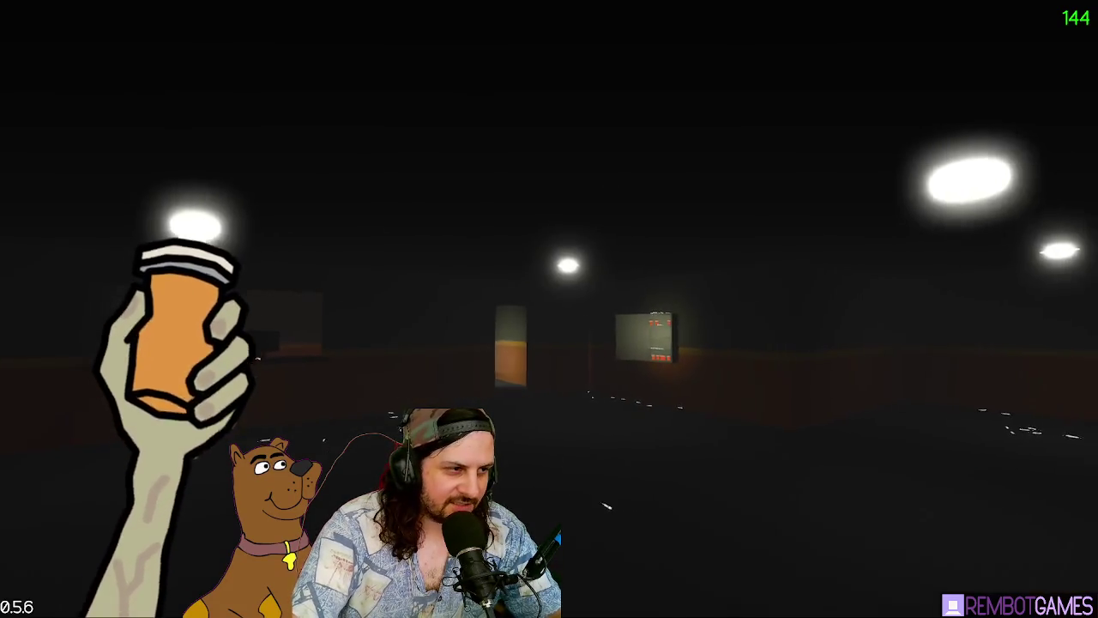
pyautogui.press('w')
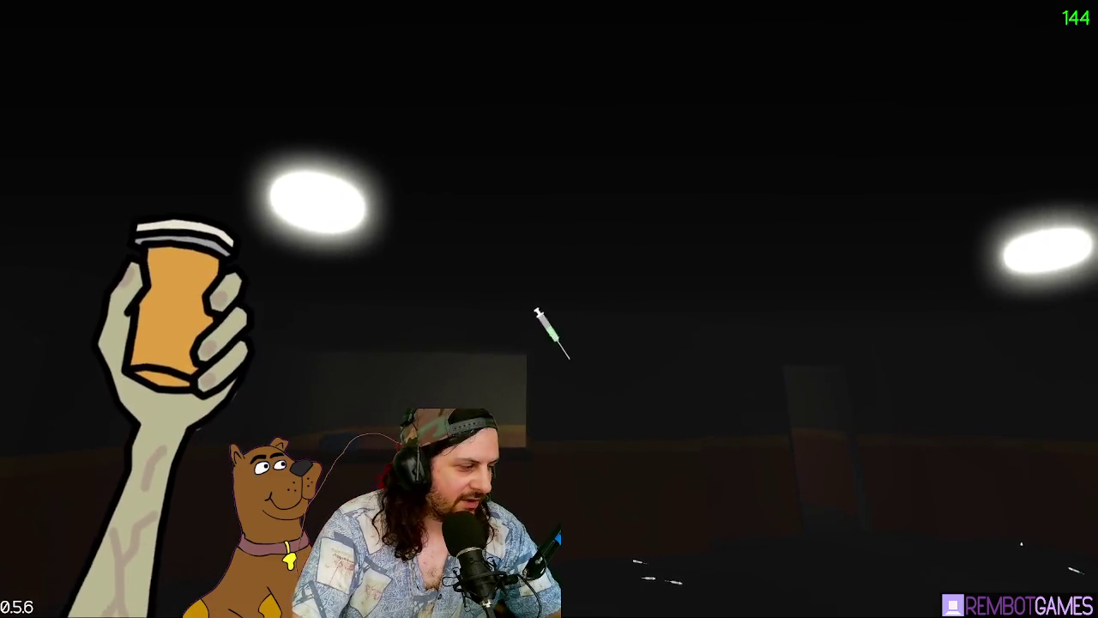
# Step: Throw a syringe and try the purple door, which requires a PURPLE keycard
pyautogui.press('w')
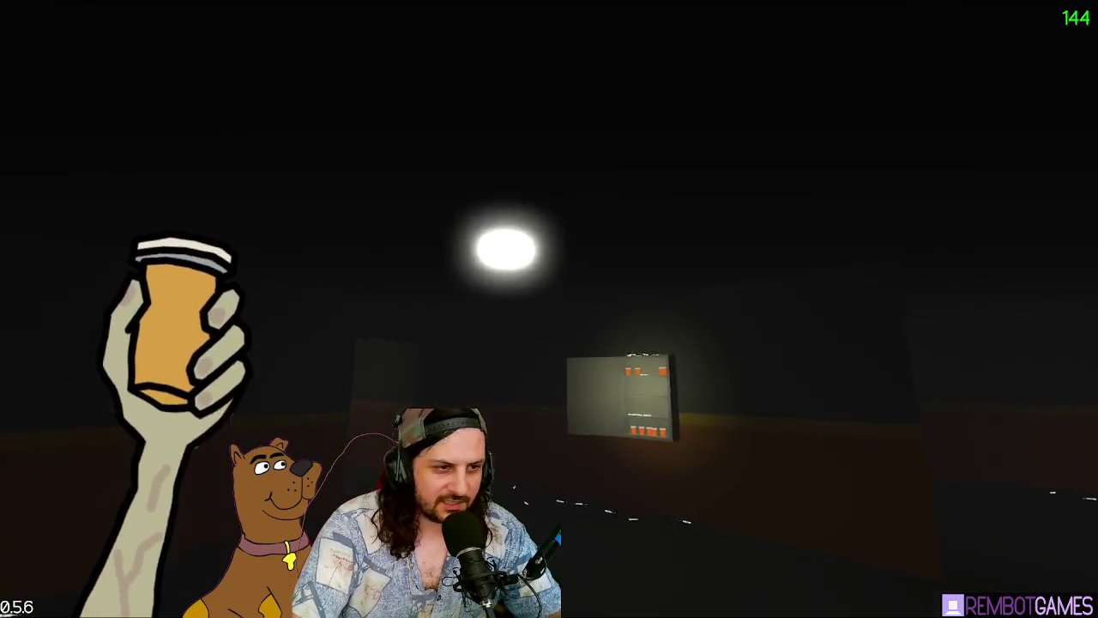
pyautogui.press('w')
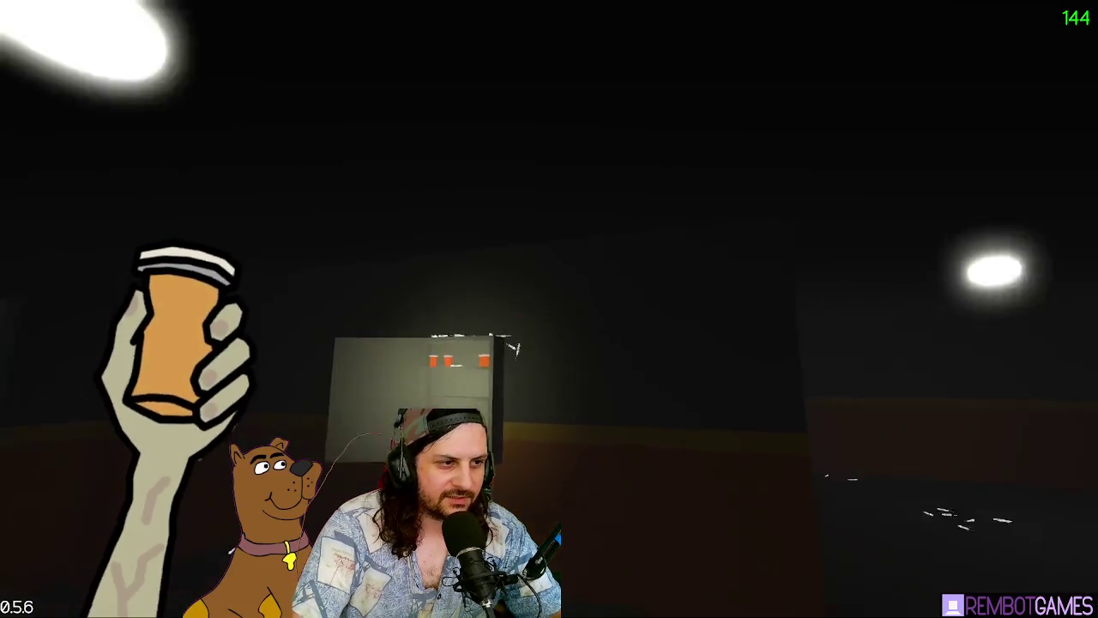
pyautogui.press('w')
pyautogui.press('e')
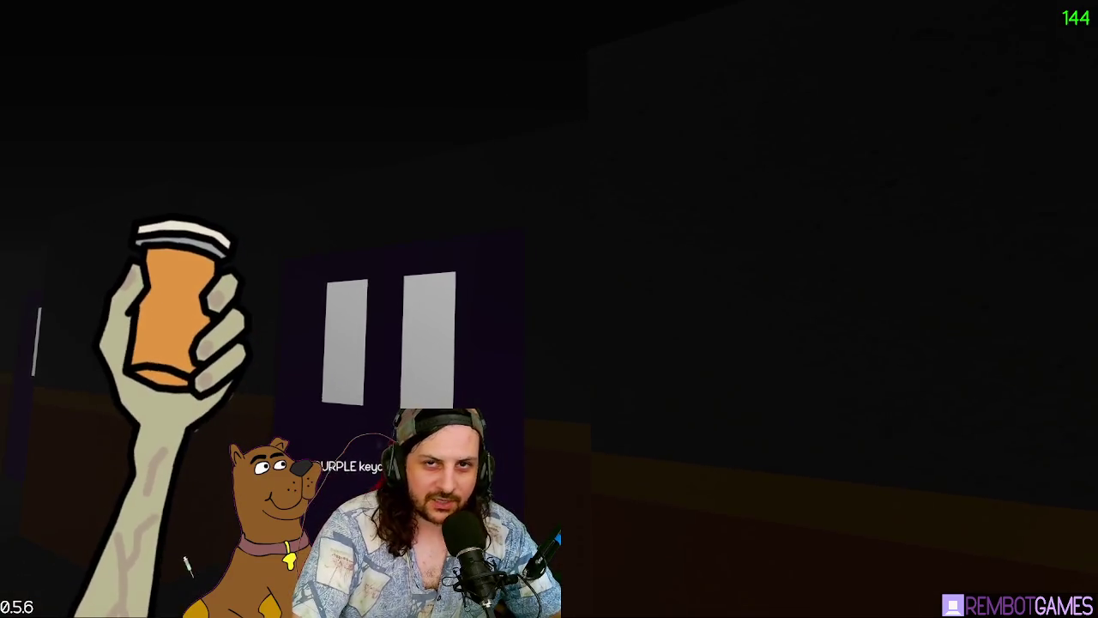
pyautogui.press('s')
pyautogui.press('w')
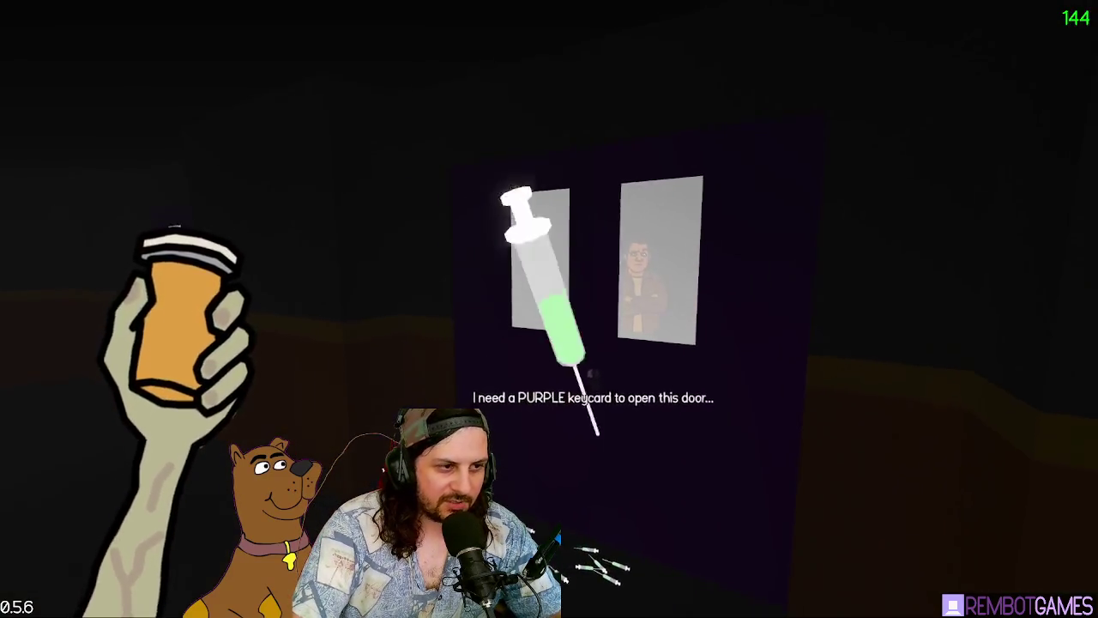
pyautogui.press('w')
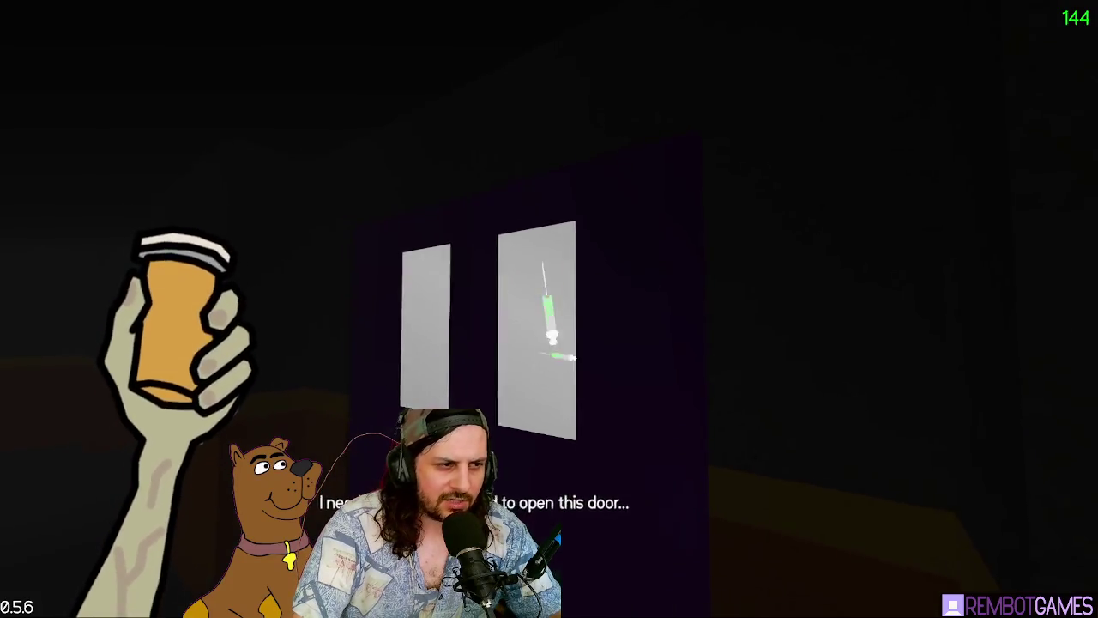
pyautogui.press('s')
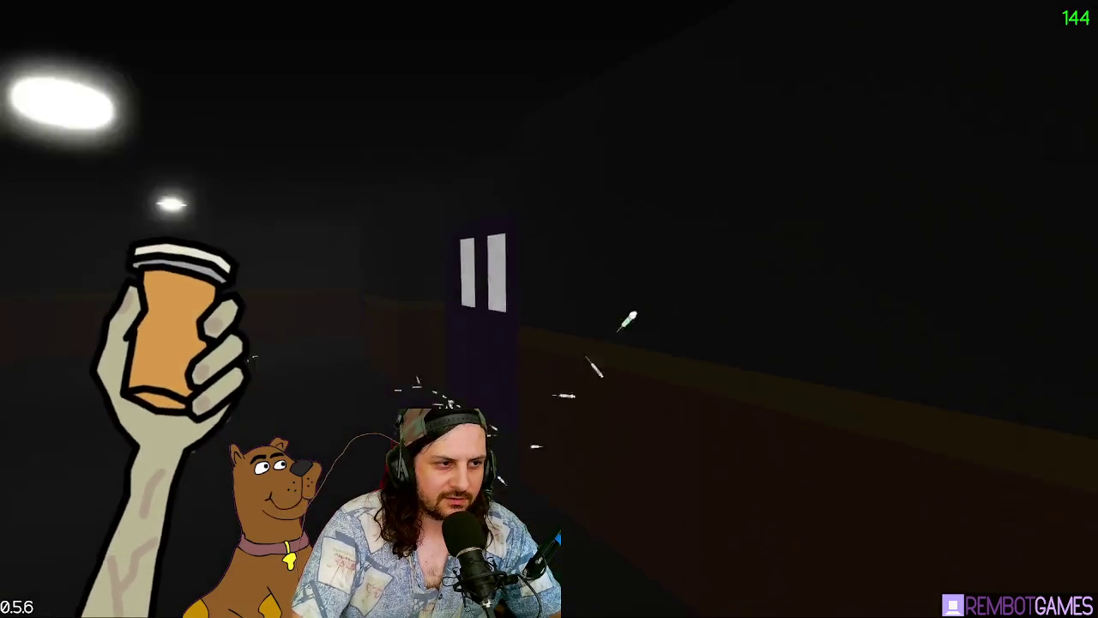
# Step: Throw a syringe toward the lit booth and sprint down the hallway until the level ends
pyautogui.press('w')
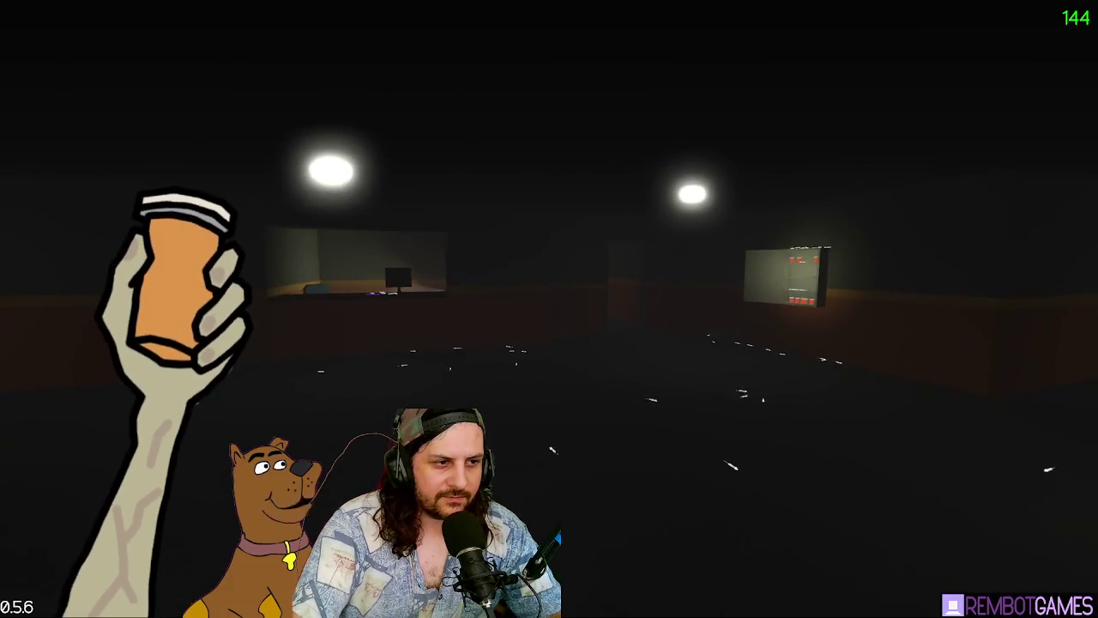
pyautogui.press('w')
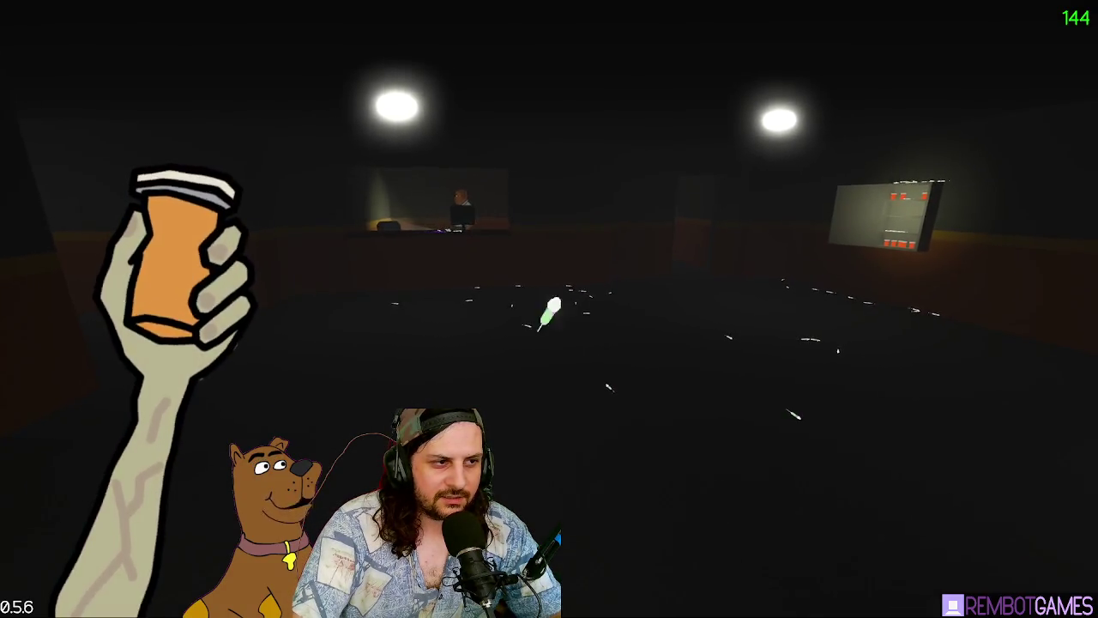
pyautogui.press('w')
pyautogui.press('w')
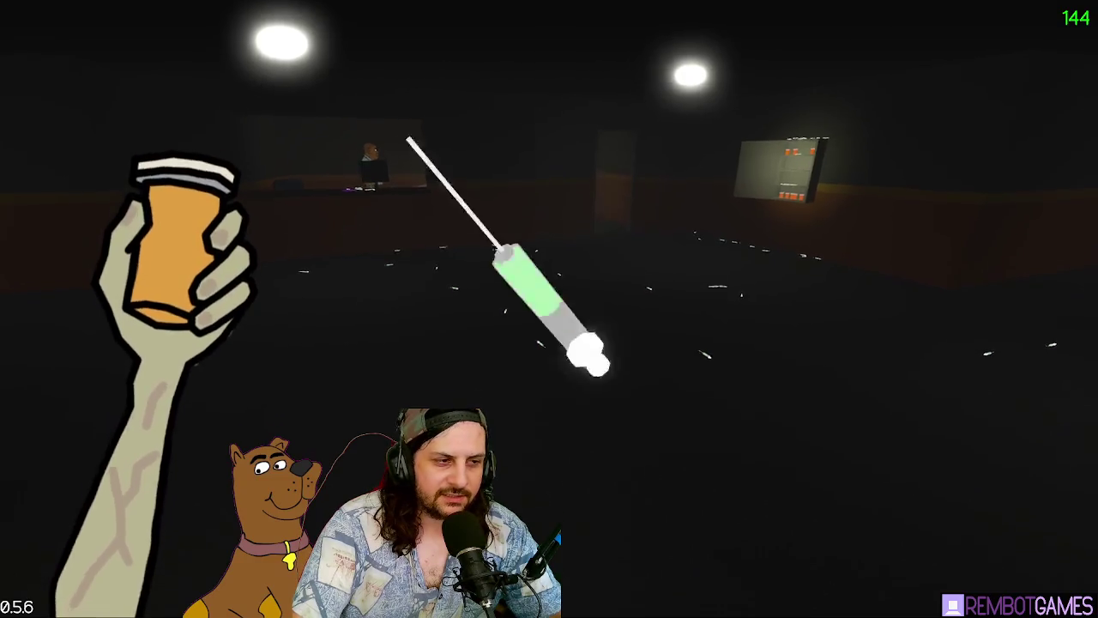
pyautogui.press('w')
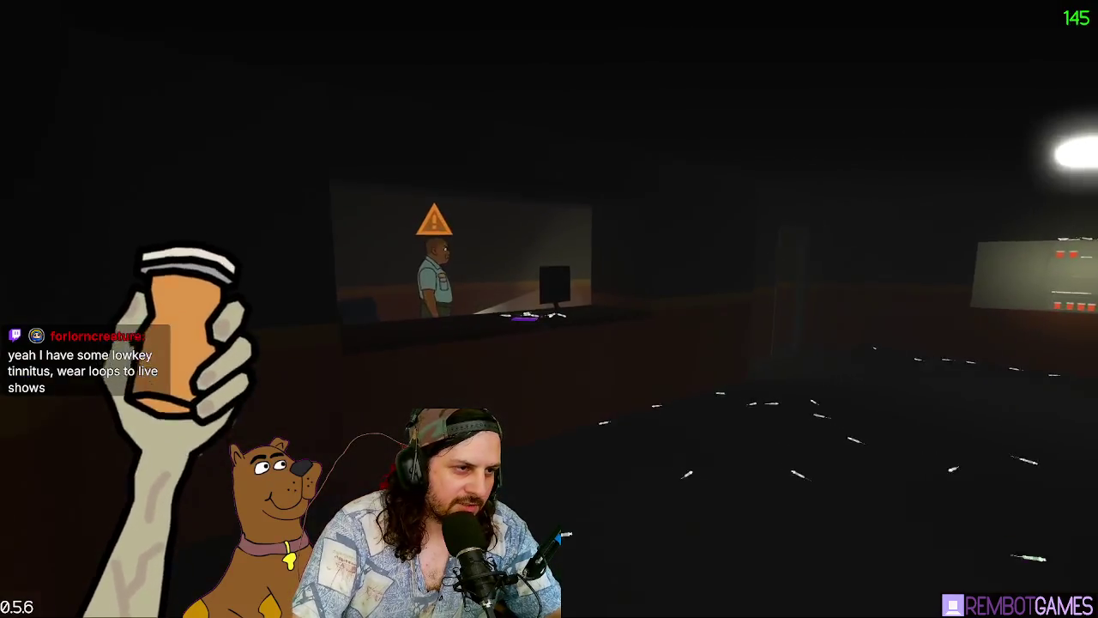
pyautogui.press('shift')
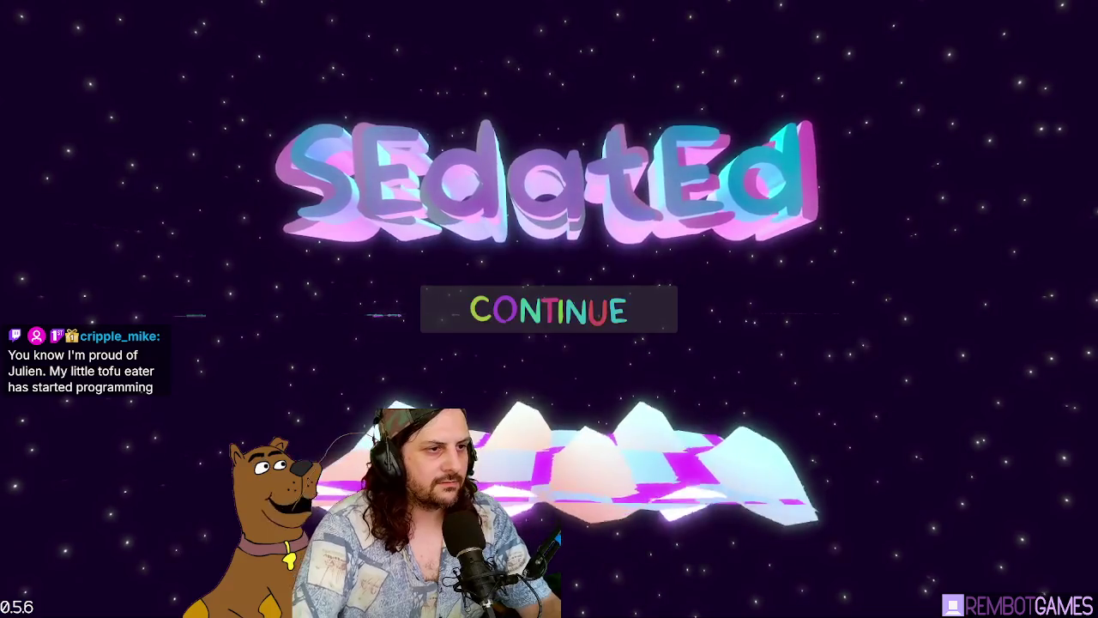
# Step: Continue from the title screen and stop the game once it loads. Then look around the viewport and switch to the Script workspace
pyautogui.press('Return')
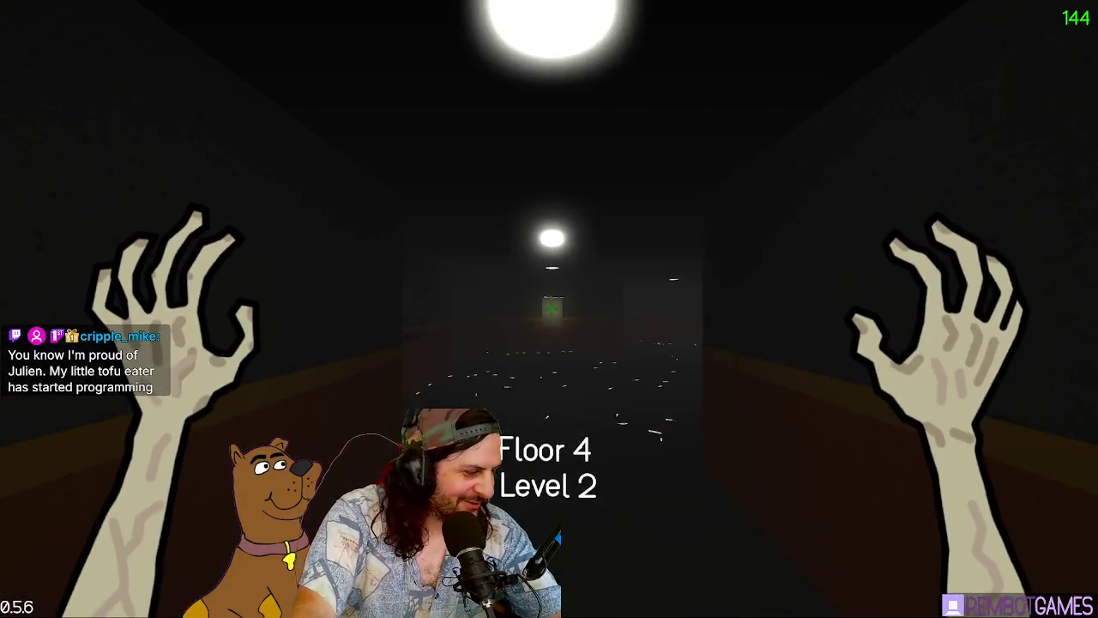
pyautogui.press('F8')
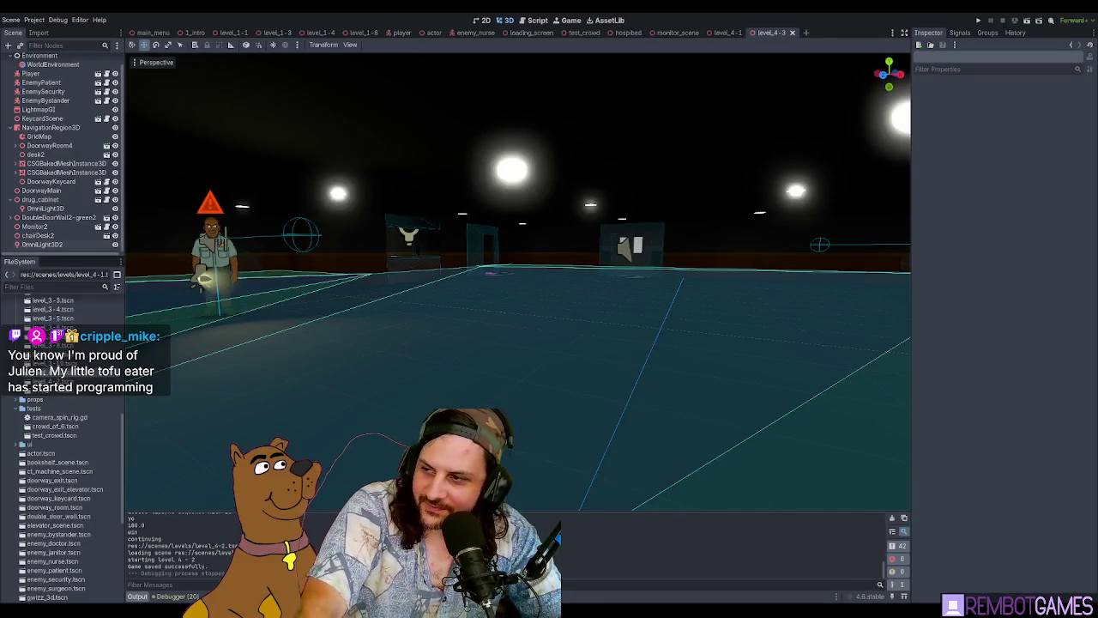
pyautogui.moveTo(514, 300)
pyautogui.mouseDown()
pyautogui.moveTo(686, 301)
pyautogui.moveTo(644, 300)
pyautogui.mouseUp()
pyautogui.scroll(-1, 686, 300)
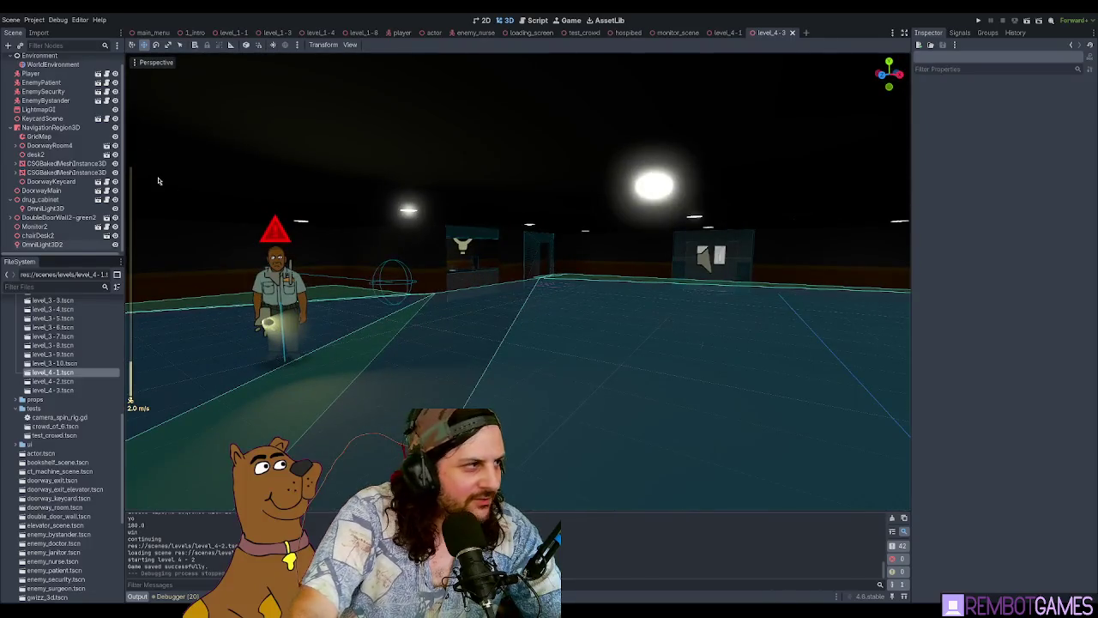
pyautogui.scroll(1, 59, 103)
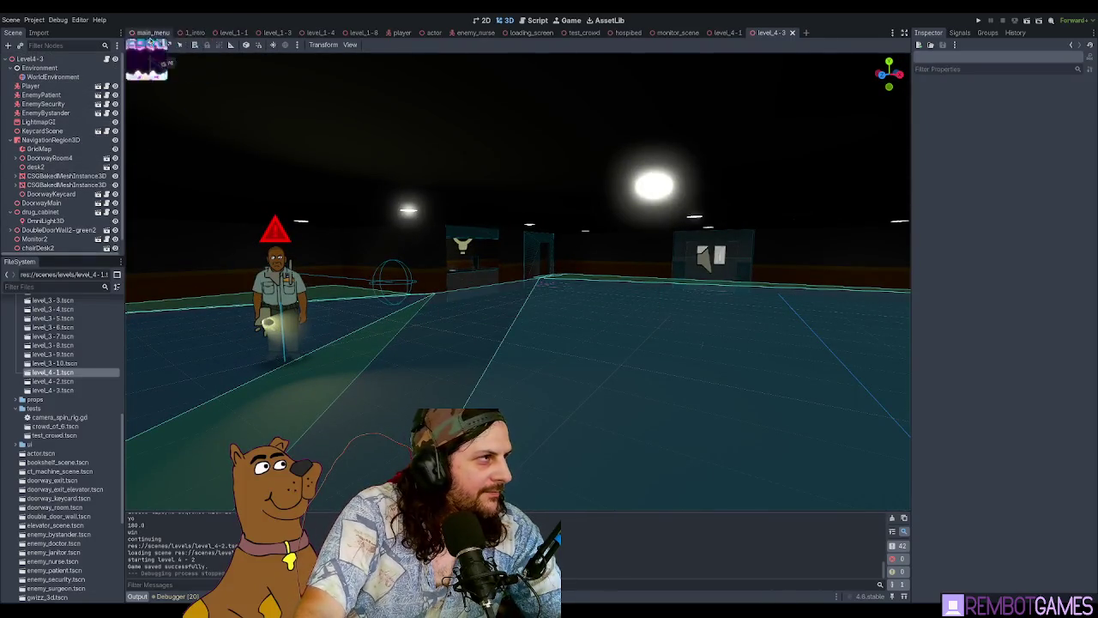
pyautogui.click(538, 20)
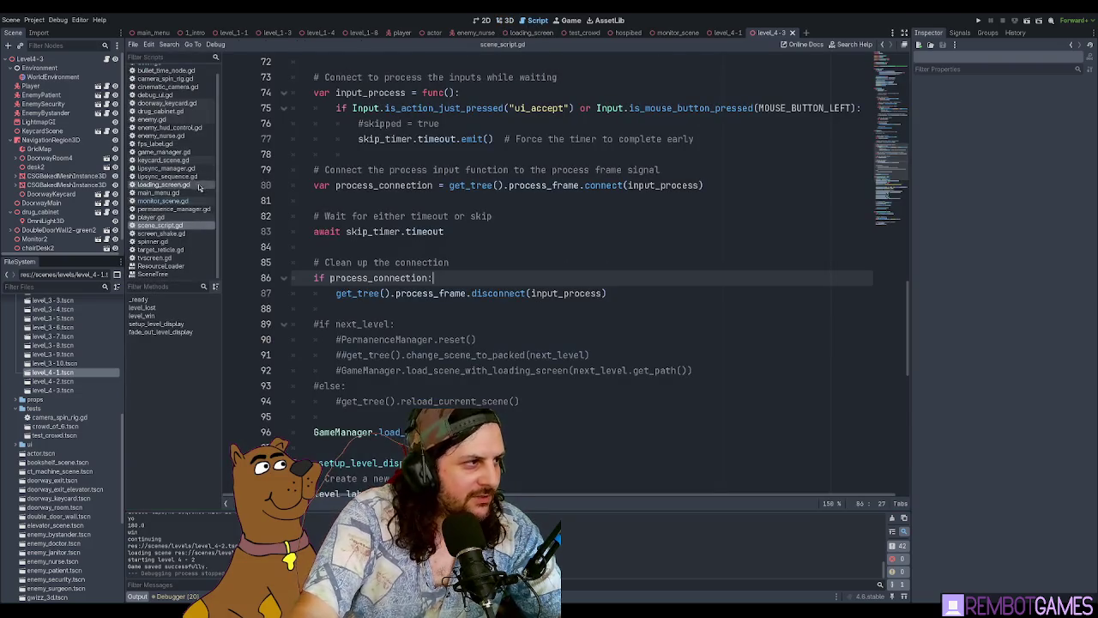
# Step: Open game_manager.gd with the caret after PermanenceManager.reset() on line 132, then run the project
pyautogui.scroll(1, 169, 126)
pyautogui.scroll(-1, 169, 127)
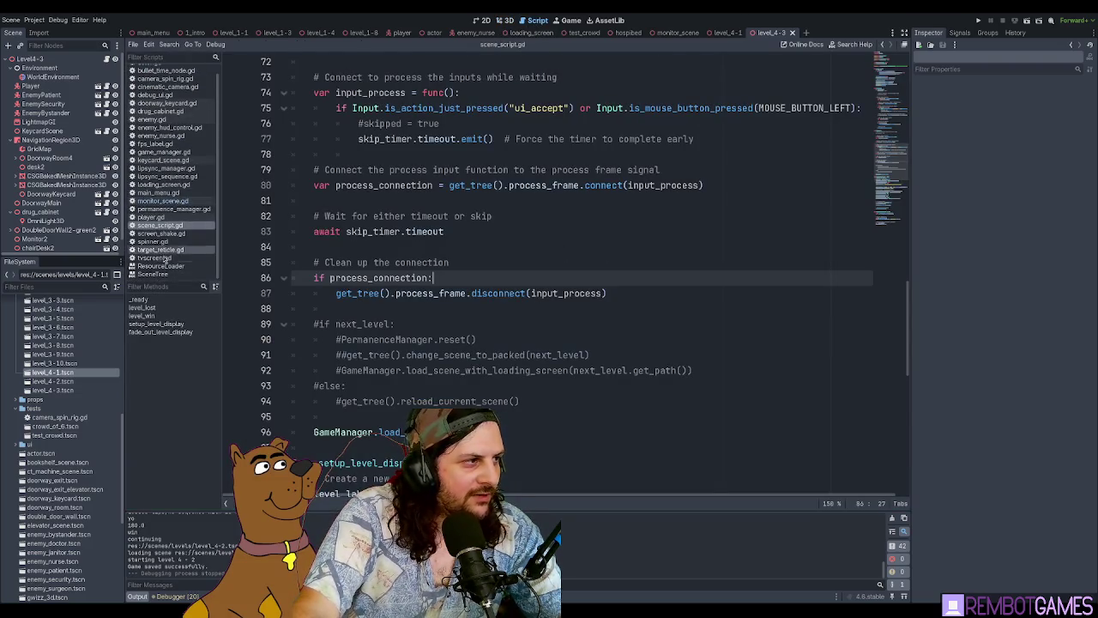
pyautogui.click(164, 152)
pyautogui.click(500, 200)
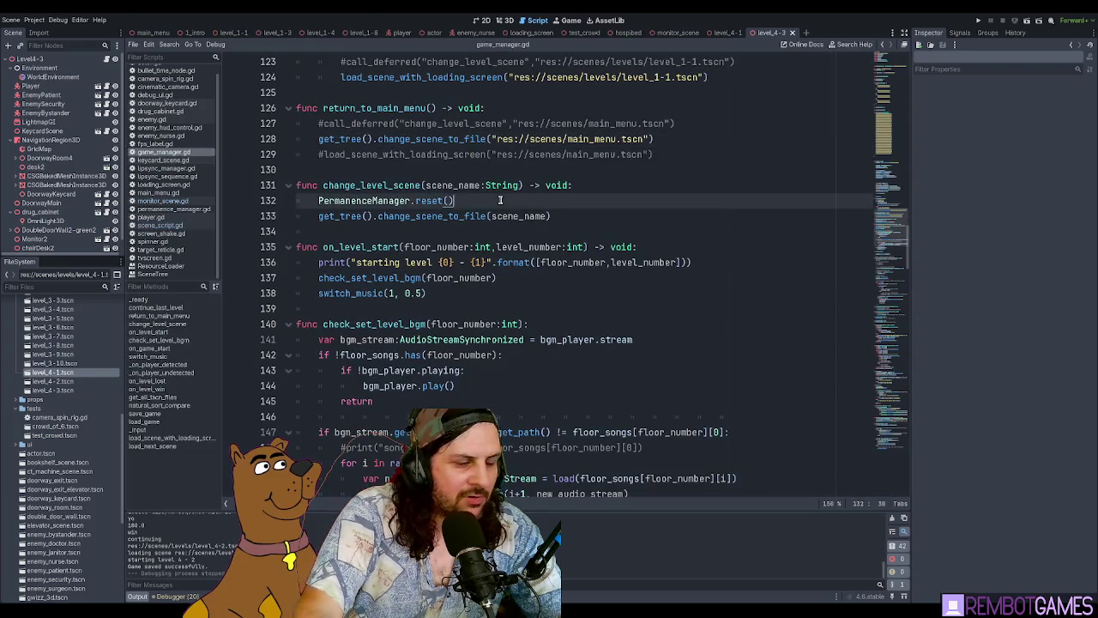
pyautogui.hscroll(1, 539, 199)
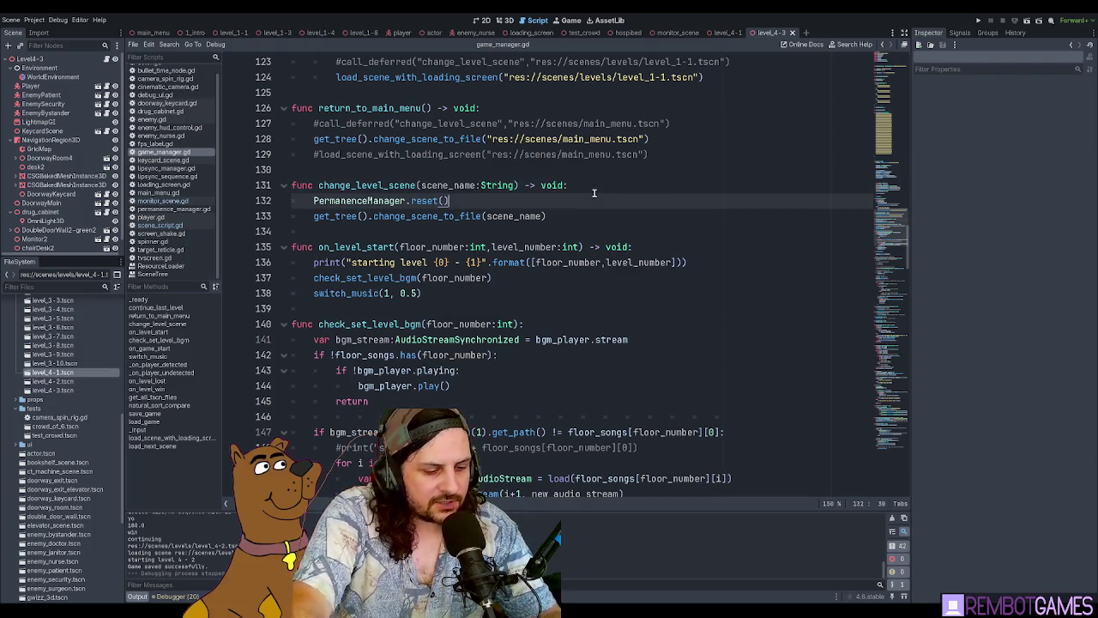
pyautogui.press('F5')
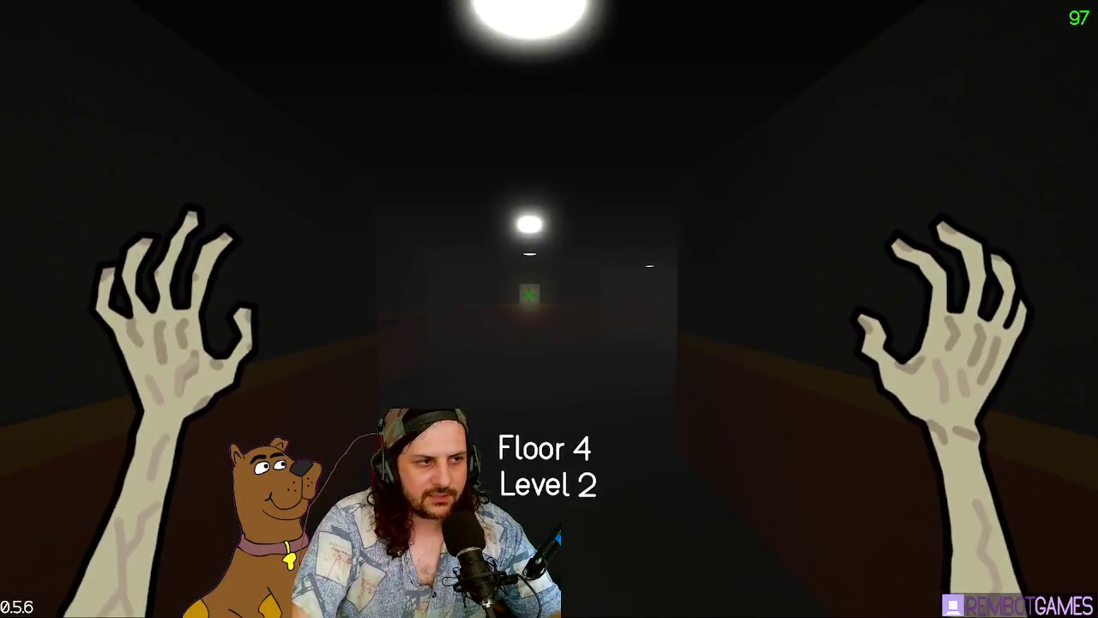
# Step: Use the level-select grid to jump to level 2-2, then 1-1, then 2-4
pyautogui.press('Escape')
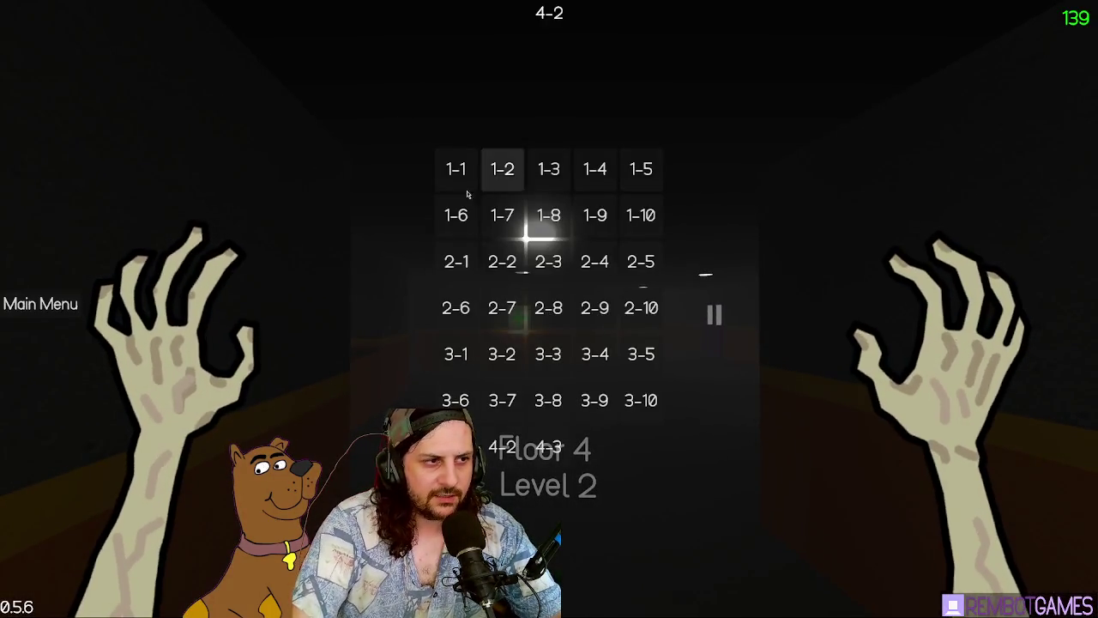
pyautogui.click(514, 270)
pyautogui.press('Escape')
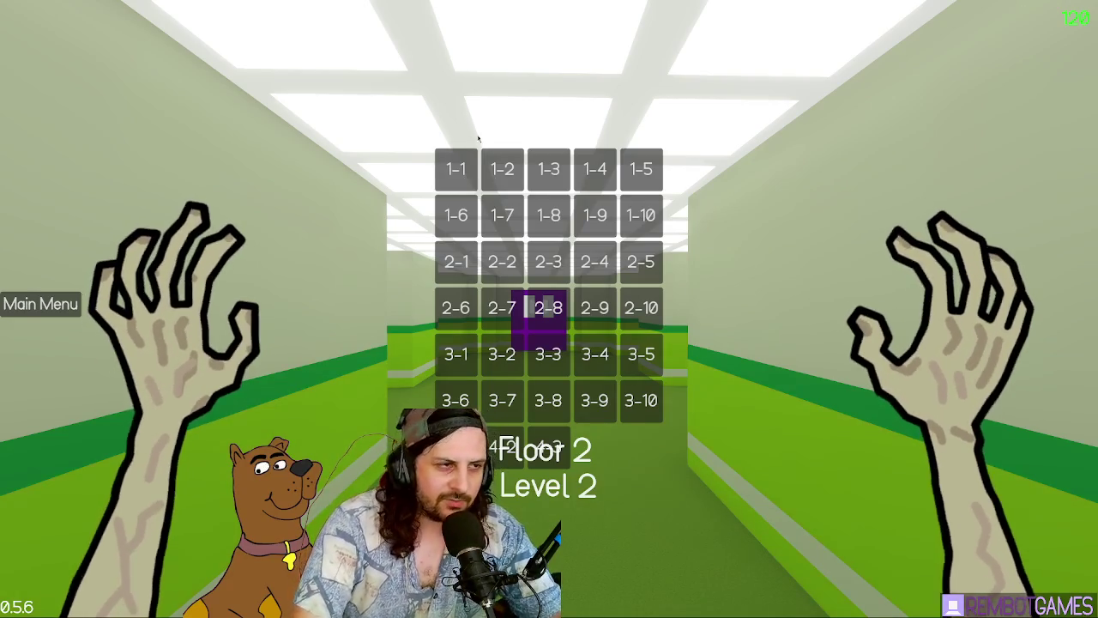
pyautogui.click(456, 169)
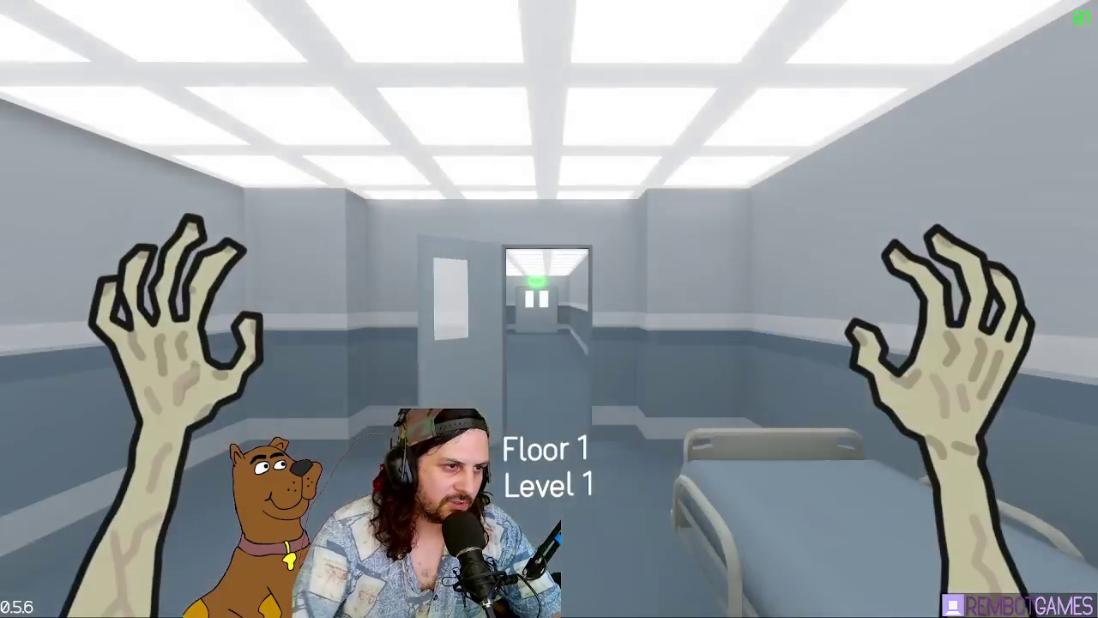
pyautogui.press('Escape')
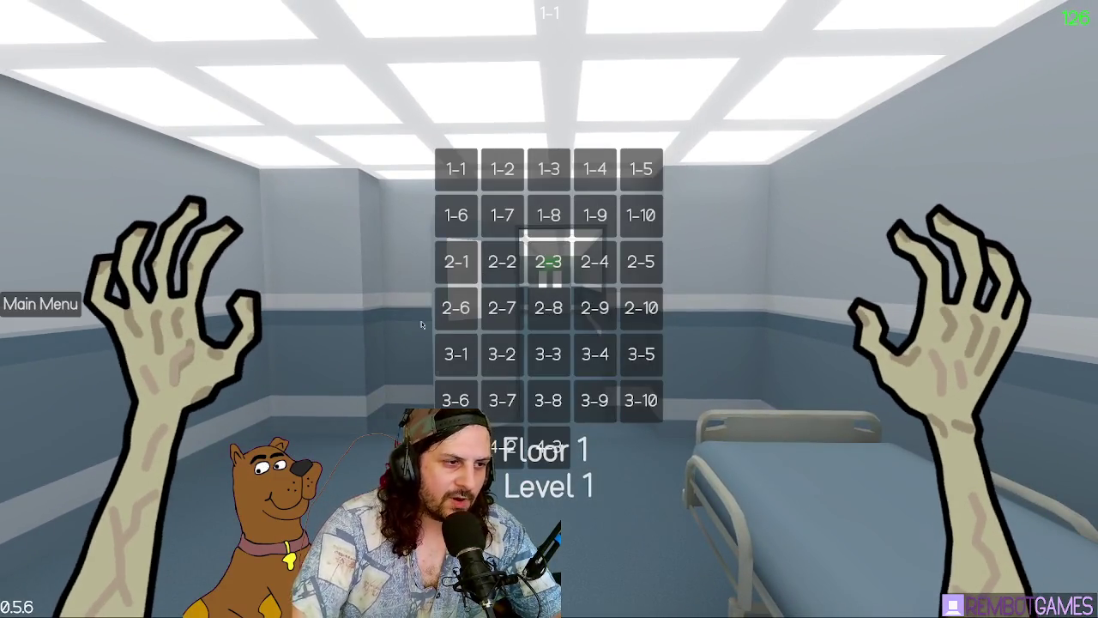
pyautogui.click(595, 262)
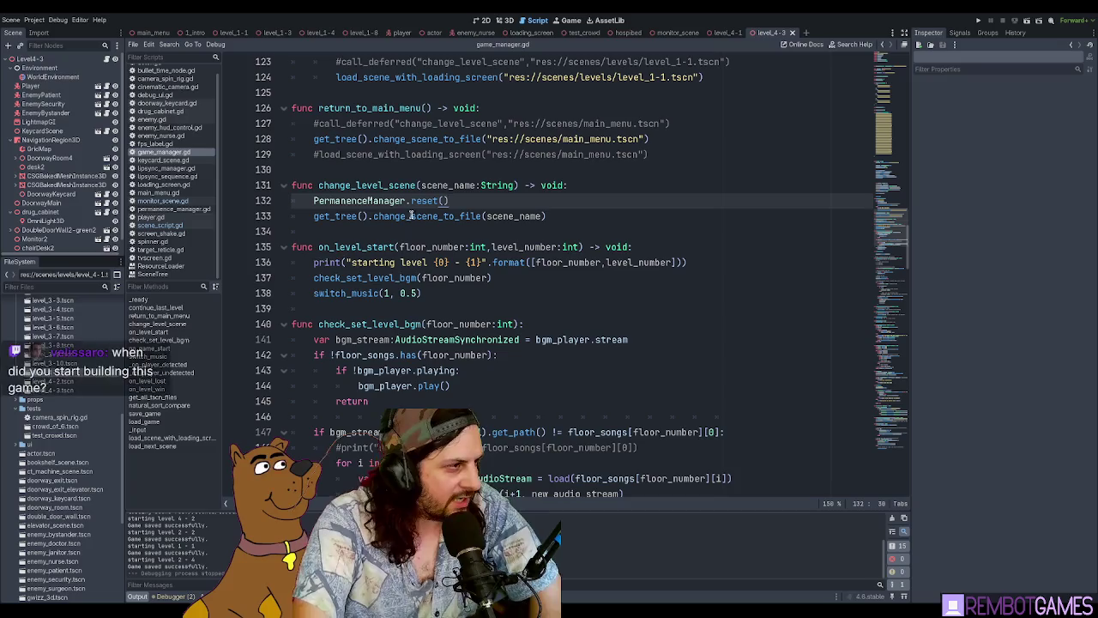
# Step: Append level_4-3.tscn to the game_progression list, remove the leftover blank line, and save game_manager.gd
pyautogui.scroll(-3, 416, 247)
pyautogui.scroll(20, 416, 247)
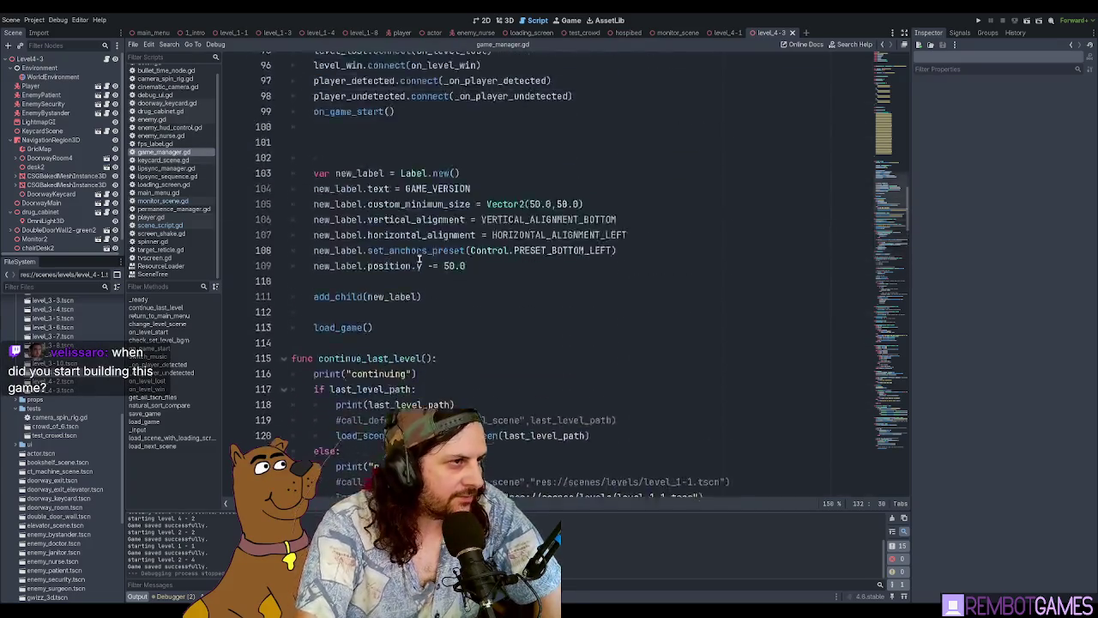
pyautogui.moveTo(392, 123); pyautogui.dragTo(506, 416)
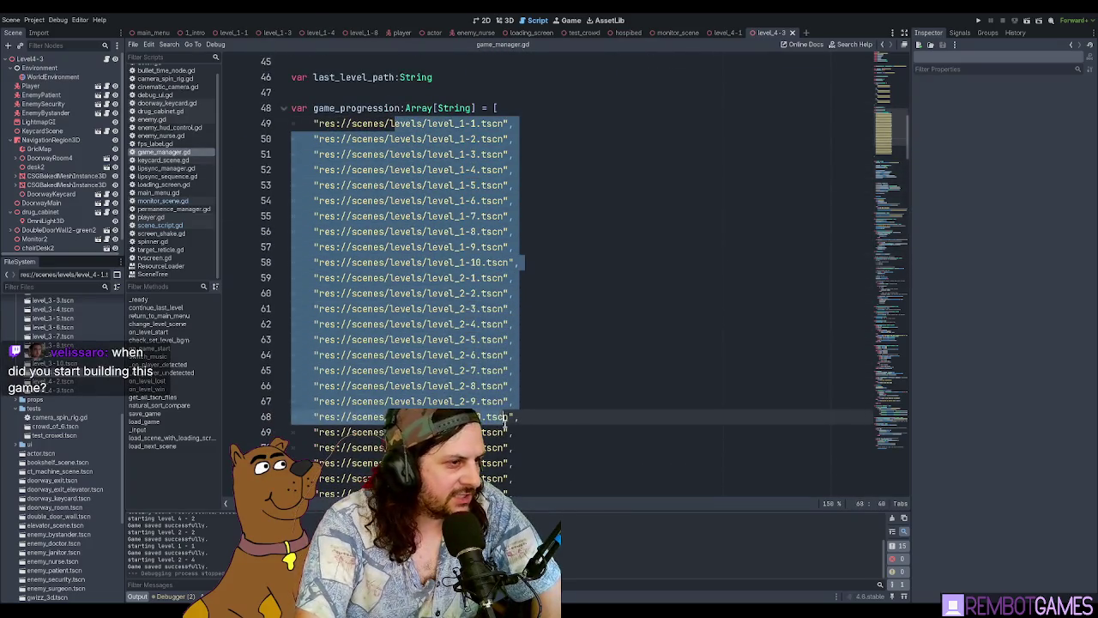
pyautogui.scroll(-5, 502, 369)
pyautogui.click(502, 369)
pyautogui.press('Up')
pyautogui.press('Up')
pyautogui.press('Up')
pyautogui.scroll(-3, 501, 368)
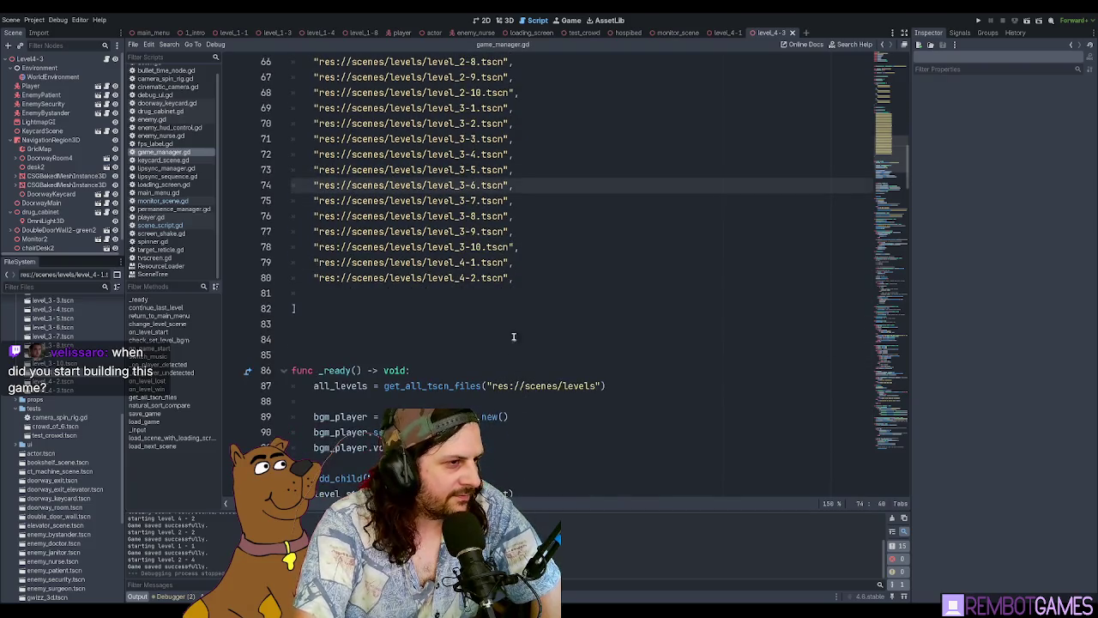
pyautogui.click(519, 277)
pyautogui.press('Down')
pyautogui.moveTo(79, 388); pyautogui.dragTo(367, 294)
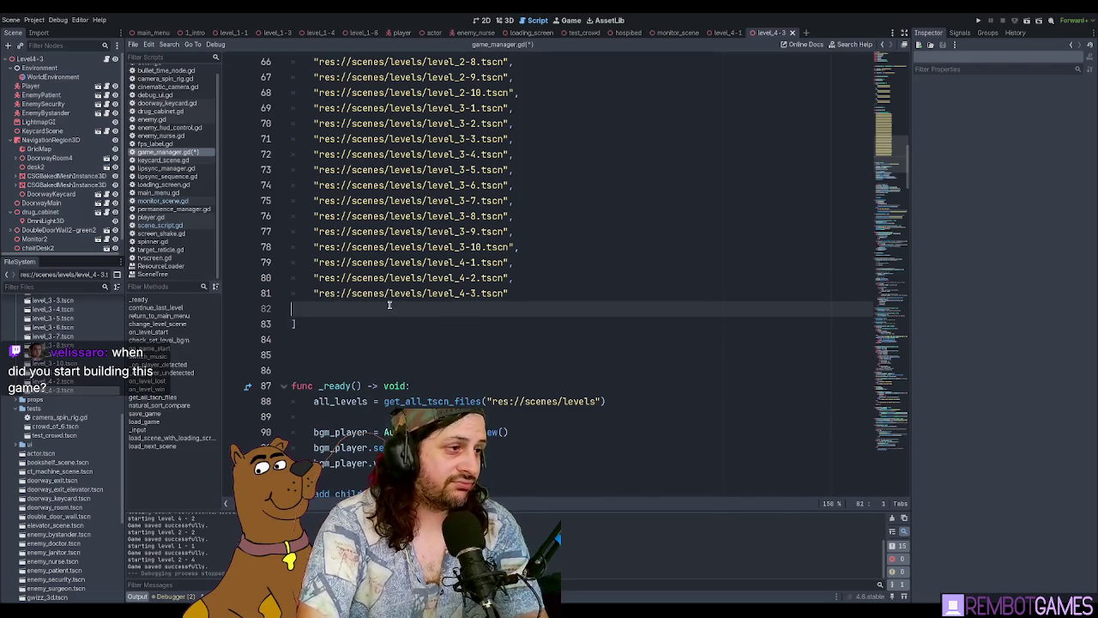
pyautogui.press('BackSpace')
pyautogui.hotkey('ctrl', 's')
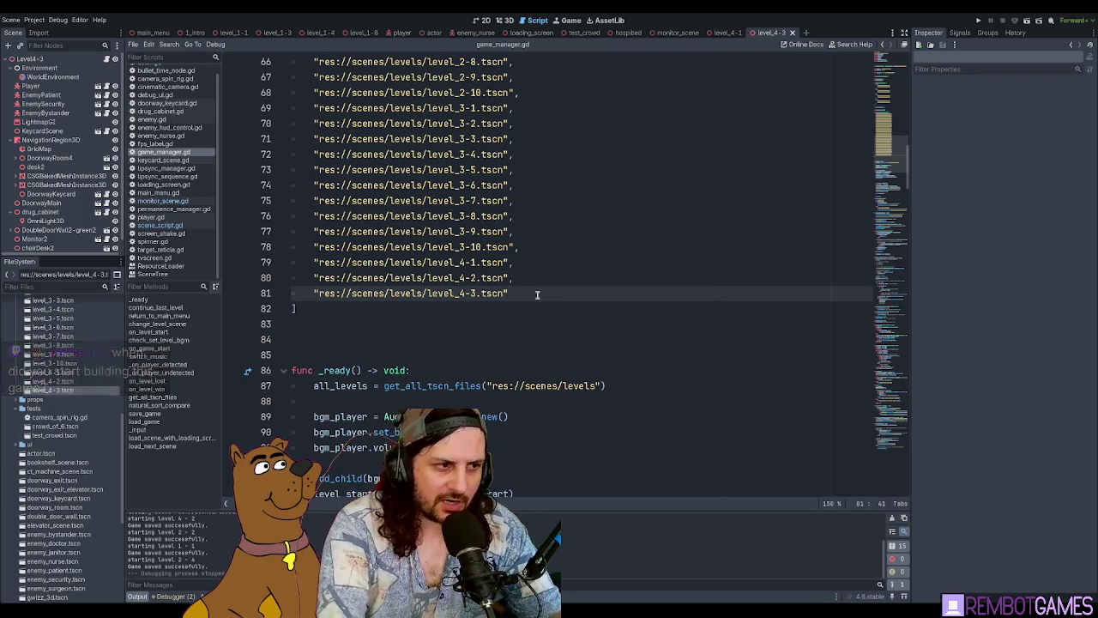
# Step: Delete the extra blank line above _ready and launch the game with F5
pyautogui.click(344, 314)
pyautogui.click(348, 333)
pyautogui.press('Delete')
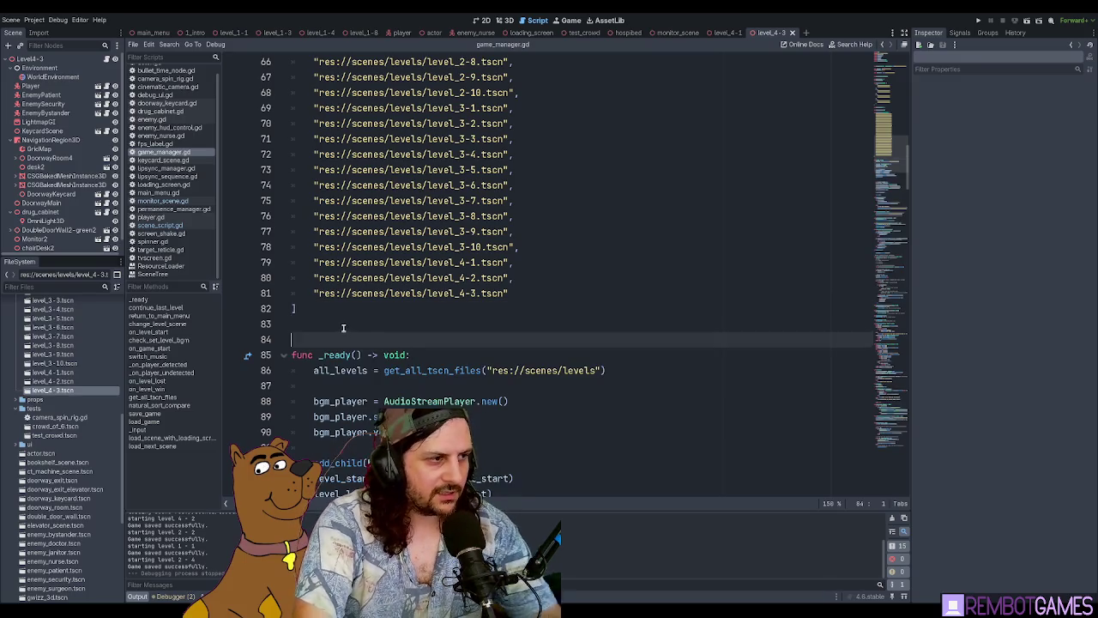
pyautogui.press('F5')
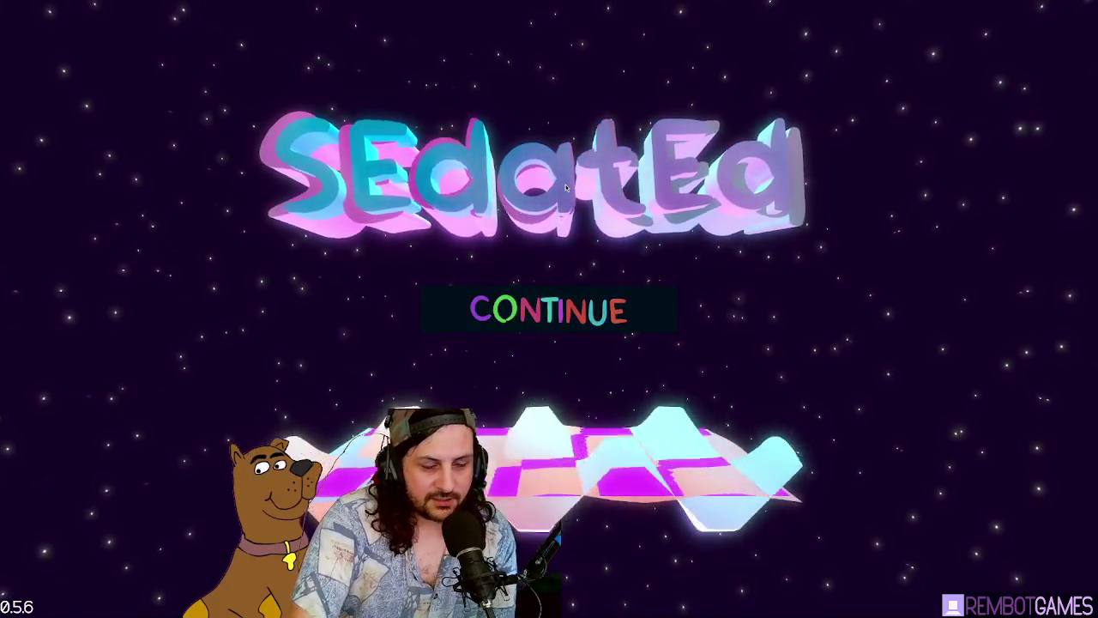
# Step: Continue the saved game, walk into the desk office, and collect the pill bottle and syringe
pyautogui.click(555, 304)
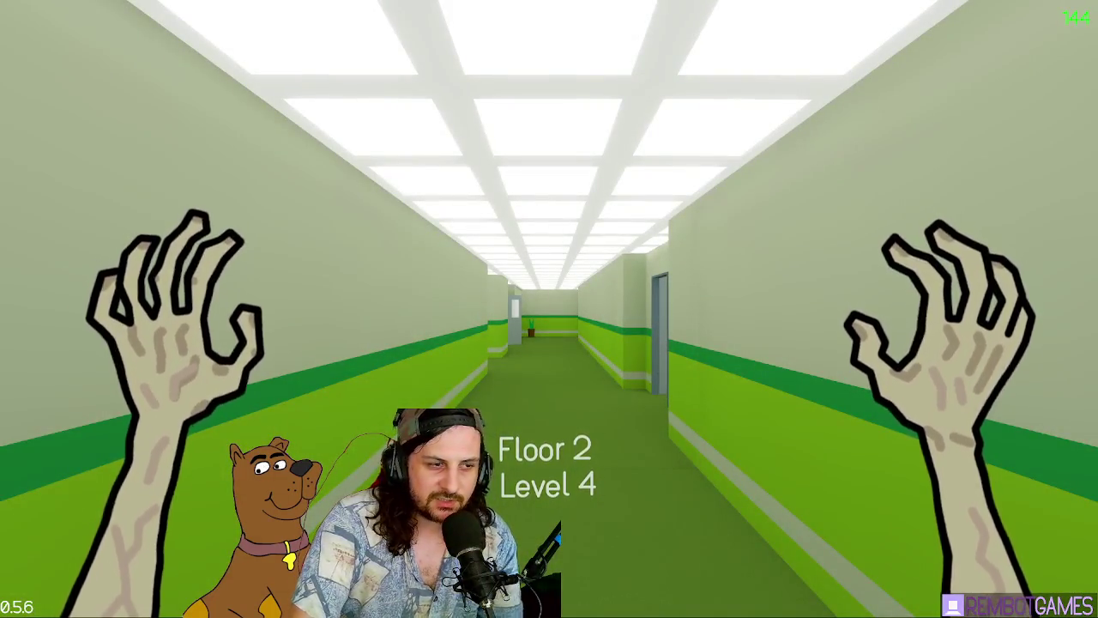
pyautogui.press('w')
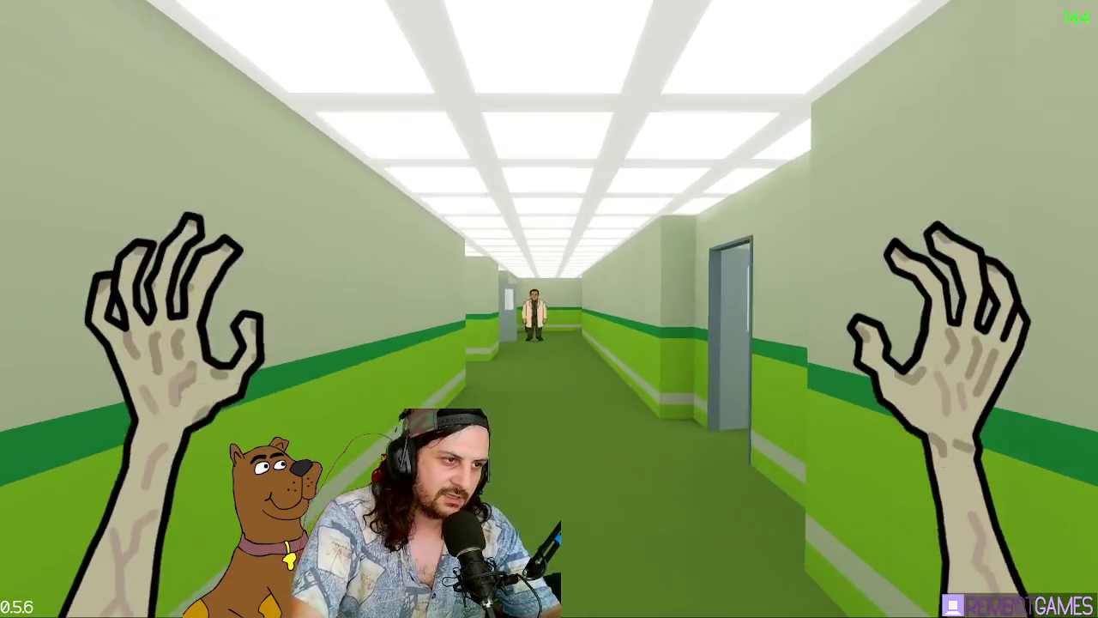
pyautogui.press('w')
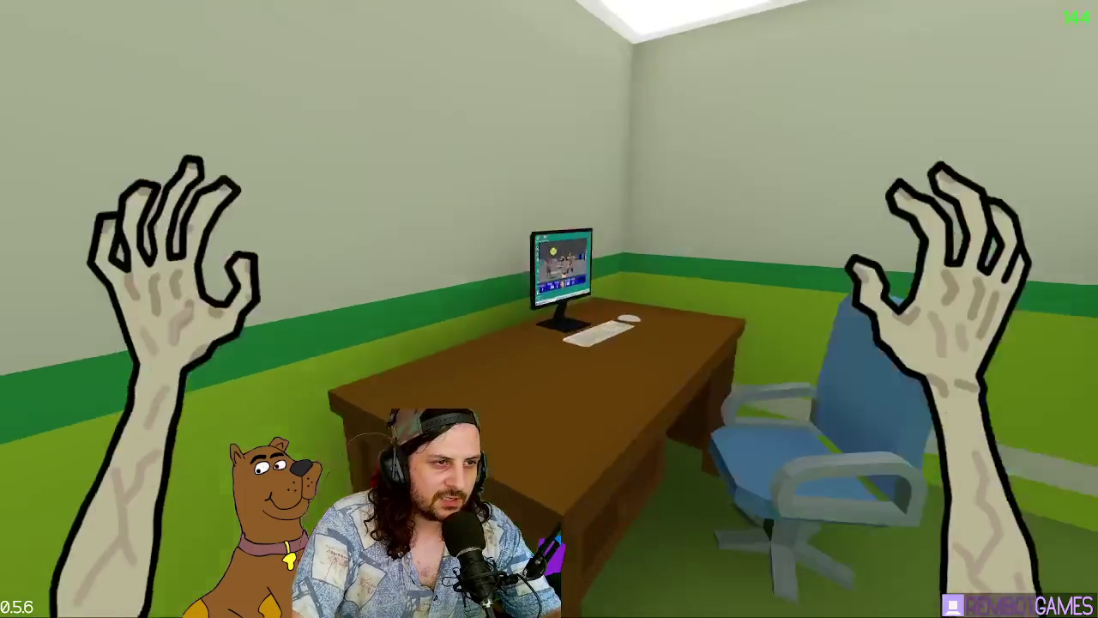
pyautogui.press('w')
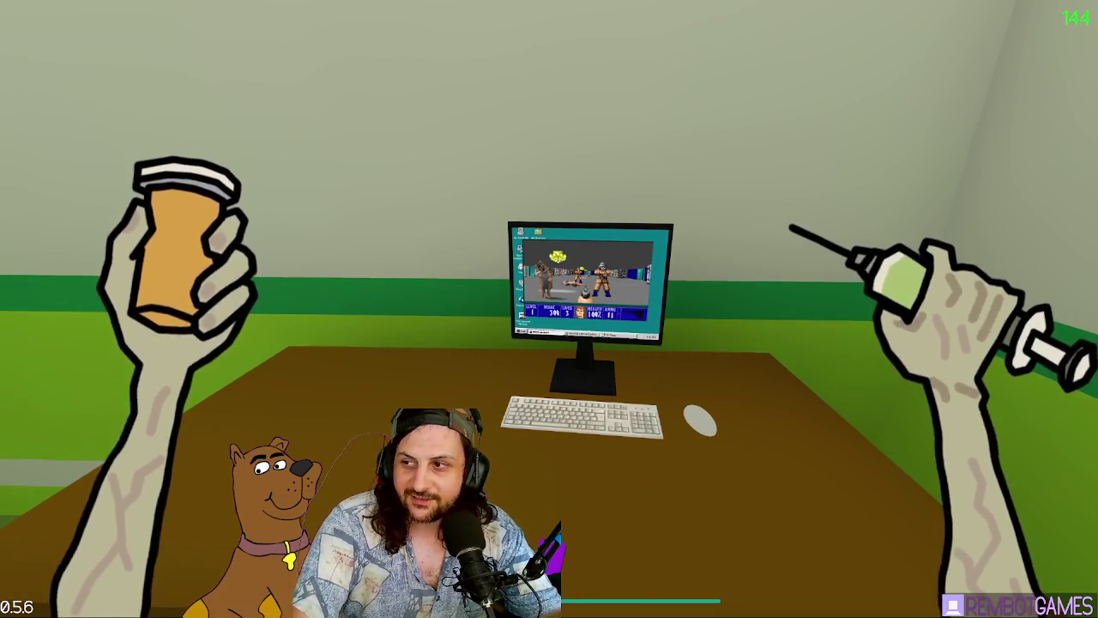
# Step: Explore the corridor, side office and nurse's waiting room, then head back to the green corridor
pyautogui.press('w')
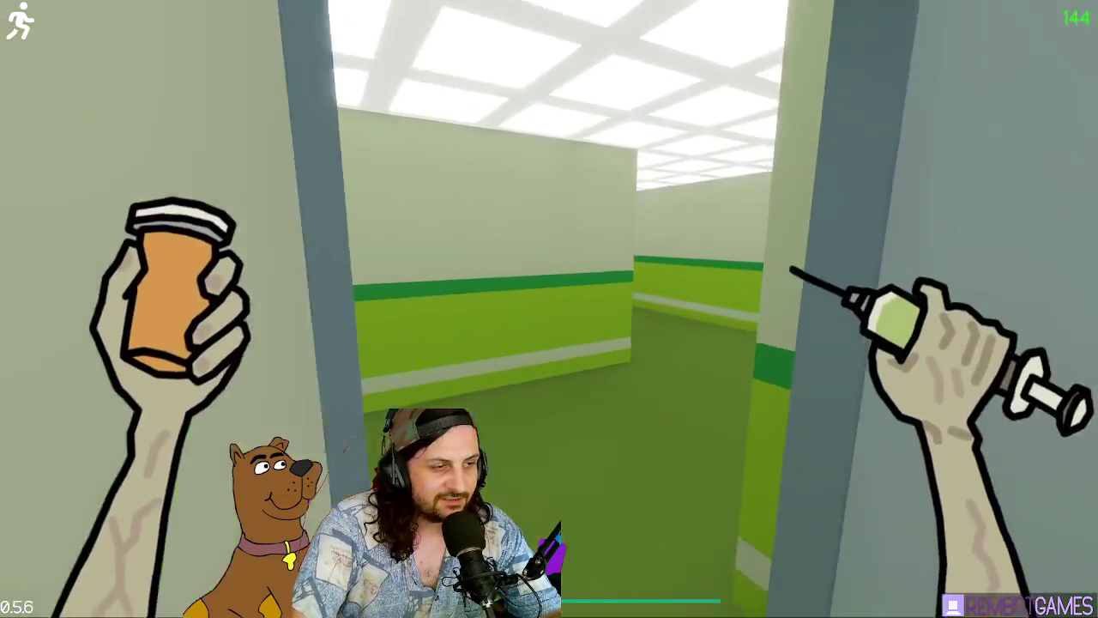
pyautogui.press('w')
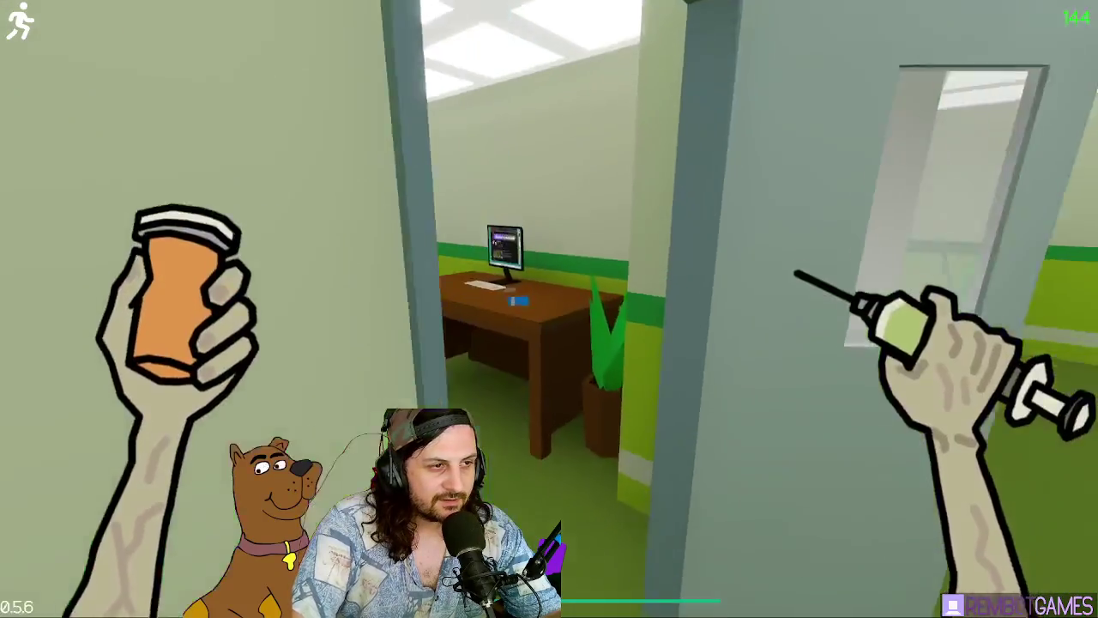
pyautogui.press('w')
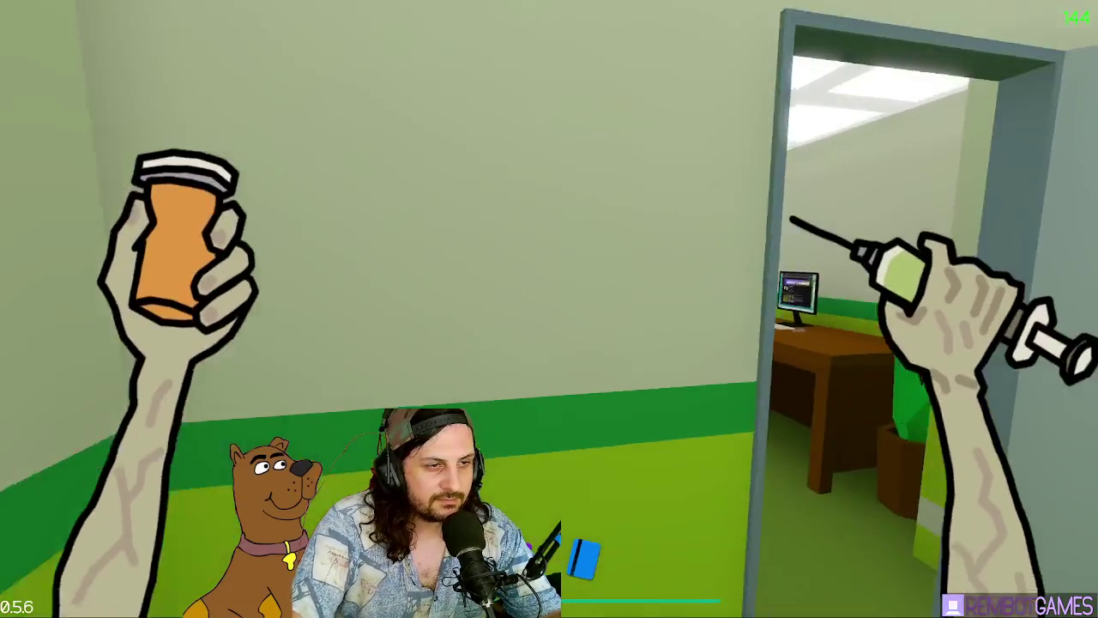
pyautogui.press('w')
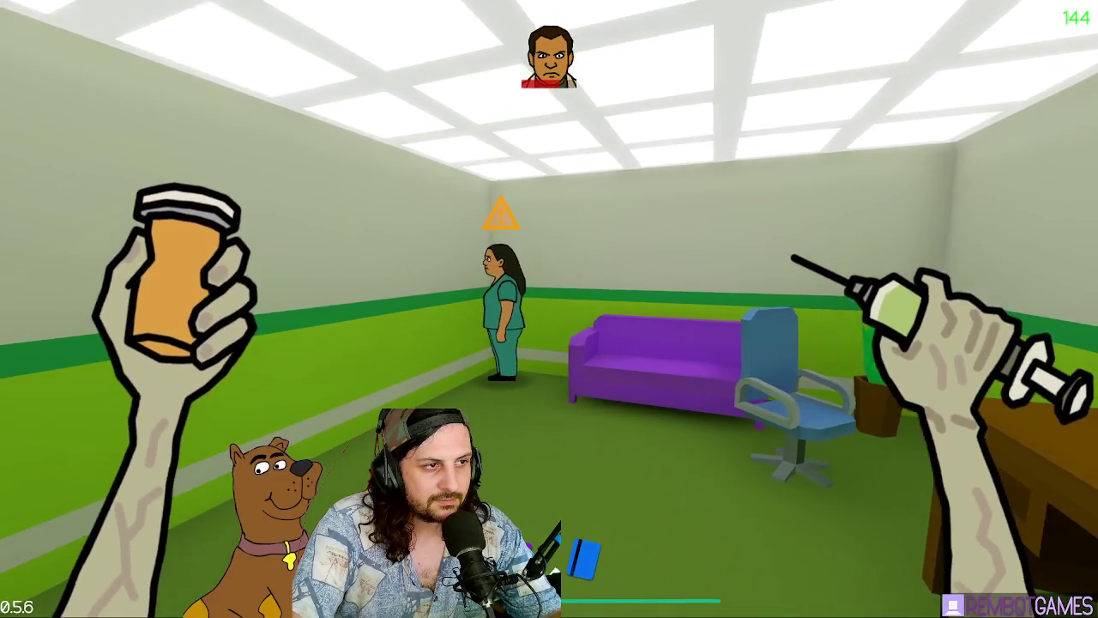
pyautogui.press('w')
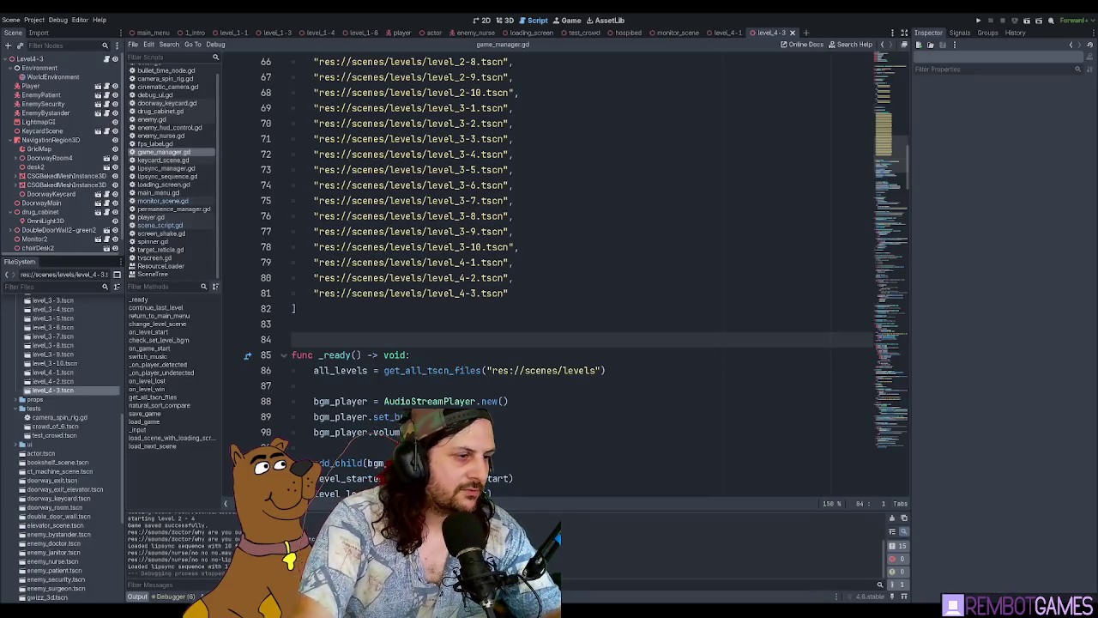
# Step: Relaunch the game with F5 and continue the saved game from the SEdatEd title screen
pyautogui.press('F5')
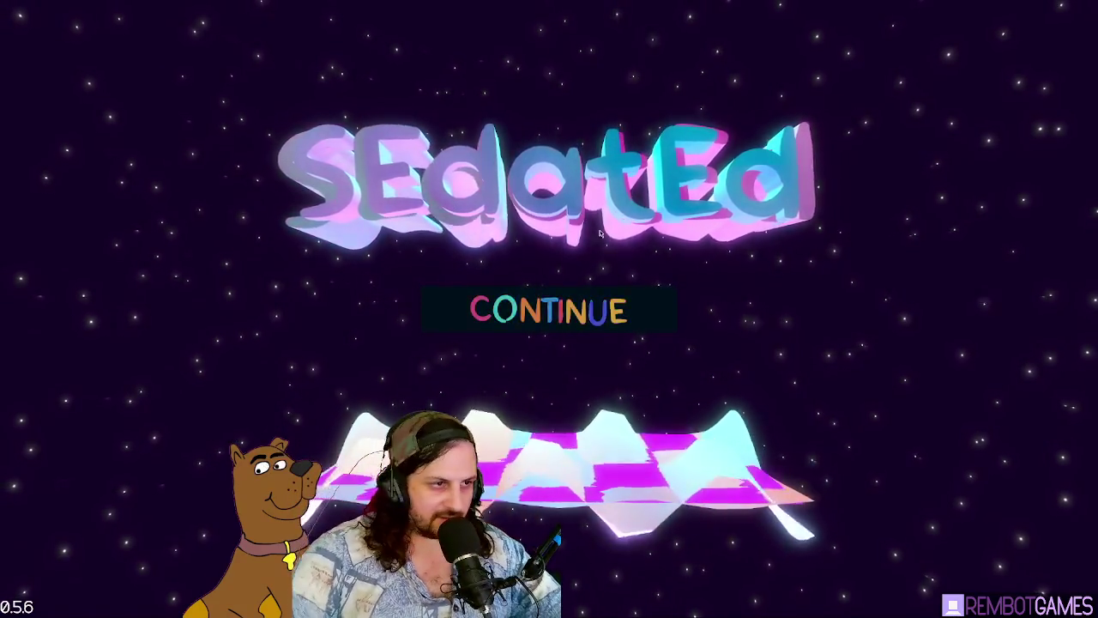
pyautogui.click(615, 319)
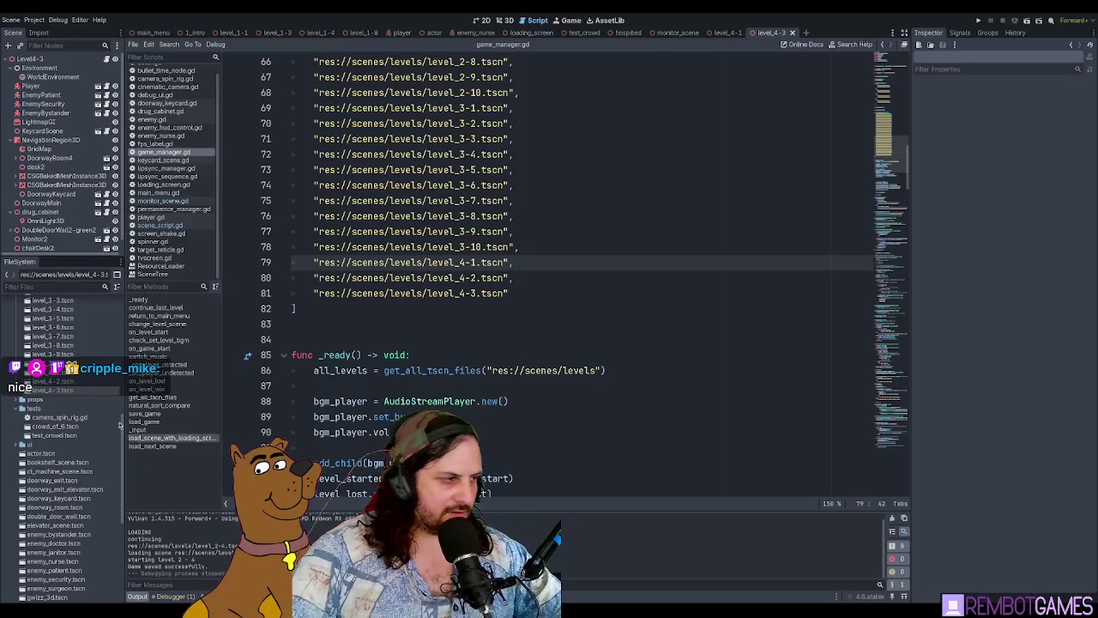
# Step: Scroll level_2-4's scene_script.gd to the top, then view the level in the 3D workspace
pyautogui.scroll(5, 82, 354)
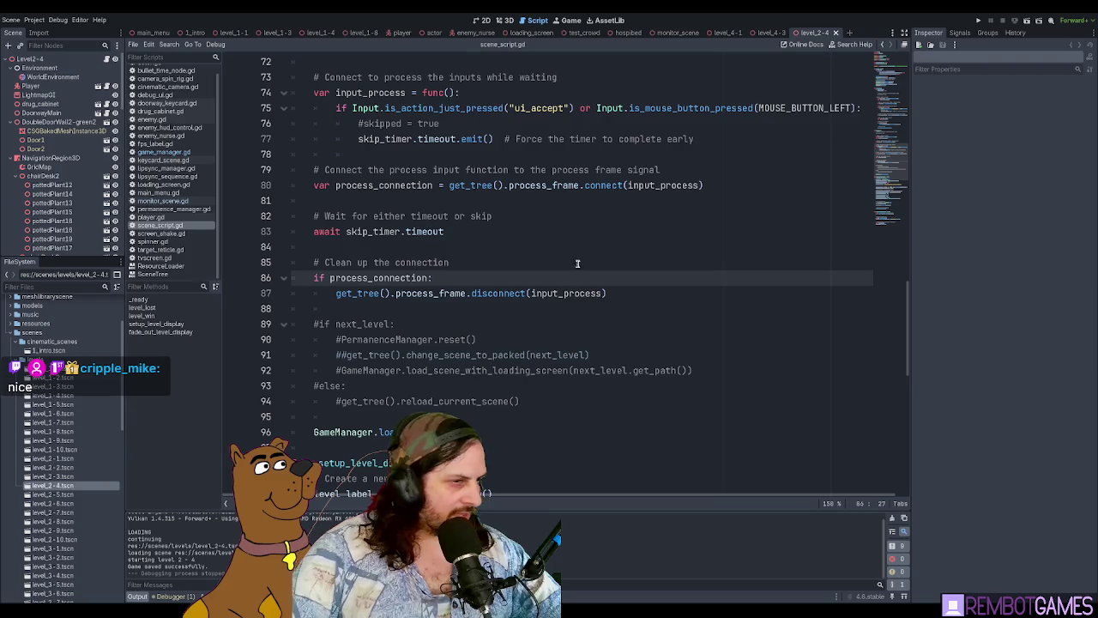
pyautogui.click(577, 263)
pyautogui.scroll(5, 571, 240)
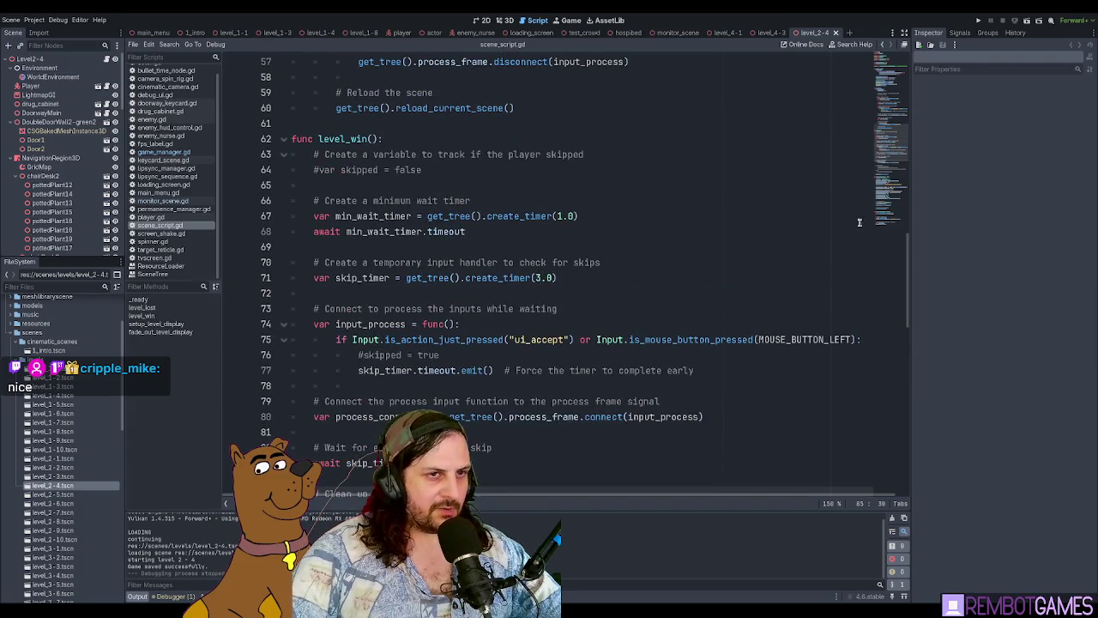
pyautogui.scroll(18, 883, 155)
pyautogui.scroll(-1, 894, 85)
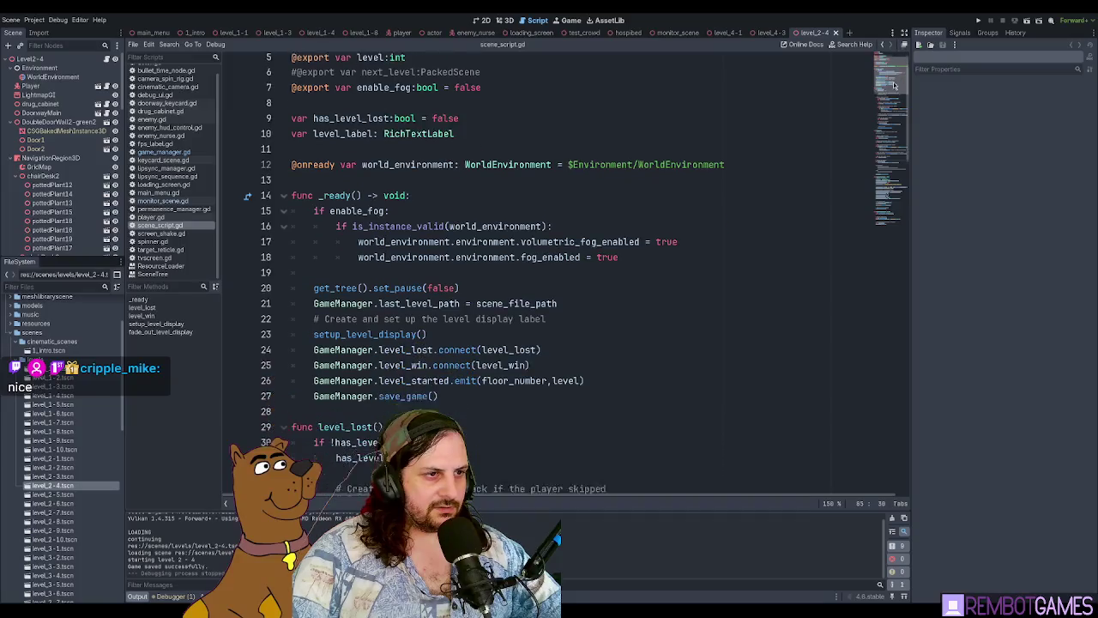
pyautogui.scroll(-3, 894, 85)
pyautogui.scroll(4, 894, 85)
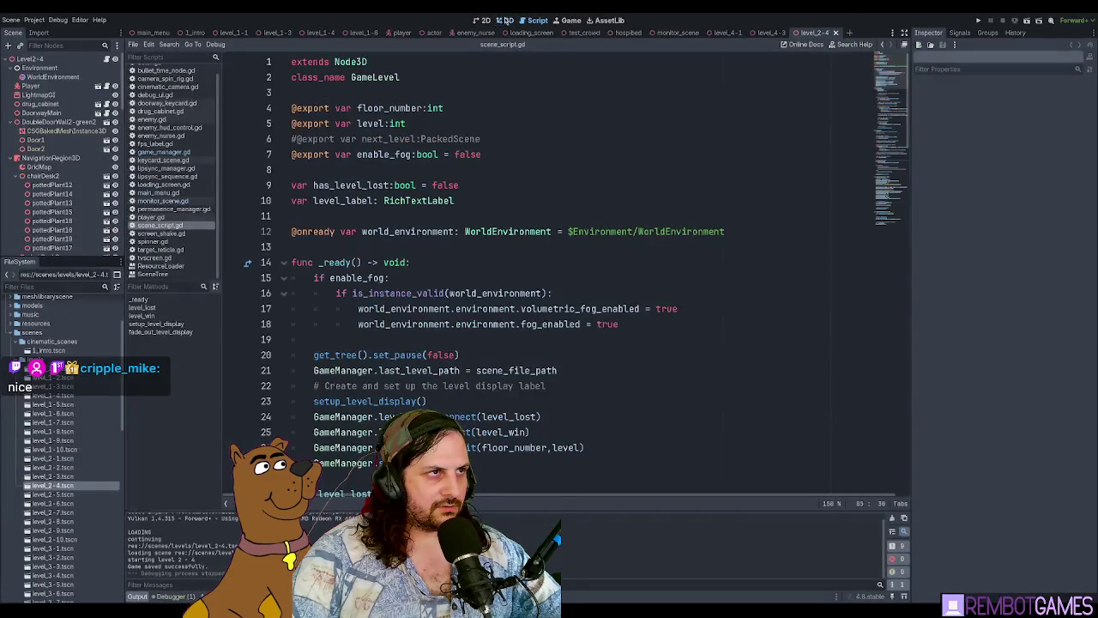
pyautogui.click(506, 20)
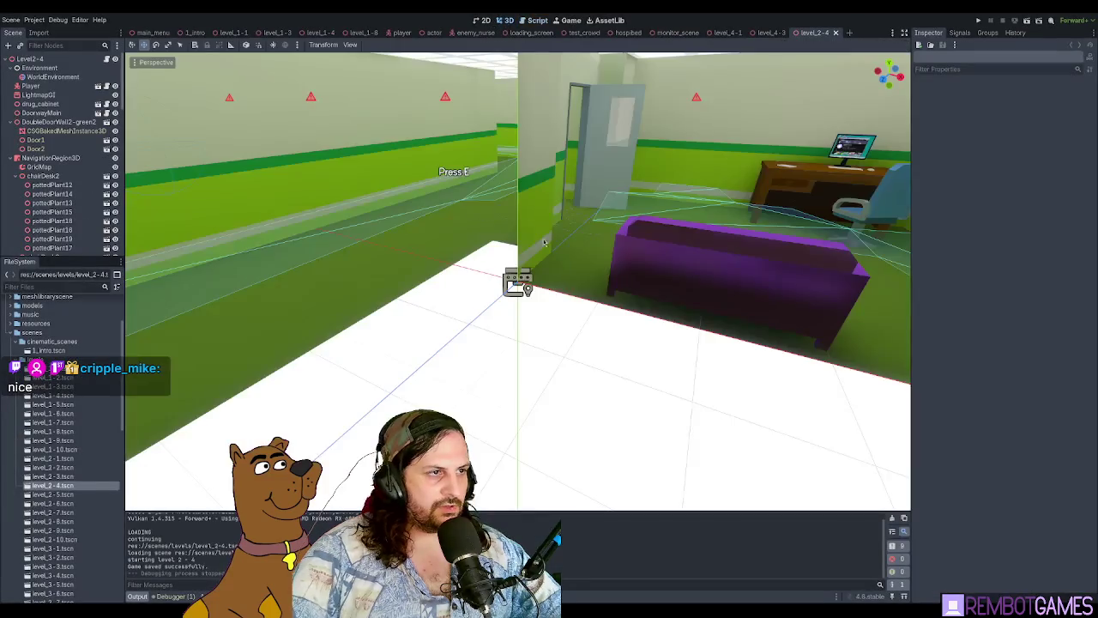
# Step: Select the nurse EnemyNurse3 in the level_2-4 viewport and frame the view on her
pyautogui.scroll(-5, 517, 283)
pyautogui.scroll(5, 480, 258)
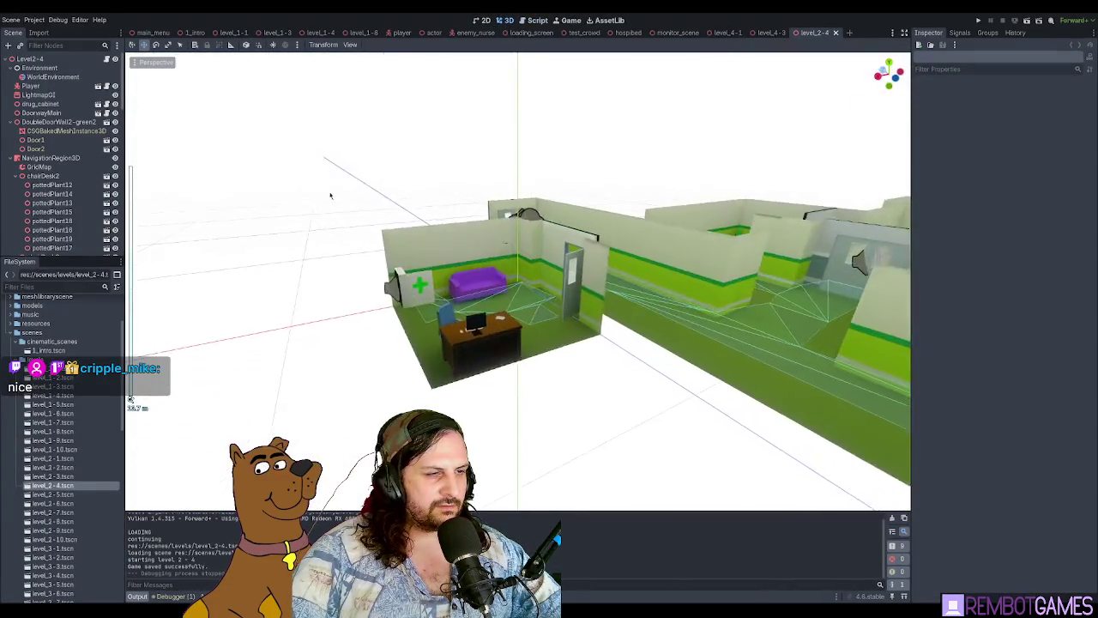
pyautogui.scroll(5, 558, 265)
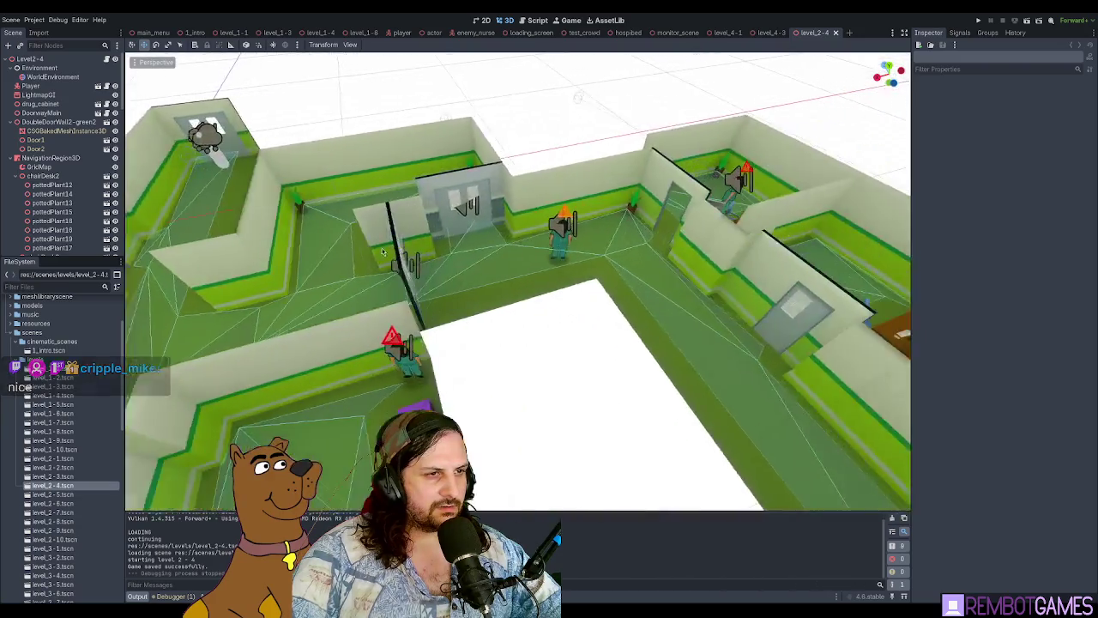
pyautogui.scroll(5, 546, 265)
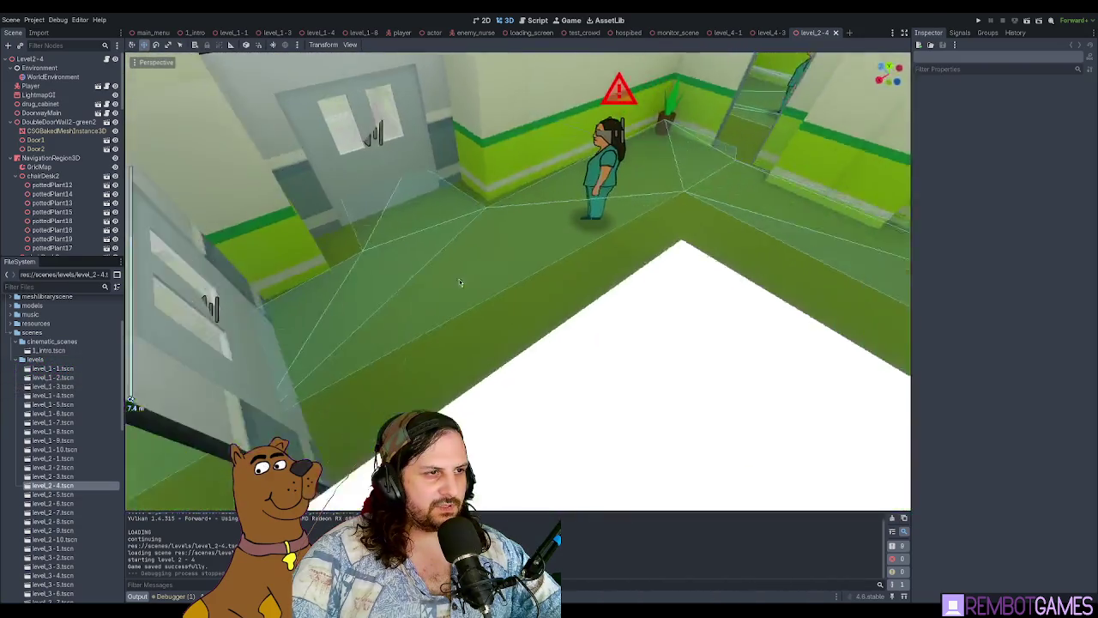
pyautogui.scroll(-6, 397, 303)
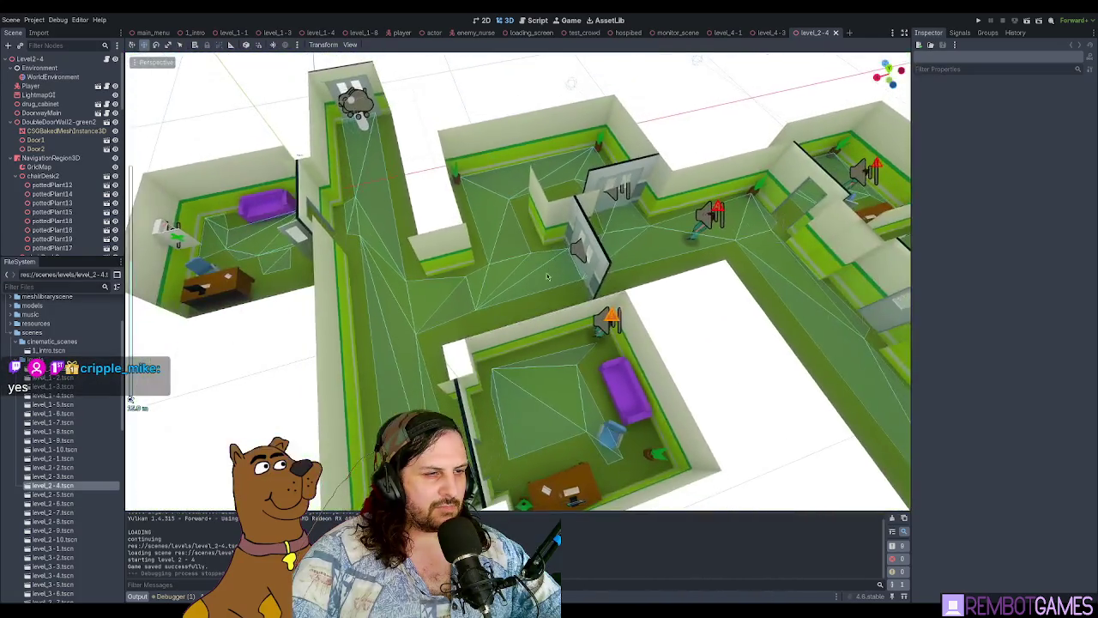
pyautogui.scroll(2, 532, 220)
pyautogui.scroll(2, 544, 244)
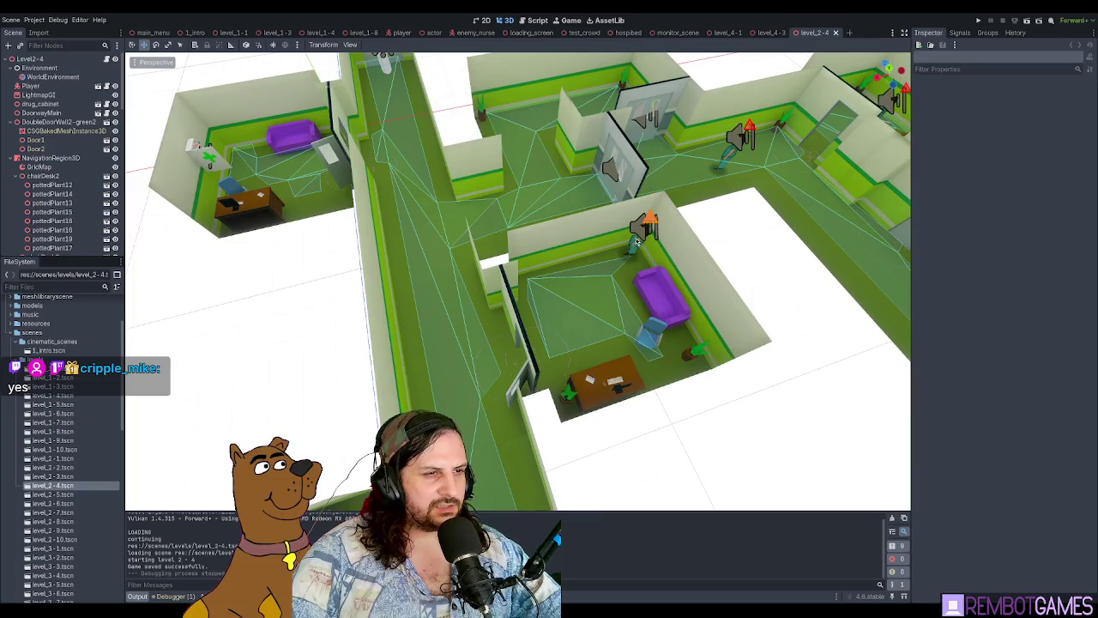
pyautogui.click(637, 243)
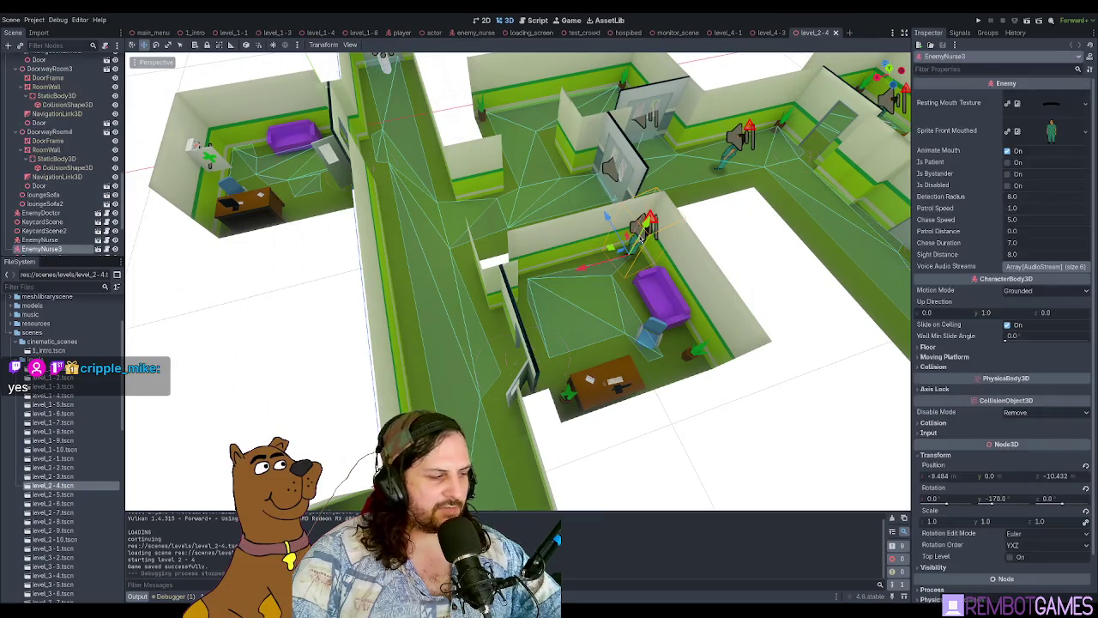
pyautogui.scroll(-4, 610, 251)
pyautogui.press('f')
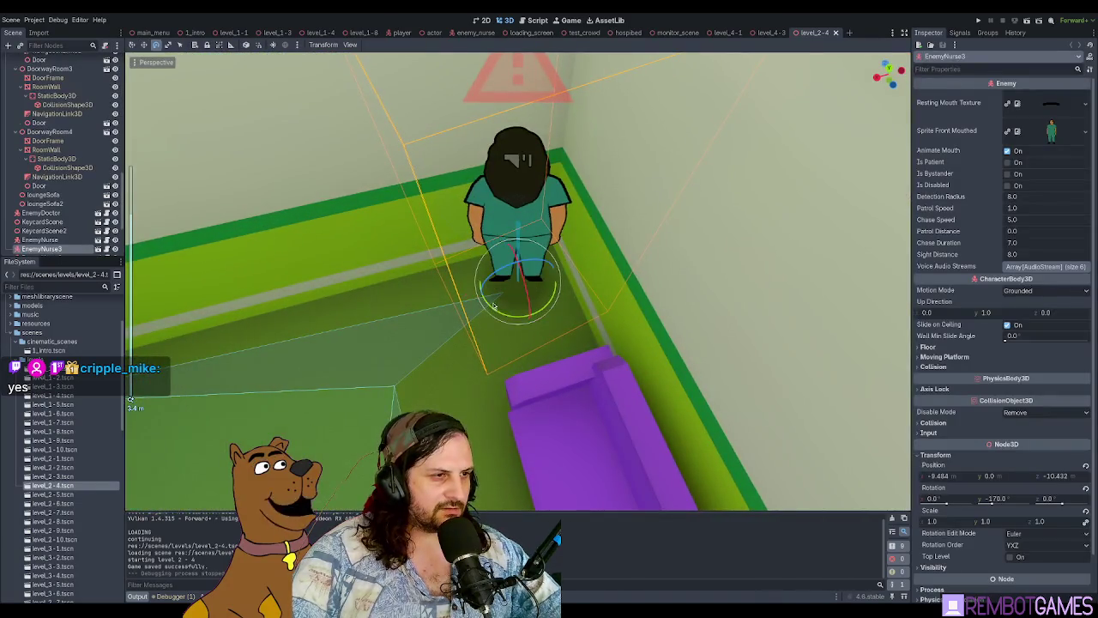
# Step: Rotate EnemyNurse3 to about -65° on Y, then save and launch the game
pyautogui.moveTo(498, 313); pyautogui.dragTo(559, 323)
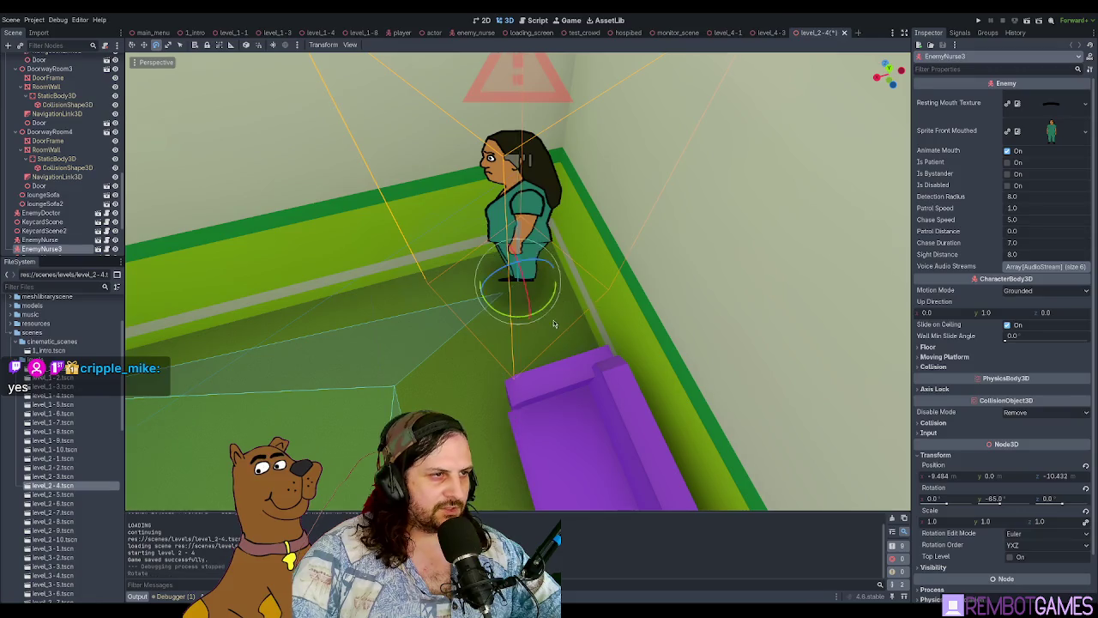
pyautogui.scroll(-4, 600, 292)
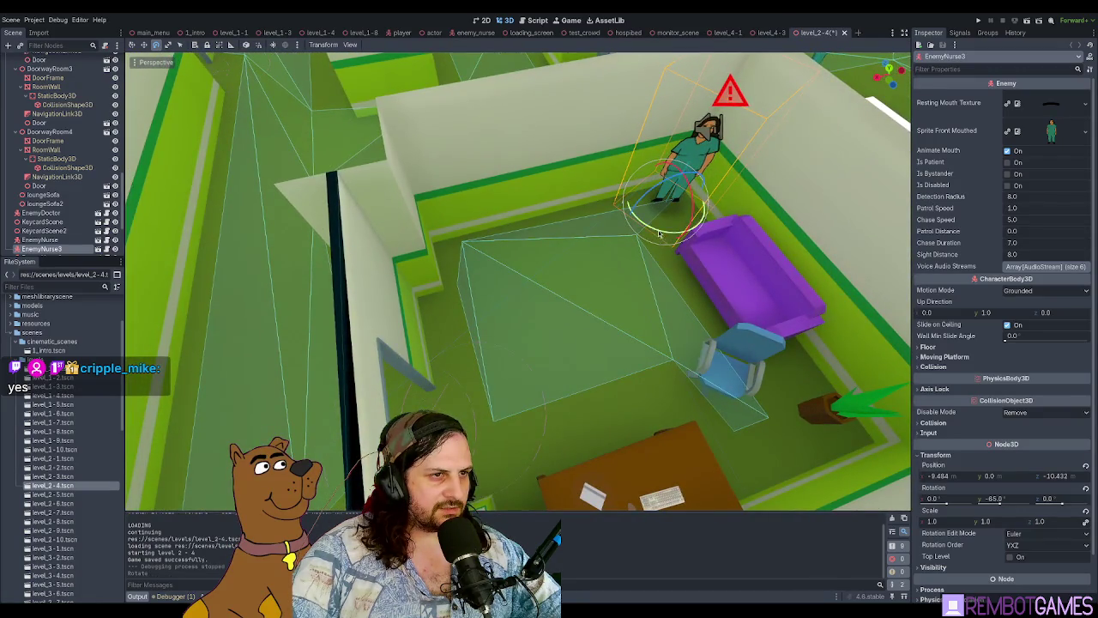
pyautogui.moveTo(660, 234); pyautogui.dragTo(635, 249)
pyautogui.scroll(4, 634, 258)
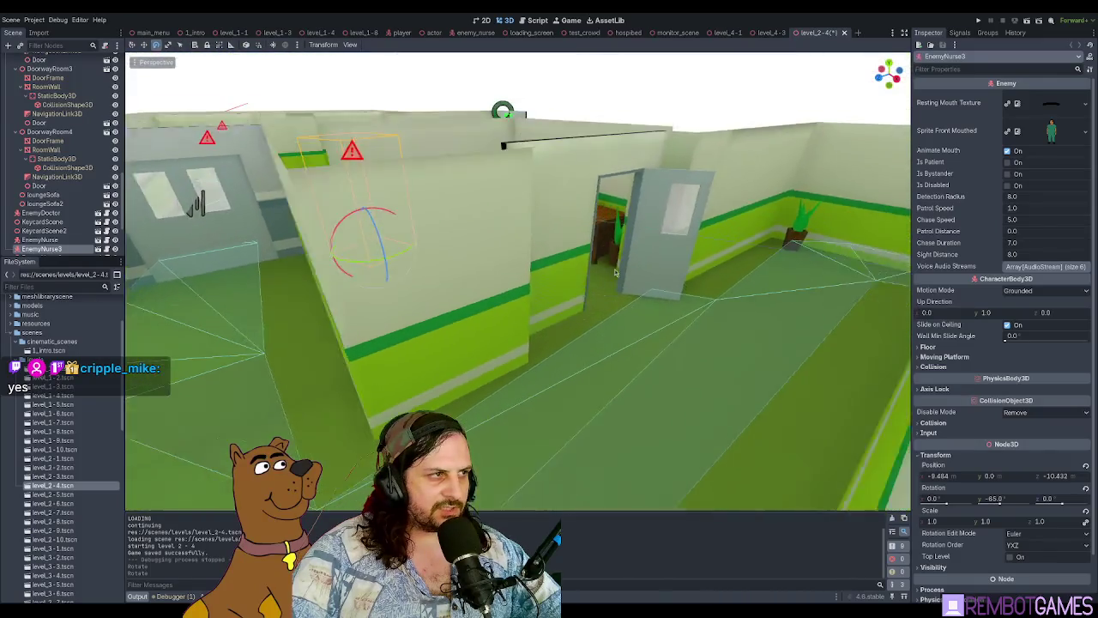
pyautogui.scroll(-4, 614, 273)
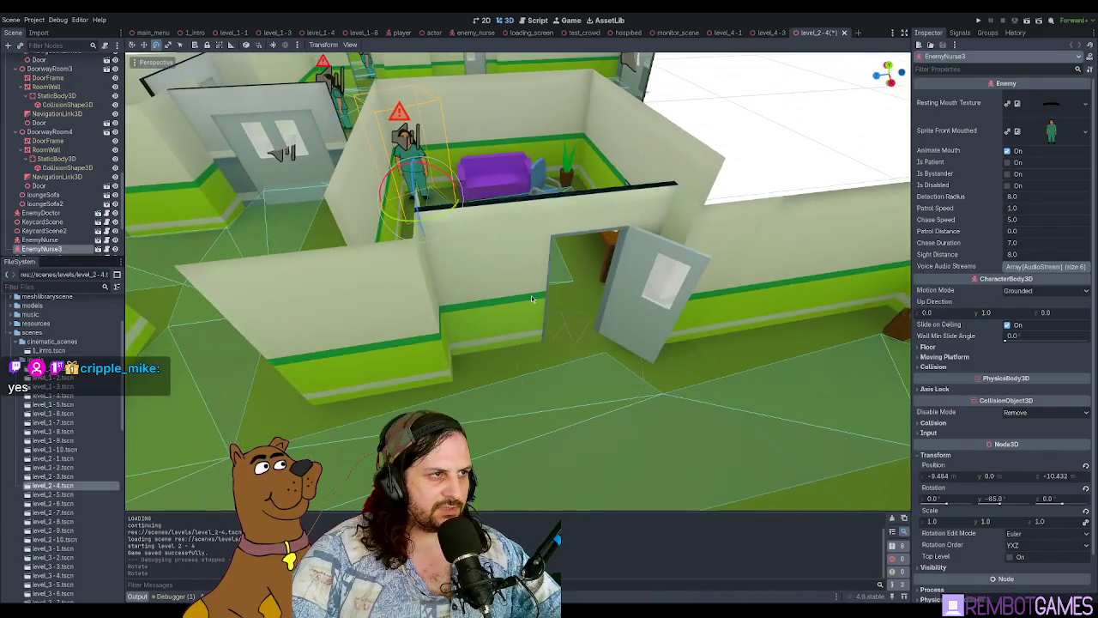
pyautogui.press('F6')
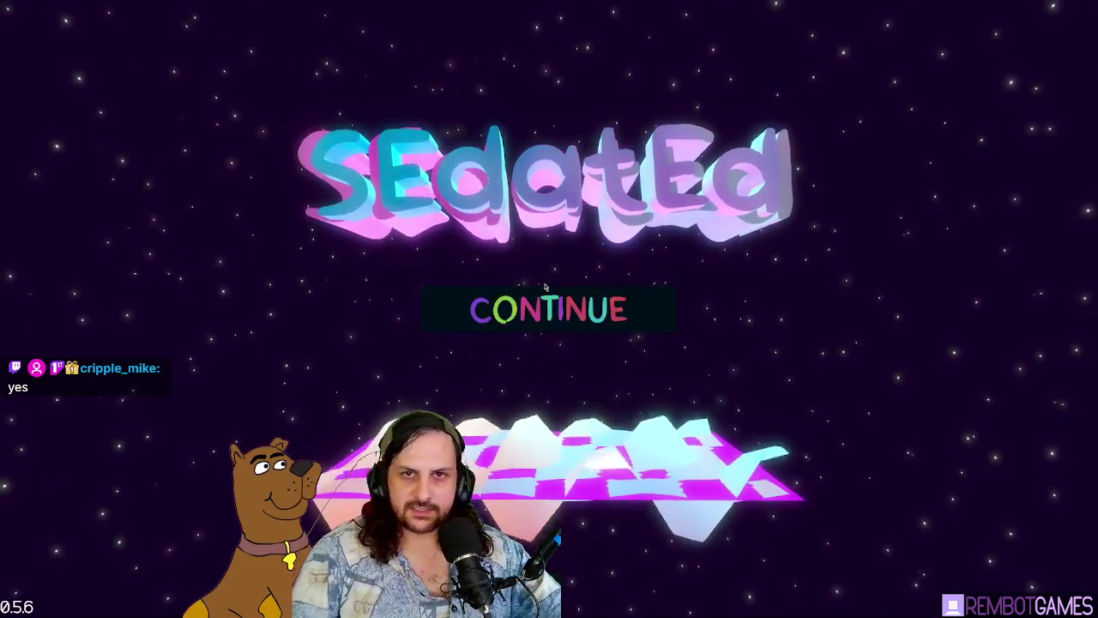
# Step: Continue the saved game and walk down the green corridor to the purple double doors
pyautogui.click(562, 307)
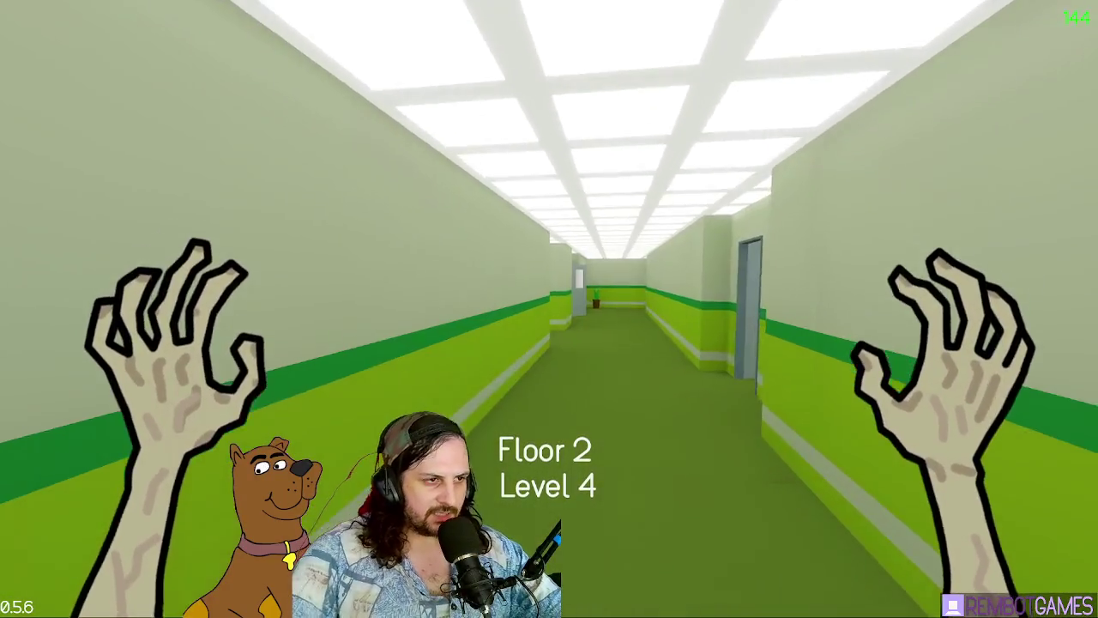
pyautogui.press('w')
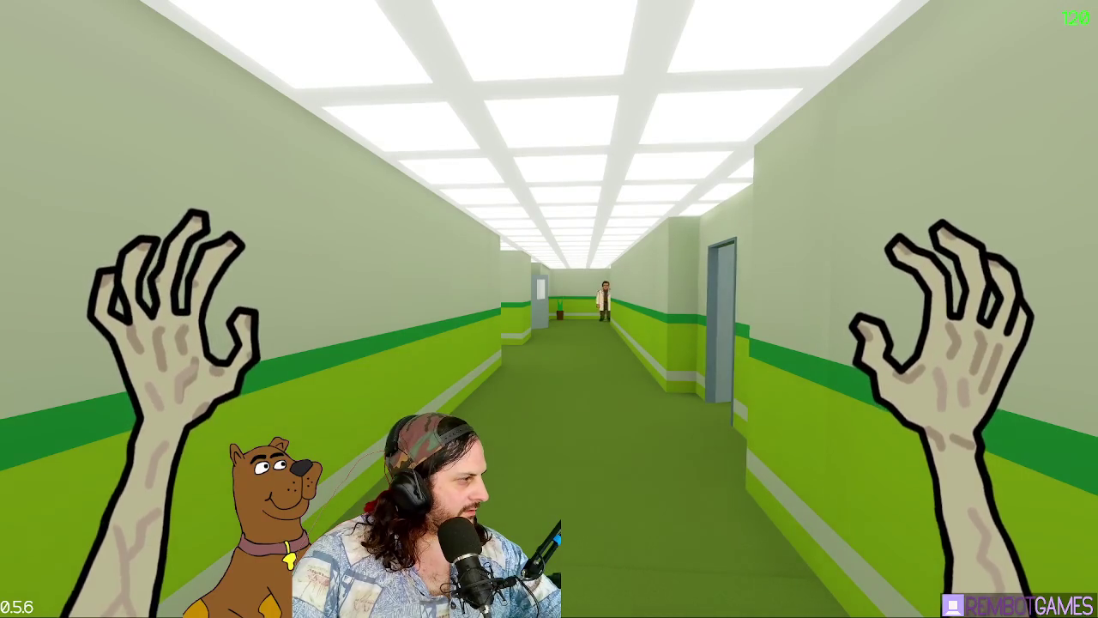
pyautogui.press('w')
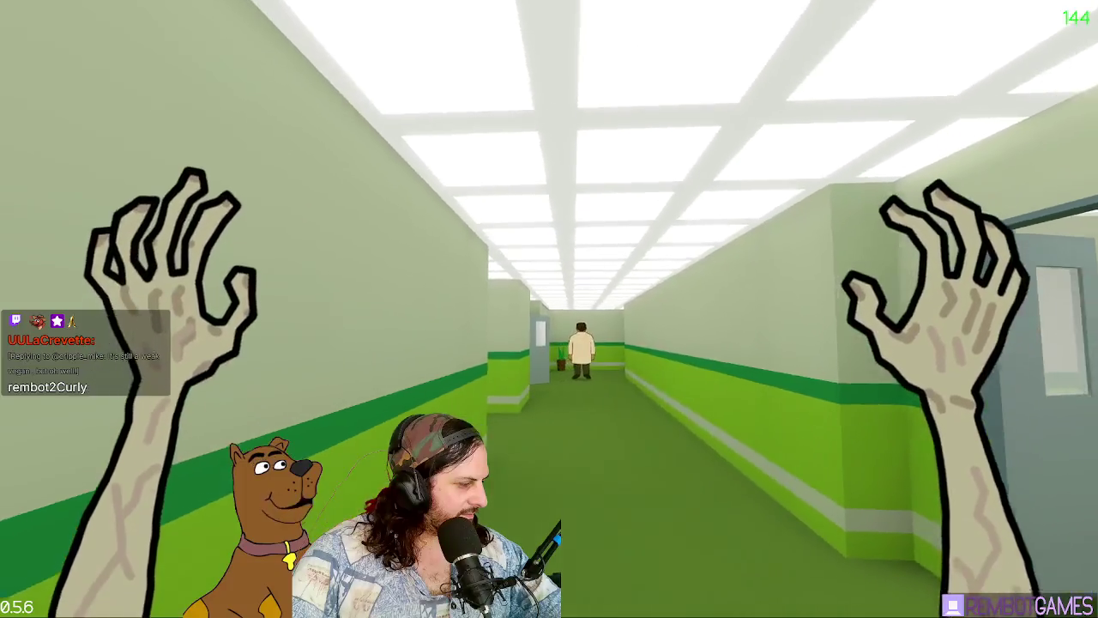
pyautogui.press('w')
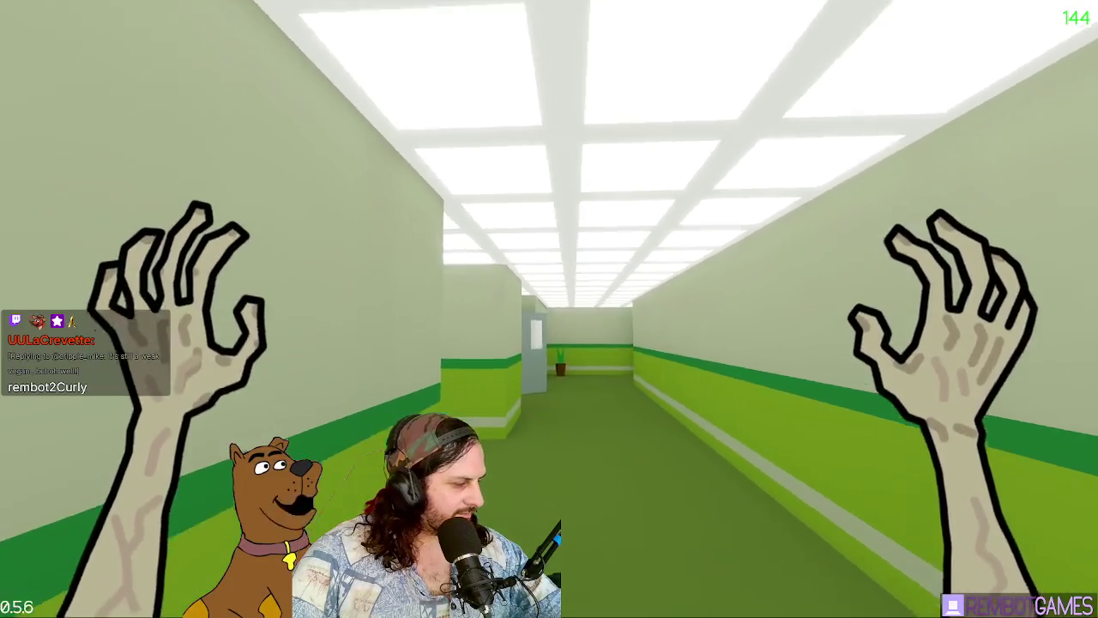
pyautogui.press('w')
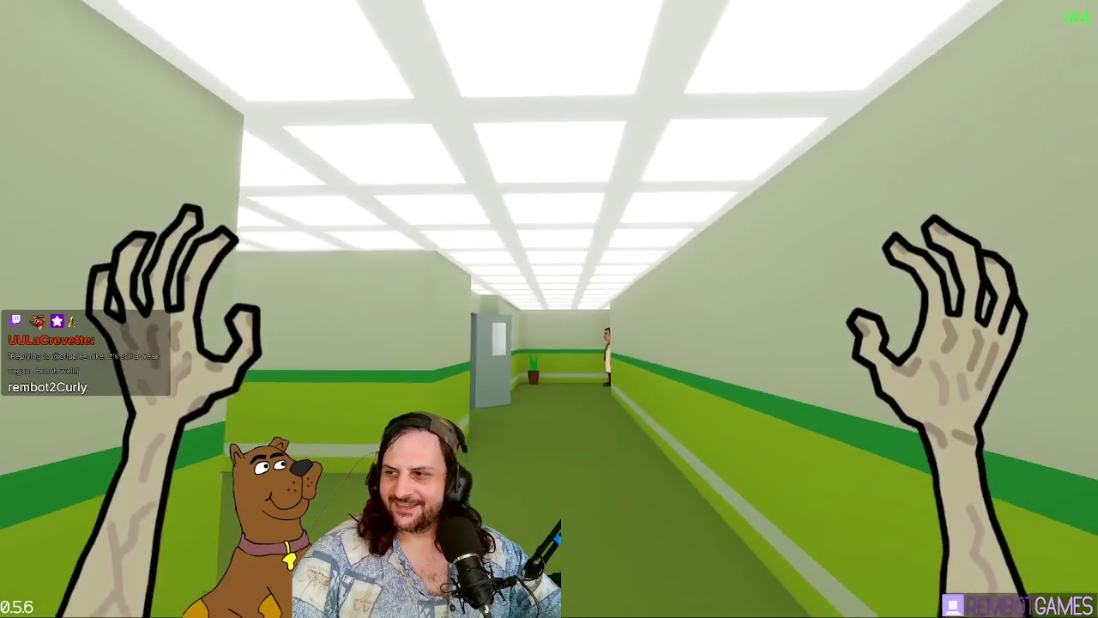
pyautogui.press('w')
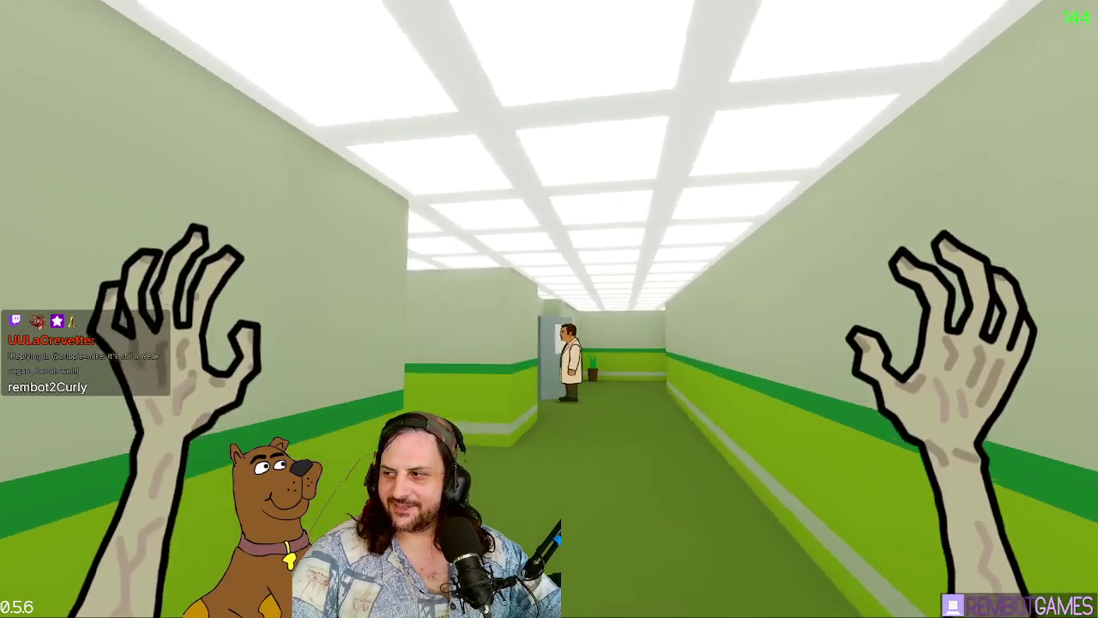
pyautogui.press('w')
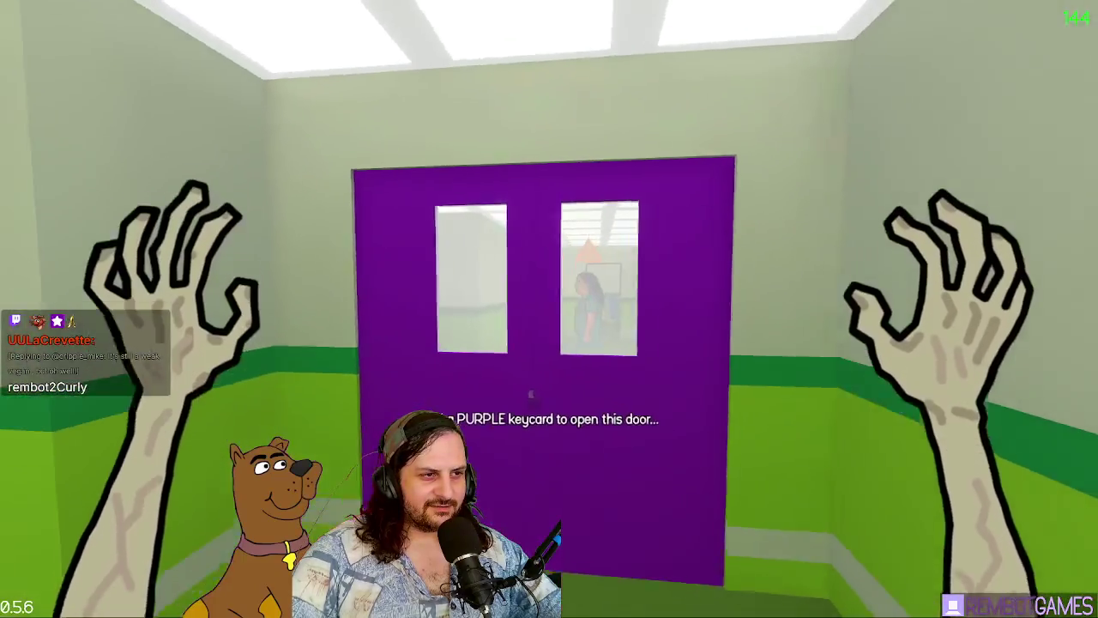
# Step: Try the purple door, find it locked, and turn away toward the side office
pyautogui.moveTo(548, 309)
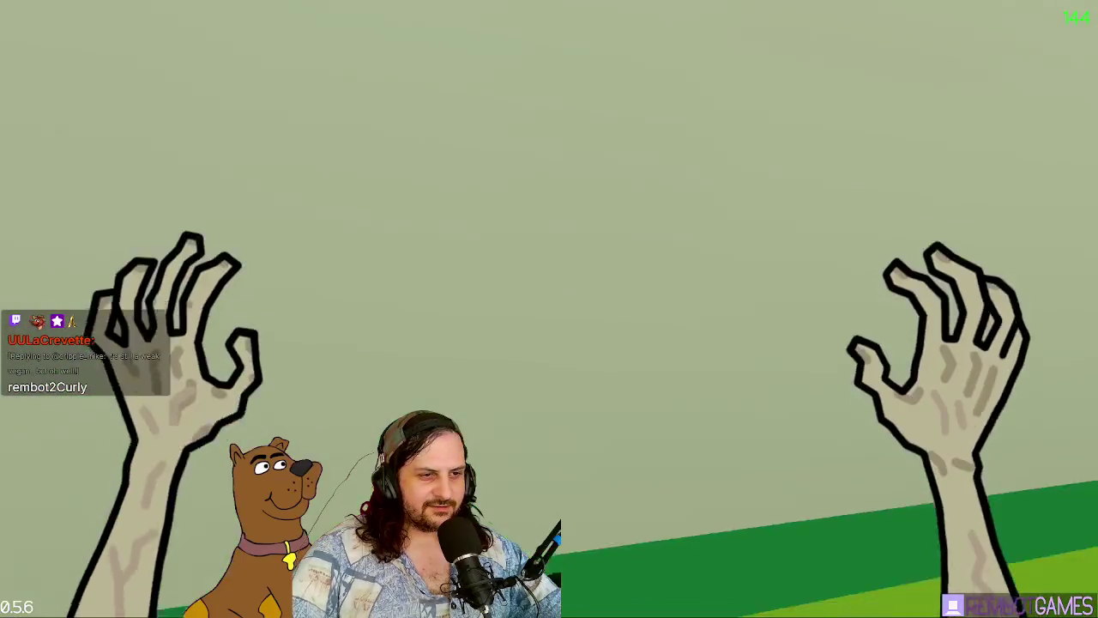
pyautogui.press('w')
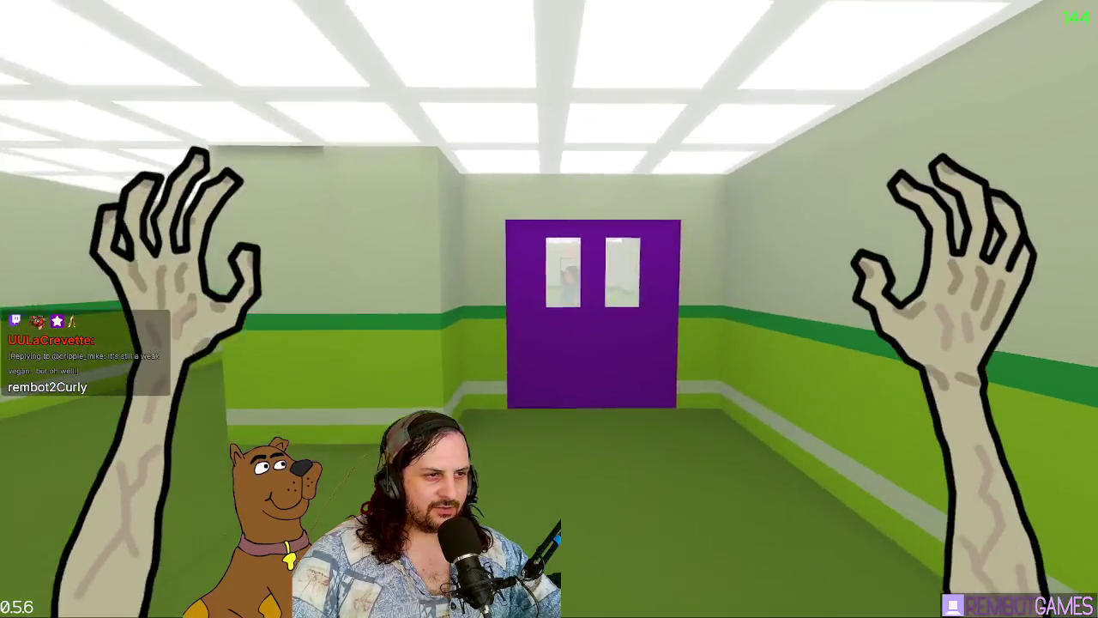
pyautogui.press('w')
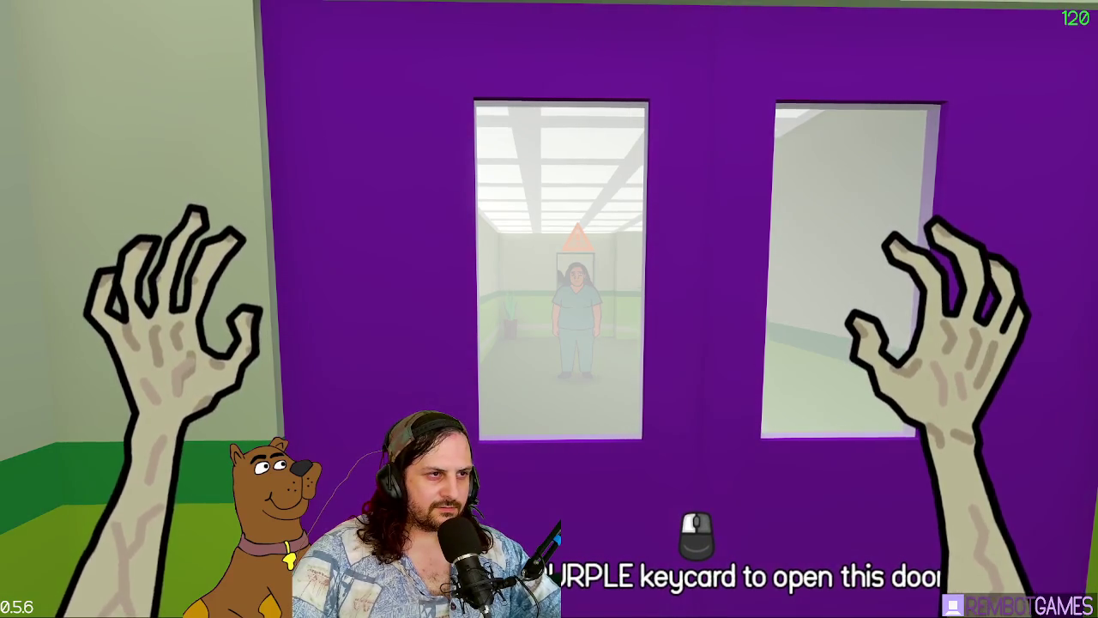
pyautogui.press('shift')
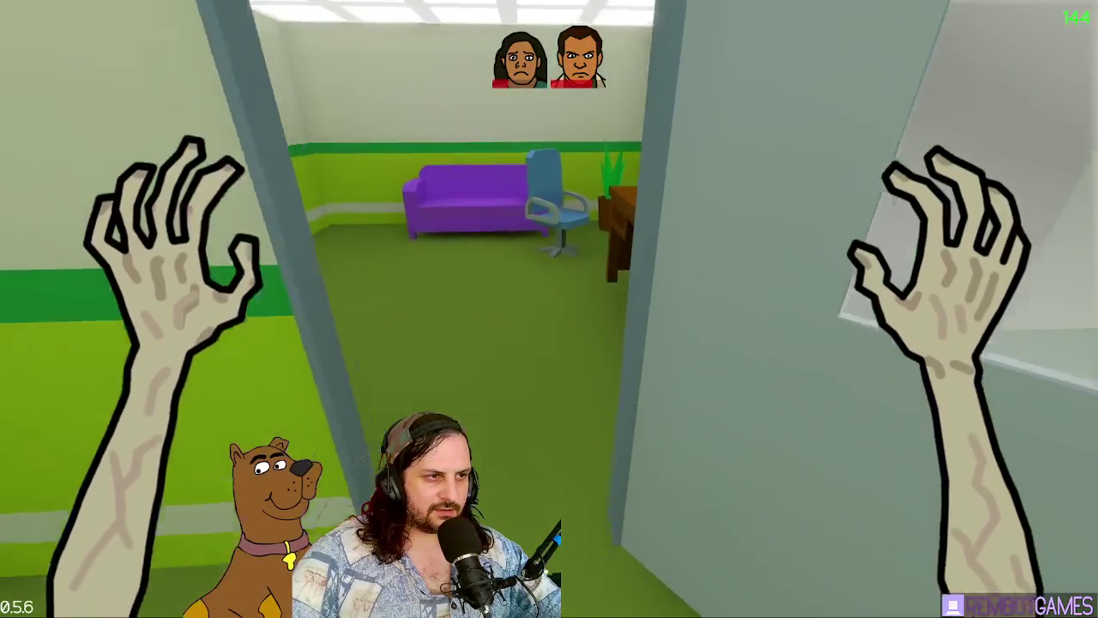
# Step: Run through the office and grab the pill bottle and syringe from the medicine cabinet
pyautogui.press('w')
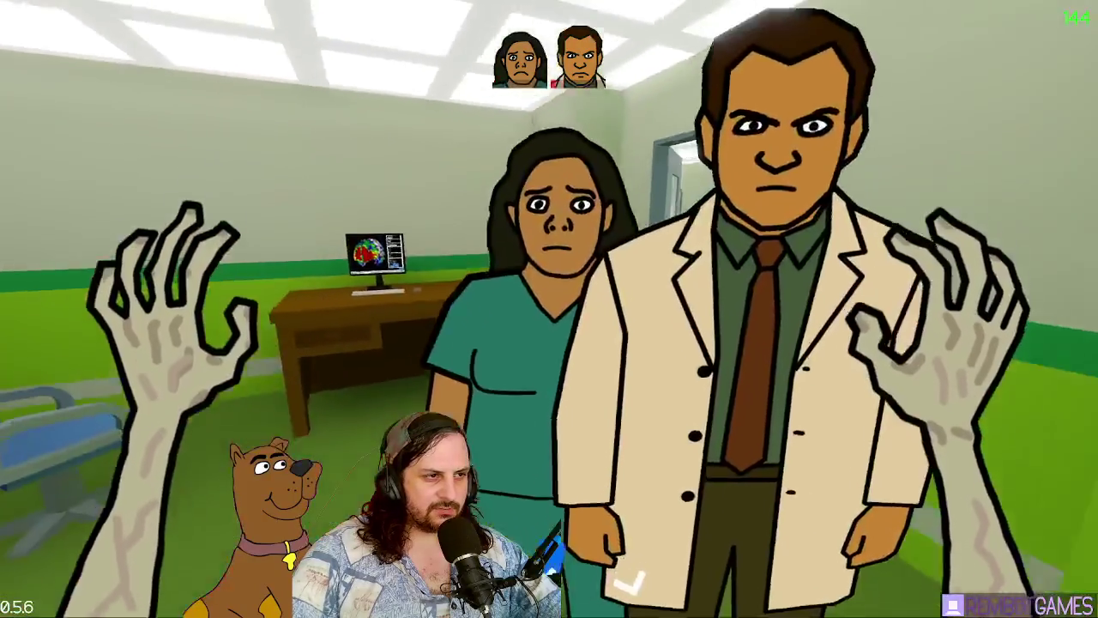
pyautogui.hotkey('shift', 'w')
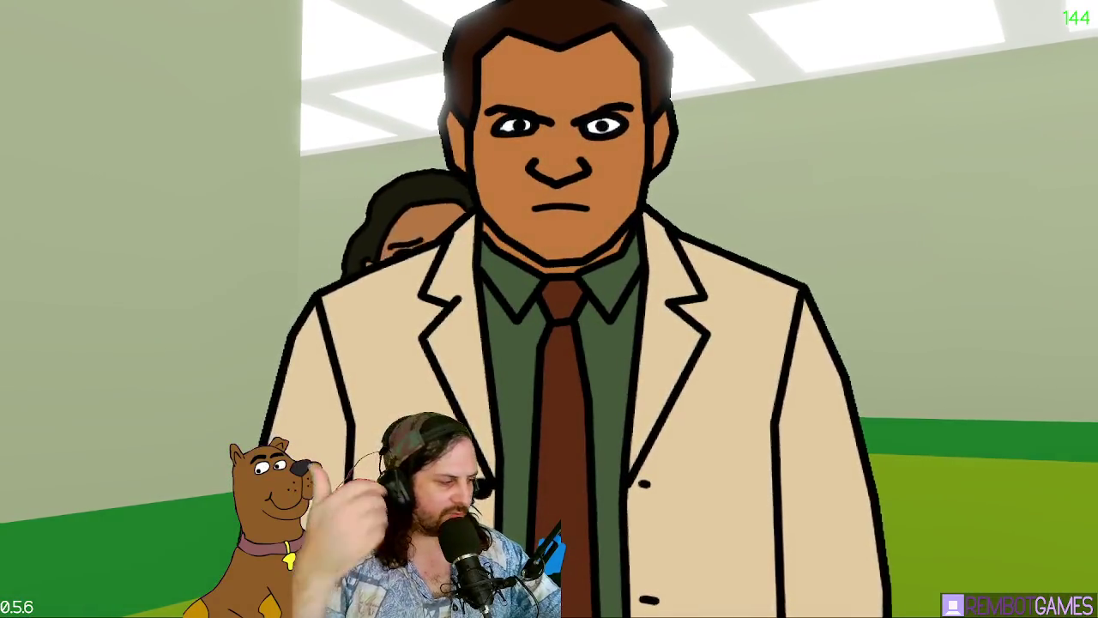
pyautogui.hotkey('shift', 'w')
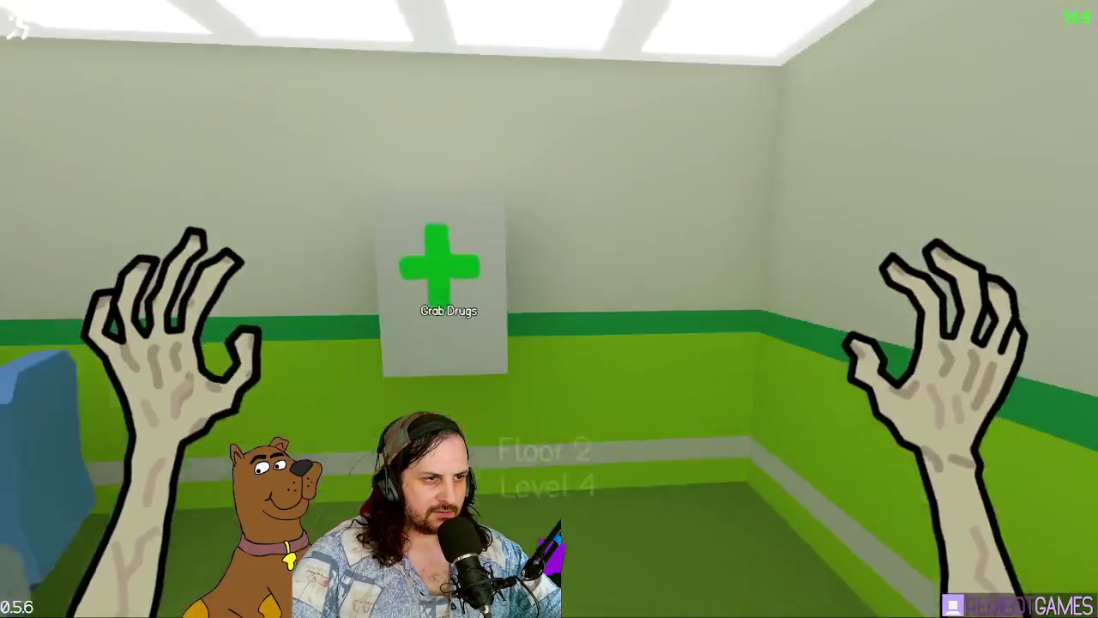
pyautogui.press('e')
# Step: Run out down the corridor to the purple door, where the nurse catches the player
pyautogui.hotkey('shift', 'w')
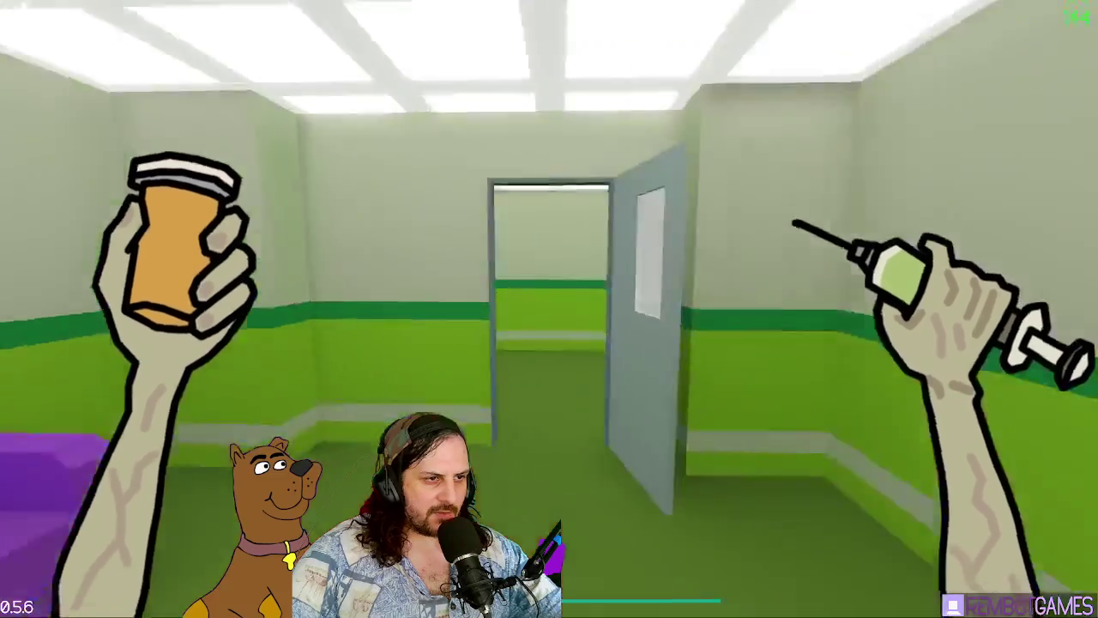
pyautogui.press('w')
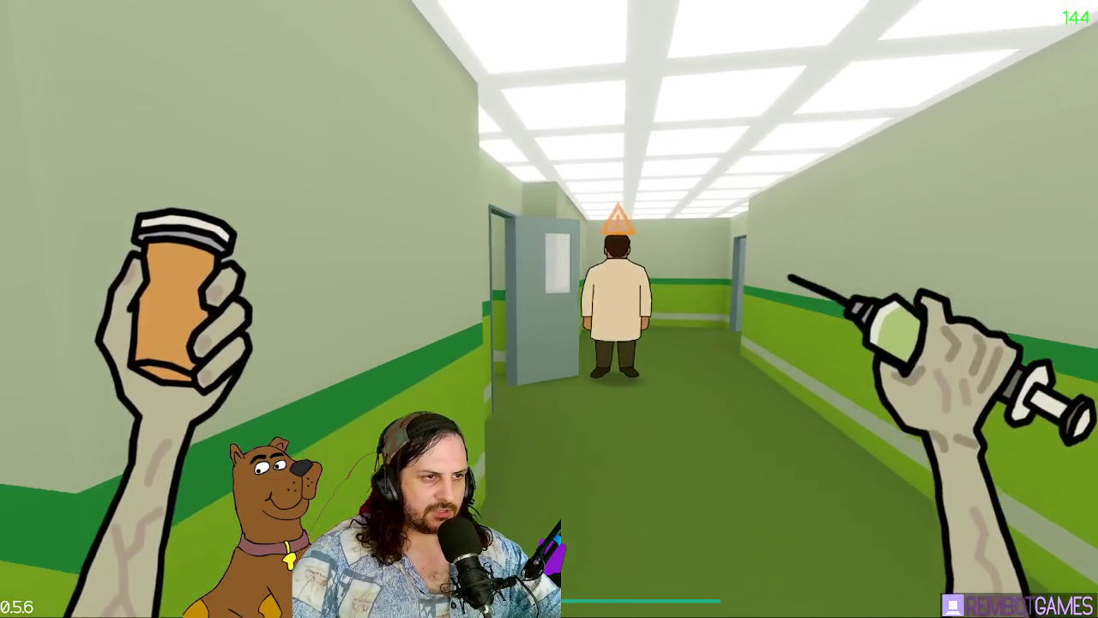
pyautogui.hotkey('shift', 'w')
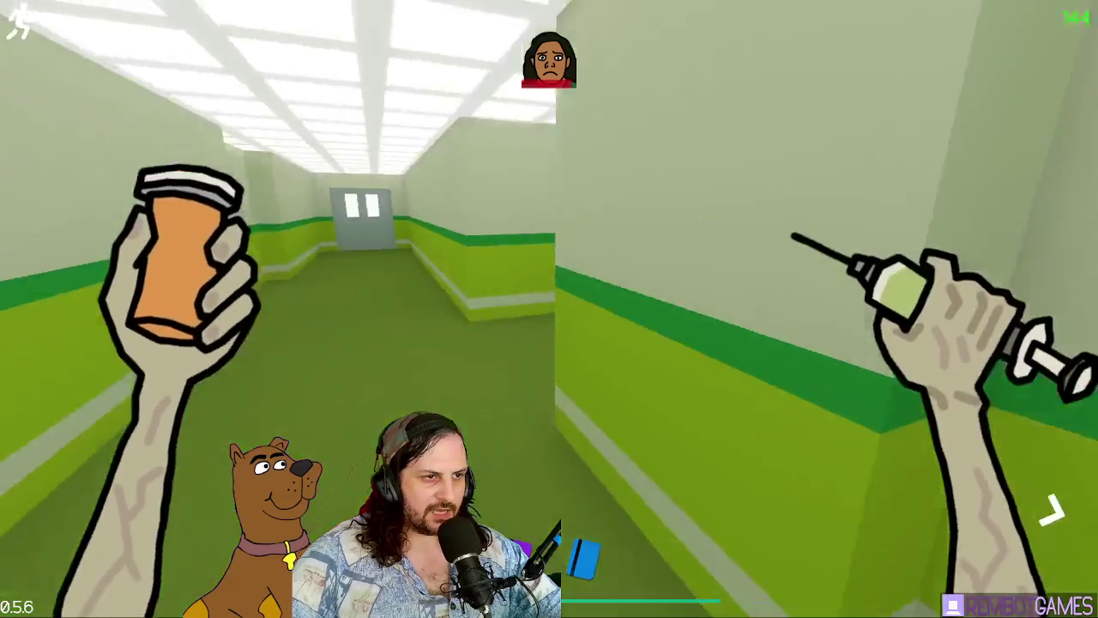
pyautogui.hotkey('shift', 'w')
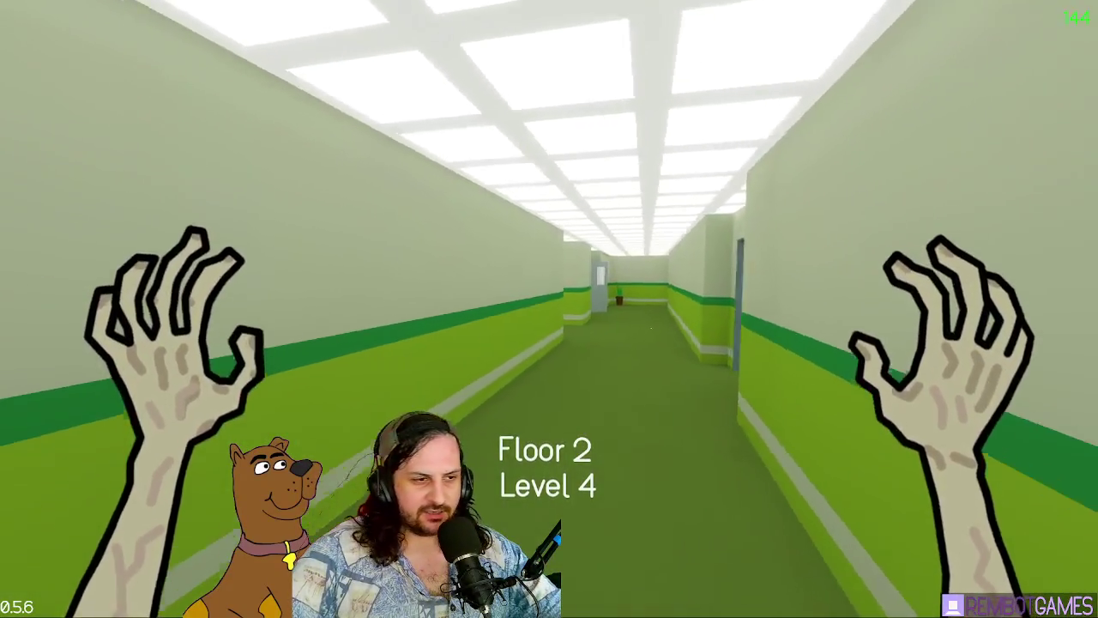
# Step: Run into the office up to the desk and inject the syringe for a speed boost
pyautogui.hotkey('shift', 'w')
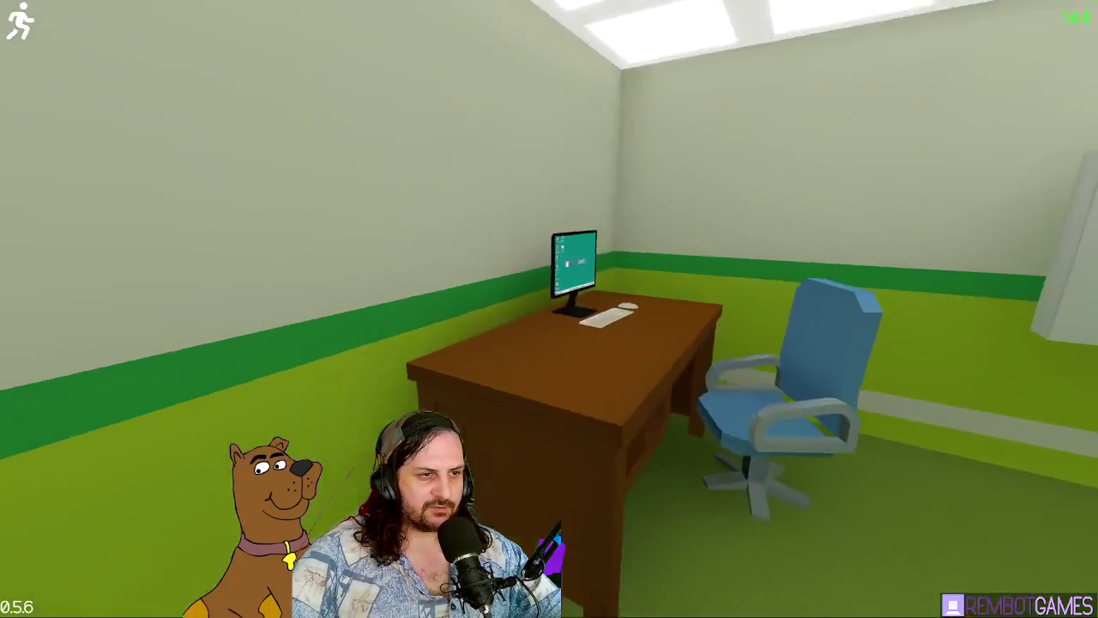
pyautogui.press('w')
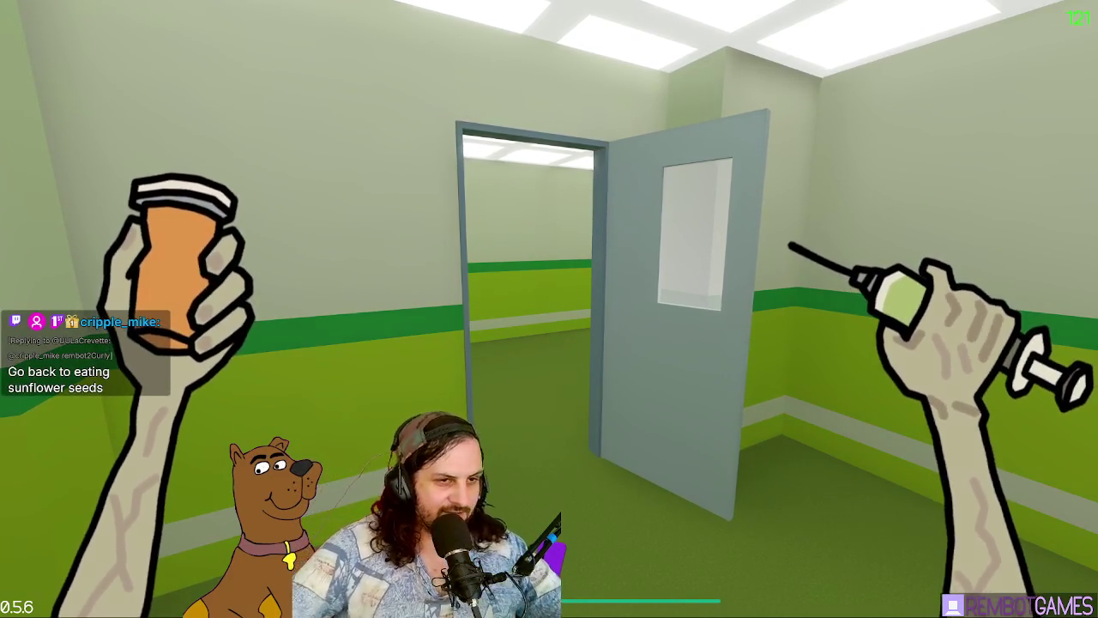
pyautogui.click(549, 309)
pyautogui.press('w')
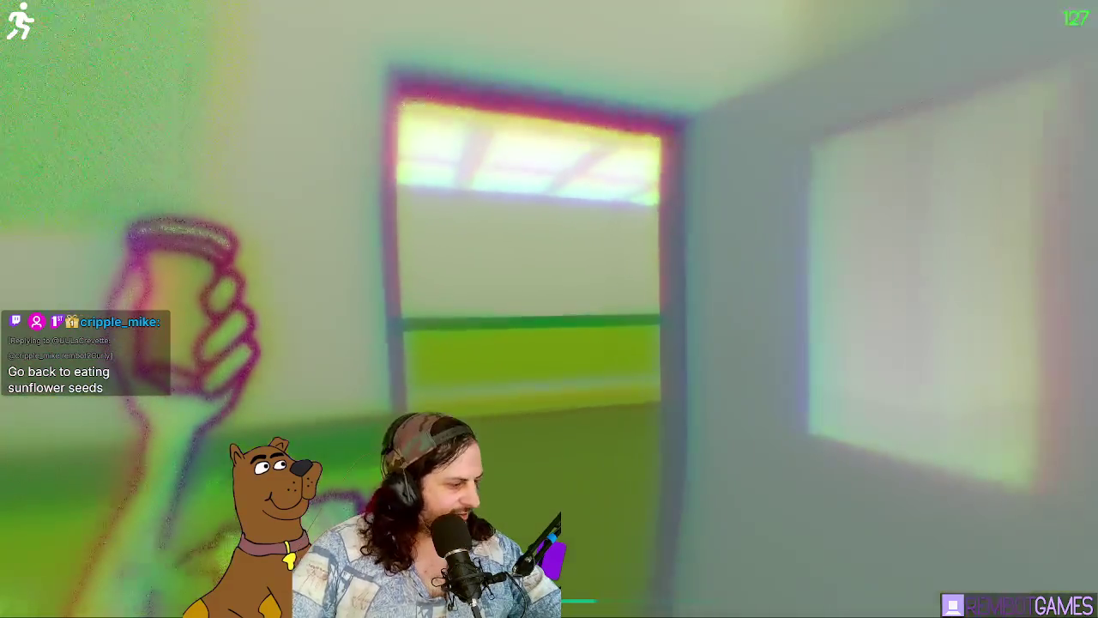
# Step: Run through the office and double door to the exit, clearing Level 2-4 and starting Level 5
pyautogui.press('w')
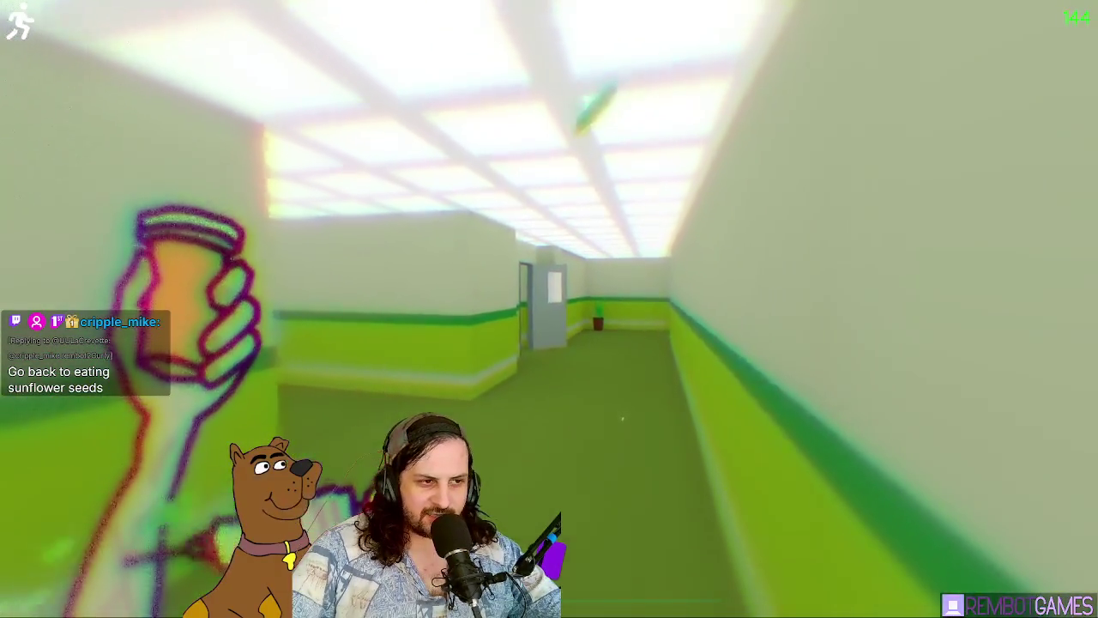
pyautogui.press('w')
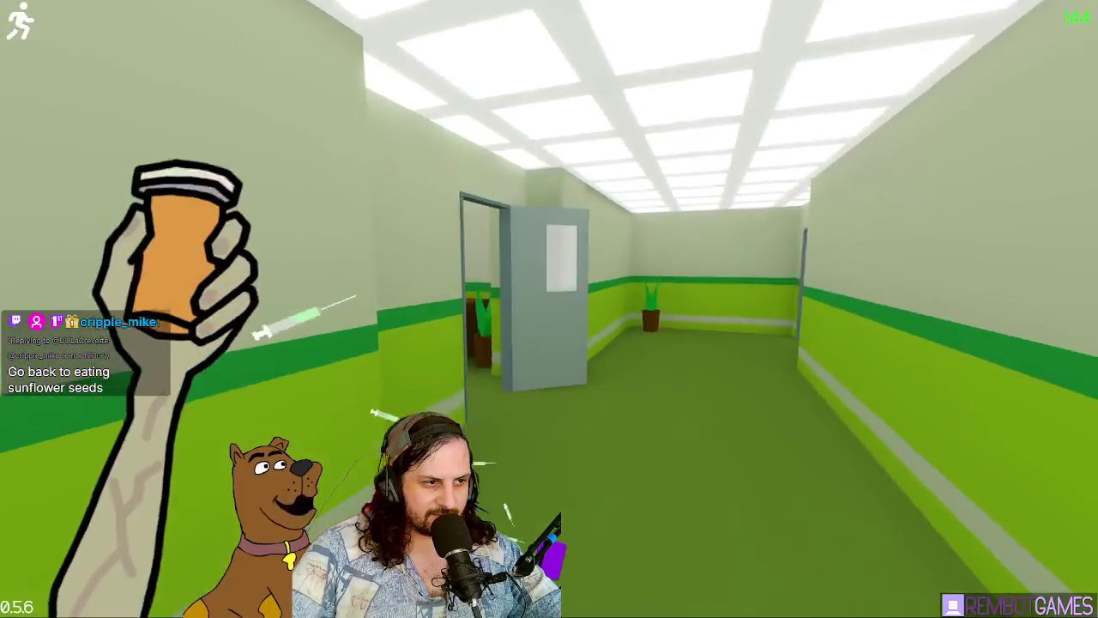
pyautogui.press('w')
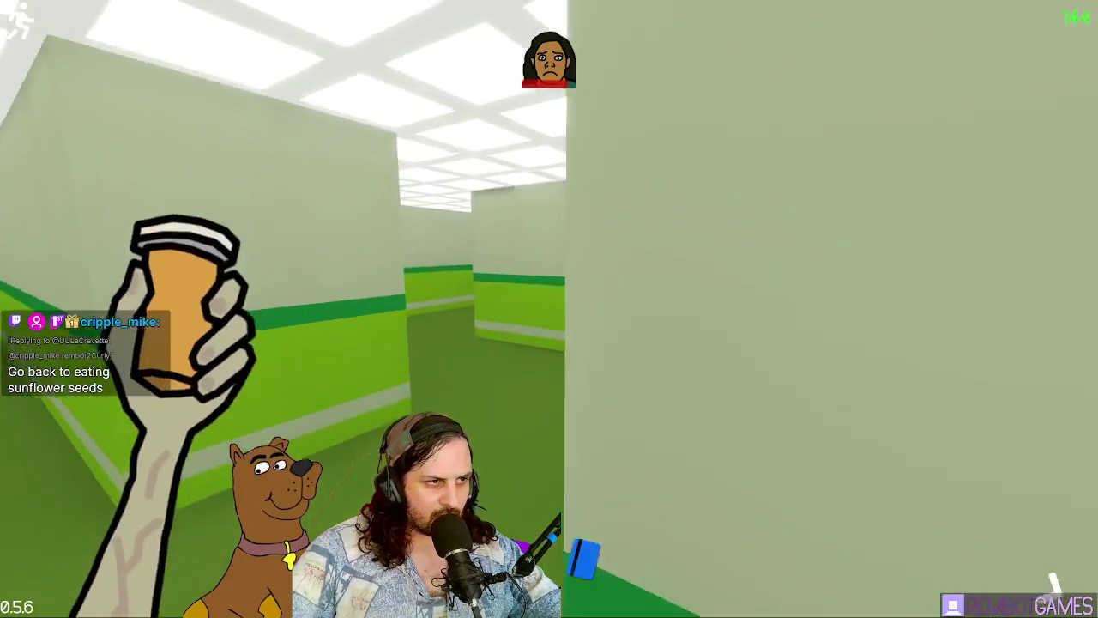
pyautogui.press('w')
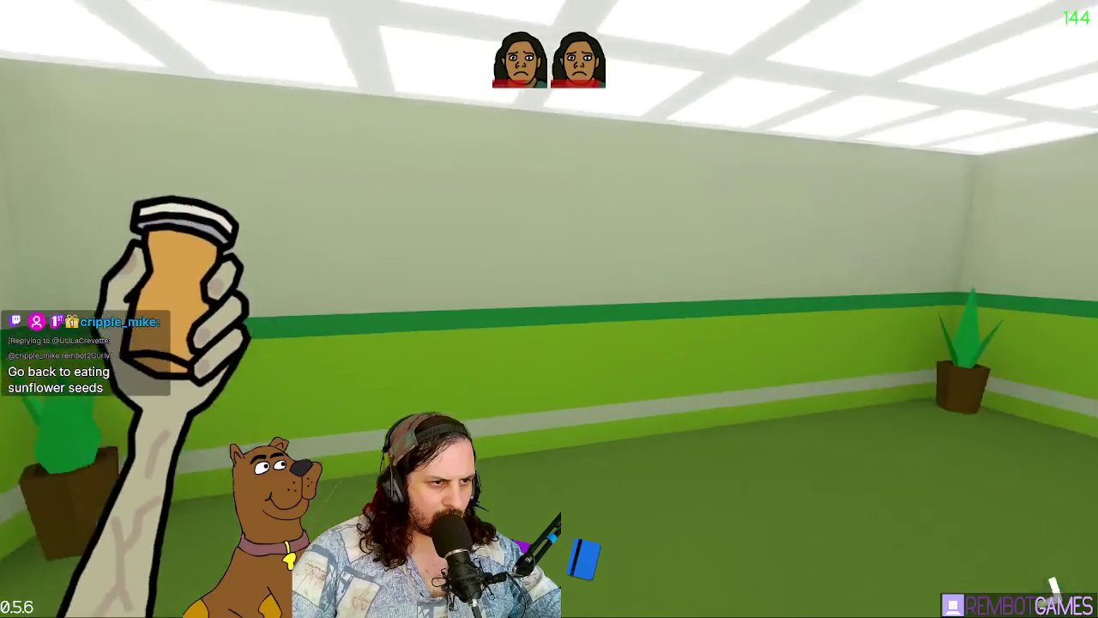
pyautogui.press('w')
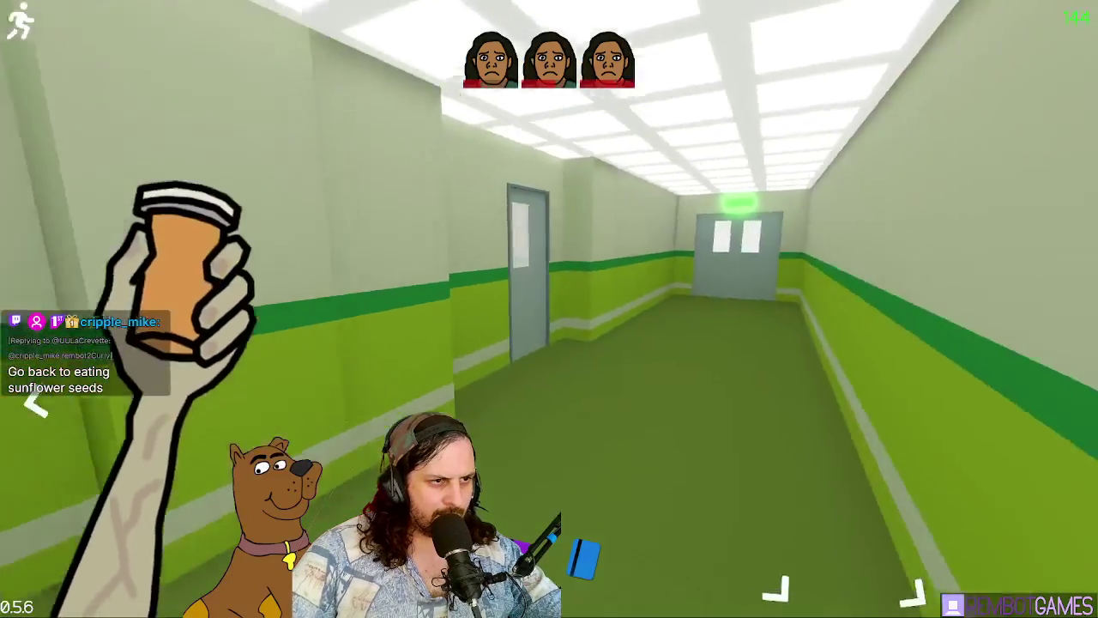
pyautogui.press('w')
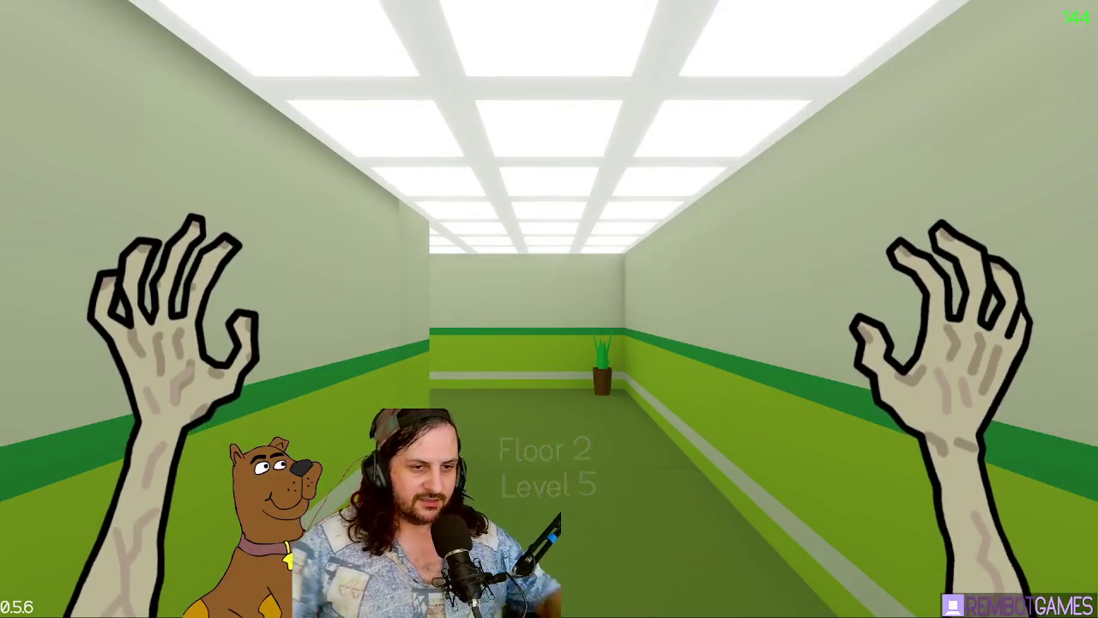
pyautogui.press('w')
pyautogui.press('shift')
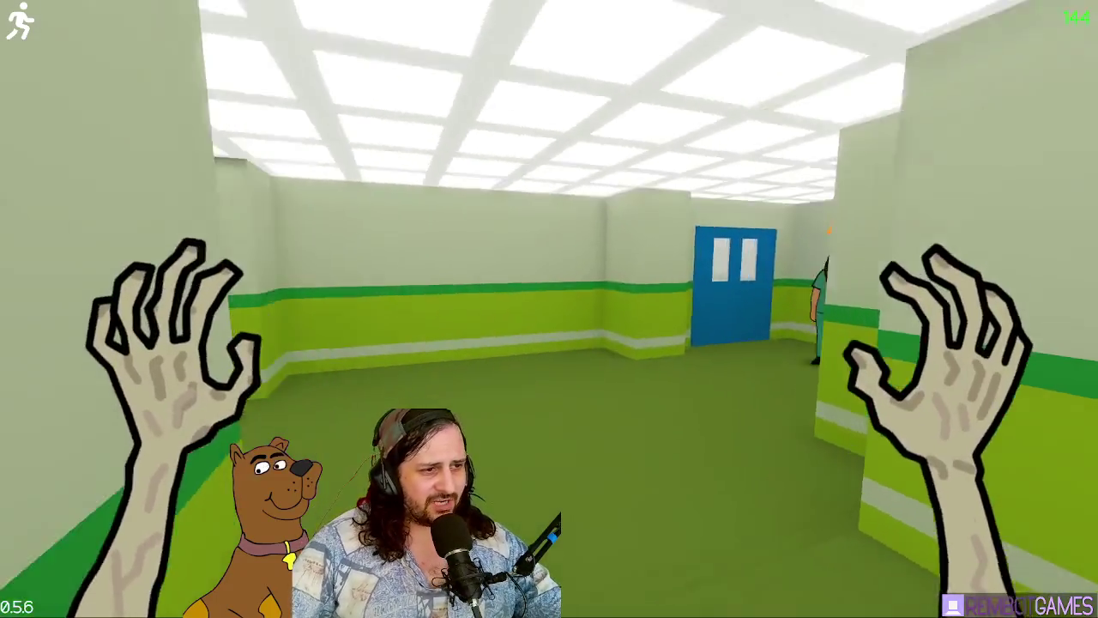
pyautogui.press('w')
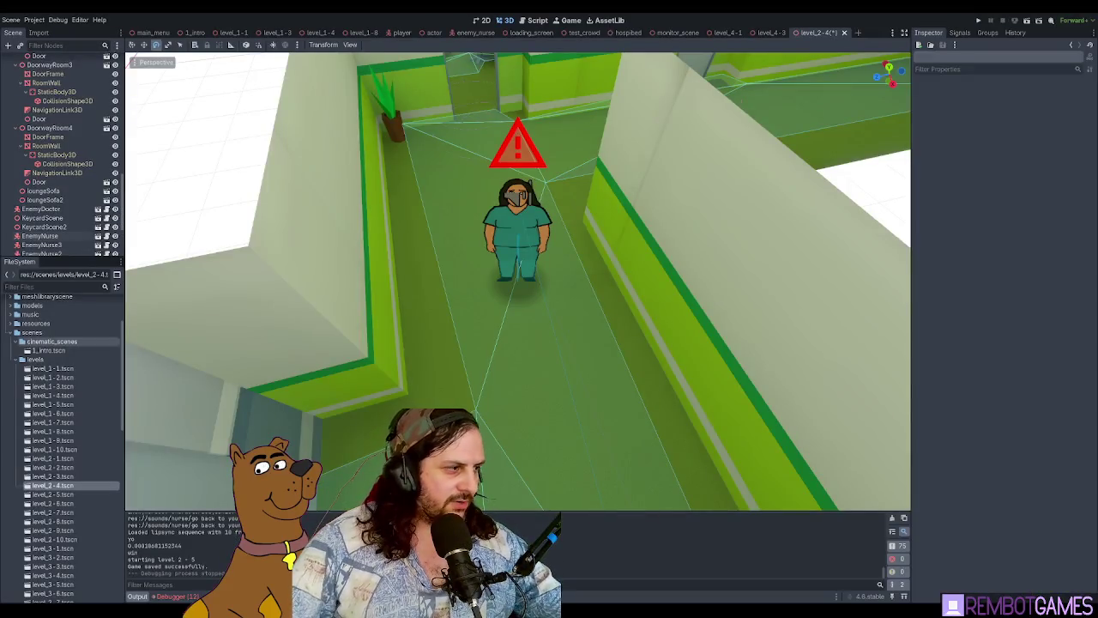
# Step: Open level_2-5.tscn, orbit around its walled offices and navmesh, and save the scene
pyautogui.click(60, 495)
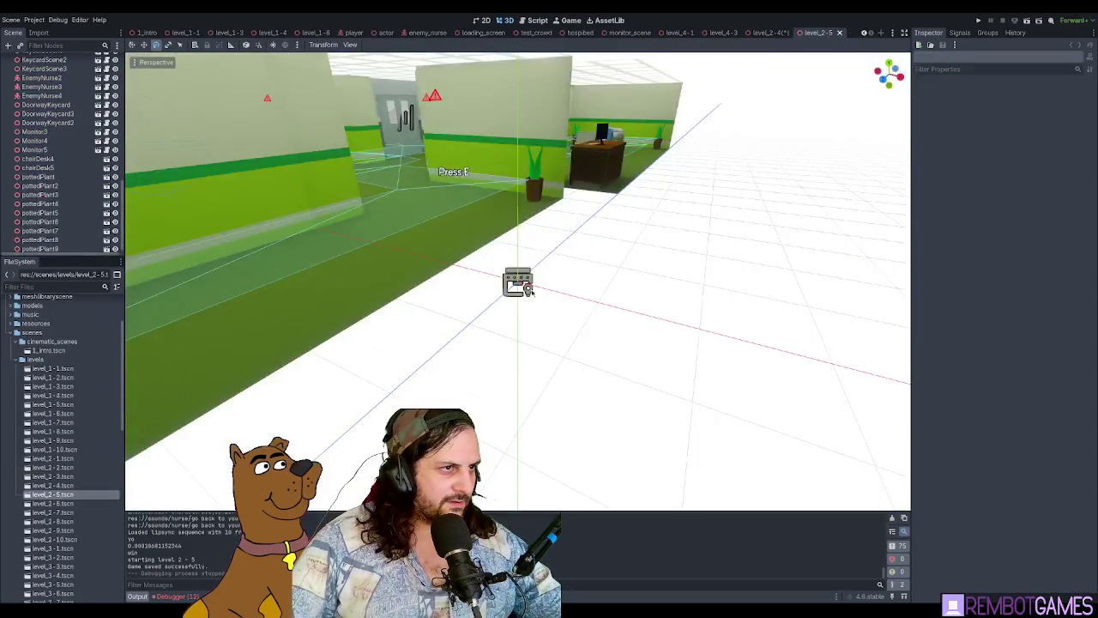
pyautogui.scroll(-5, 511, 326)
pyautogui.moveTo(510, 326); pyautogui.dragTo(435, 236)
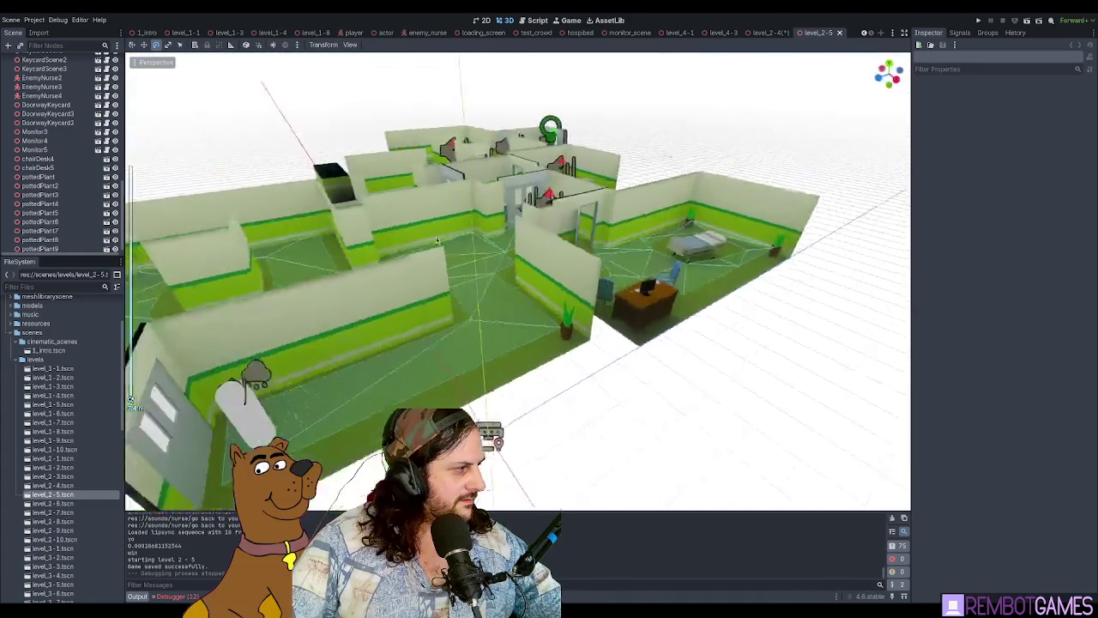
pyautogui.scroll(5, 436, 237)
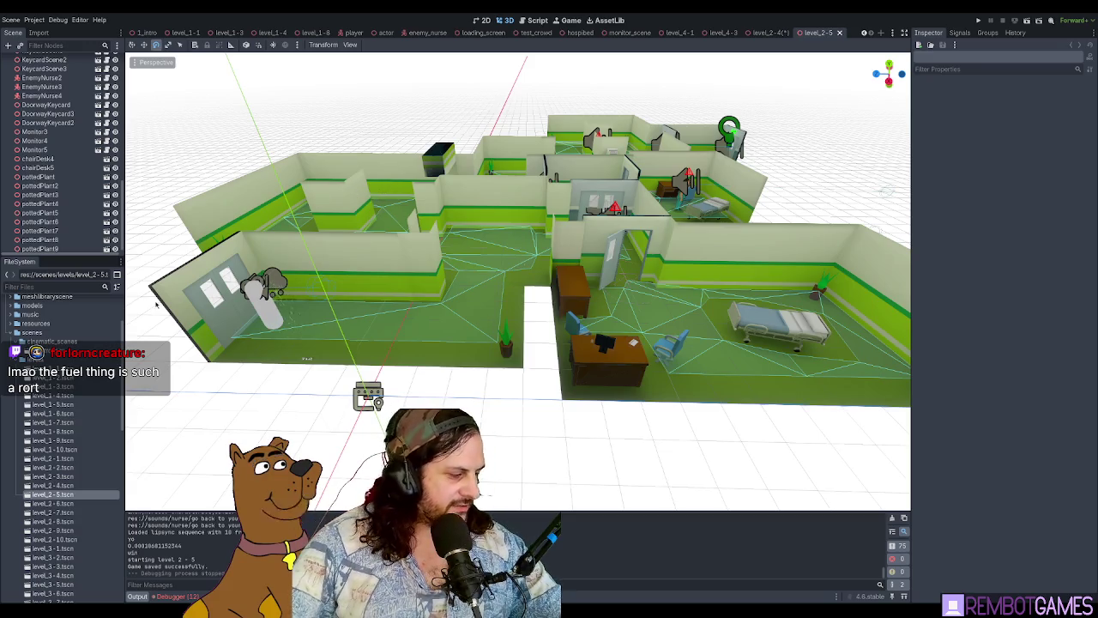
pyautogui.moveTo(354, 191); pyautogui.dragTo(412, 309)
pyautogui.hotkey('ctrl', 's')
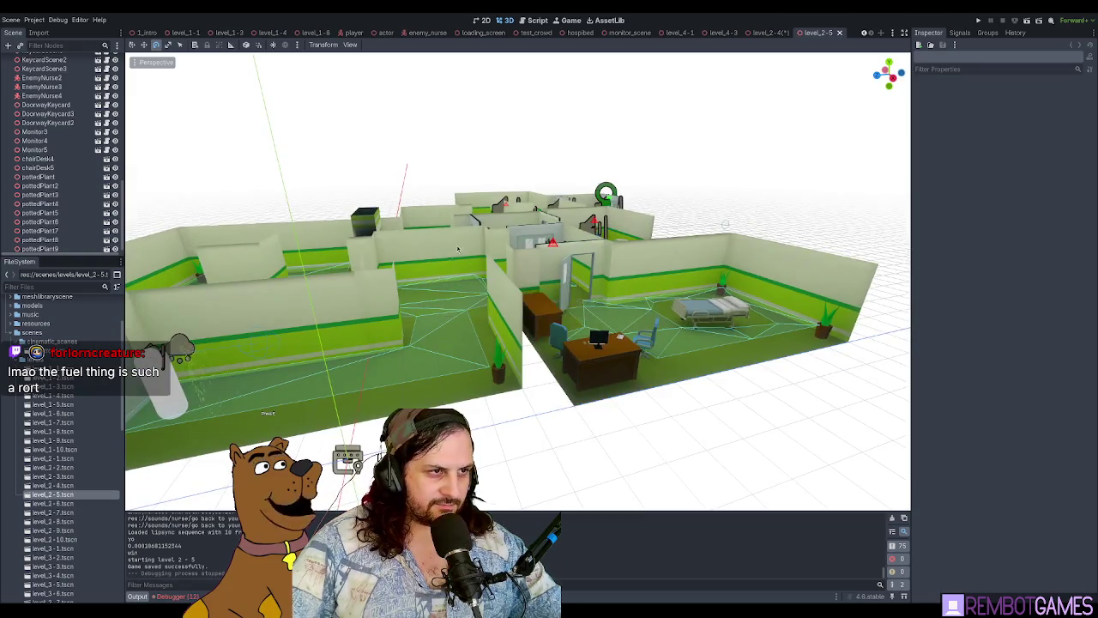
pyautogui.scroll(-5, 420, 292)
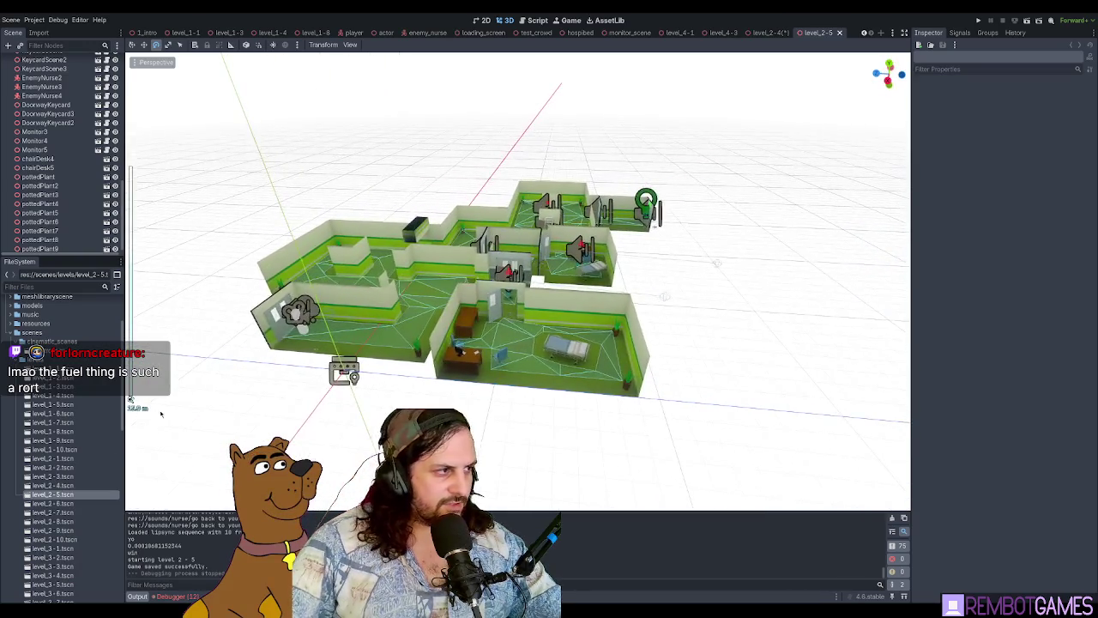
pyautogui.moveTo(49, 410)
pyautogui.mouseDown()
pyautogui.moveTo(682, 283)
pyautogui.moveTo(600, 343)
pyautogui.moveTo(656, 245)
pyautogui.moveTo(682, 317)
pyautogui.moveTo(630, 273)
pyautogui.moveTo(678, 284)
pyautogui.moveTo(429, 292)
pyautogui.moveTo(58, 412)
pyautogui.moveTo(55, 403)
pyautogui.mouseUp()
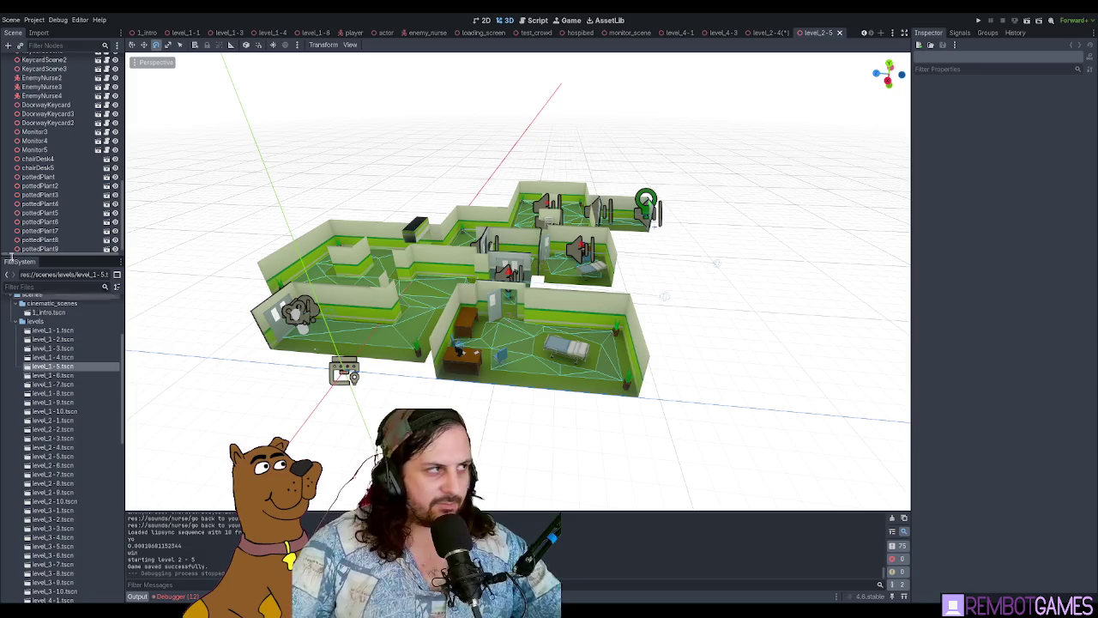
pyautogui.scroll(4, 49, 65)
pyautogui.scroll(3, 49, 65)
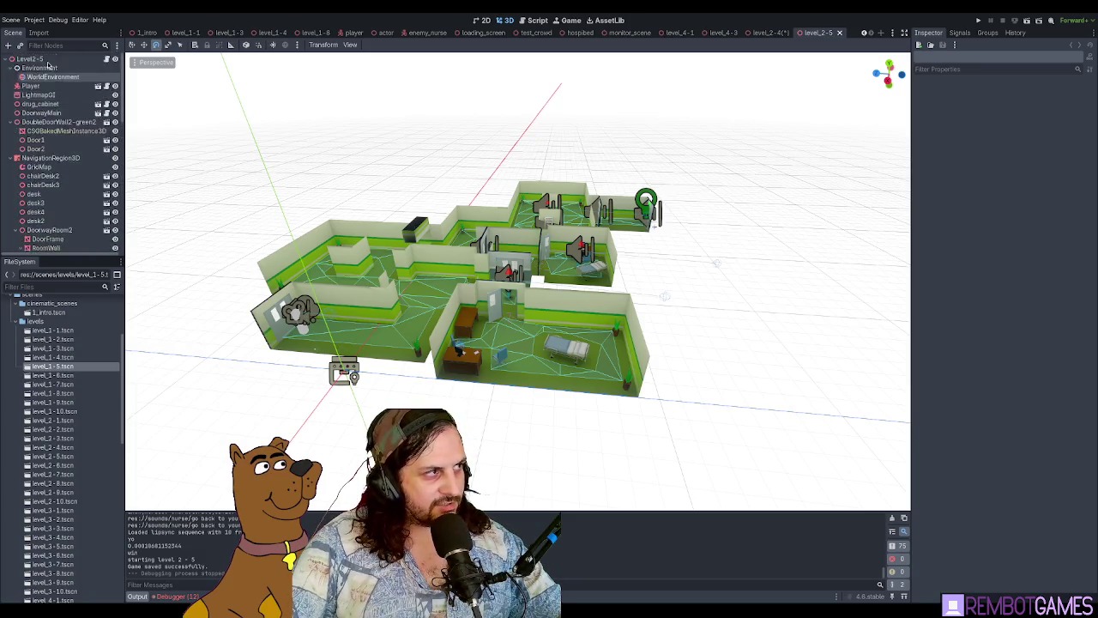
pyautogui.click(67, 96)
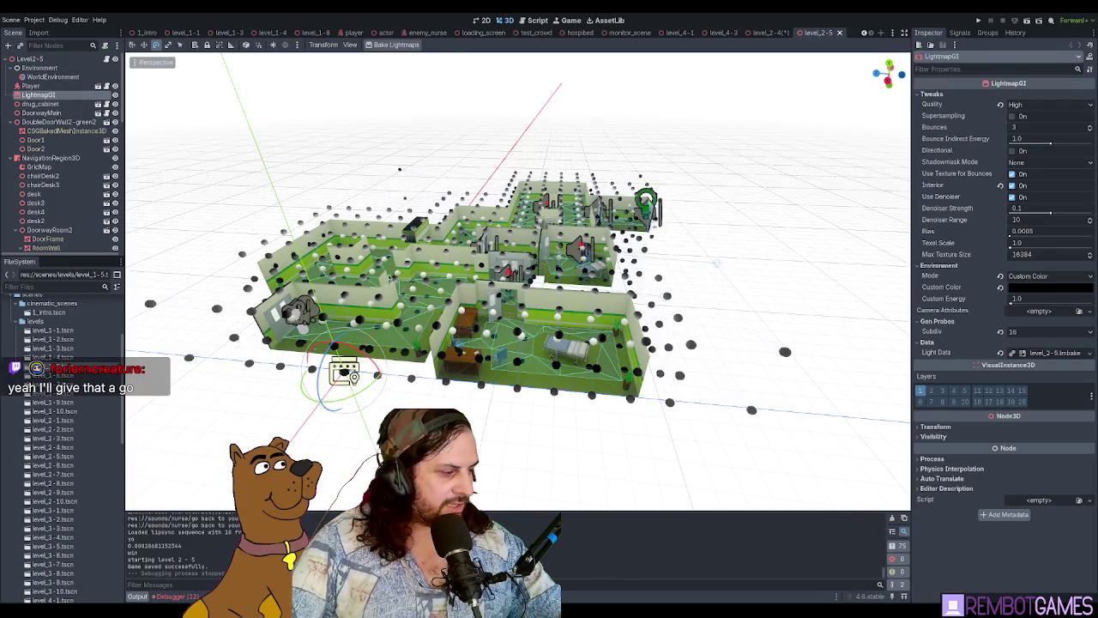
pyautogui.scroll(-3, 613, 278)
pyautogui.click(582, 272)
pyautogui.scroll(3, 582, 272)
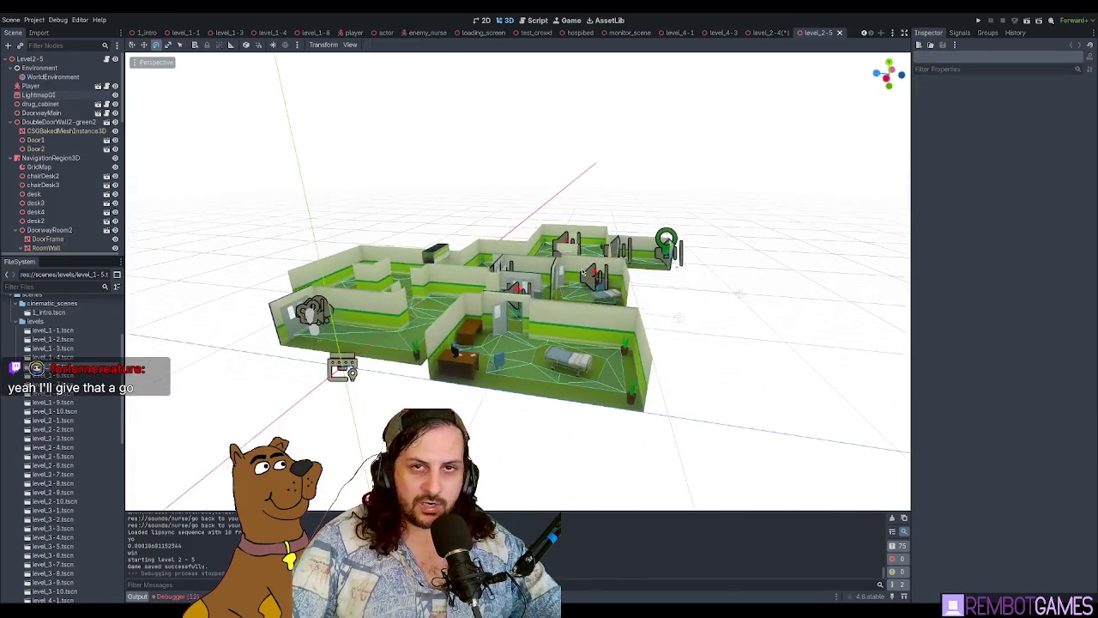
pyautogui.moveTo(561, 262); pyautogui.dragTo(387, 310)
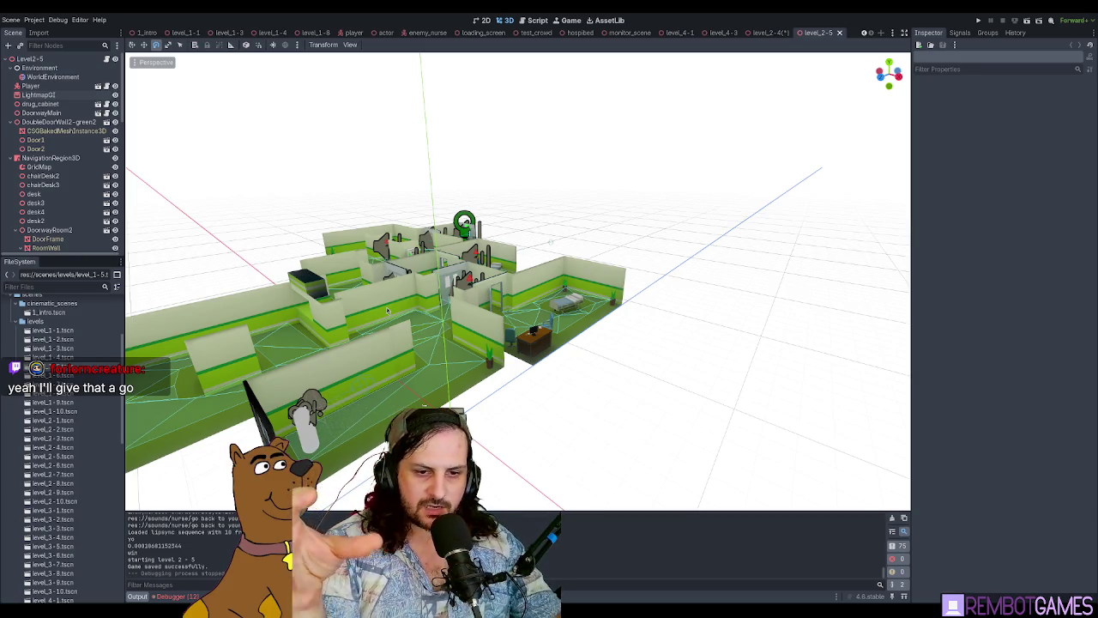
pyautogui.moveTo(418, 259)
pyautogui.mouseDown()
pyautogui.moveTo(428, 274)
pyautogui.moveTo(630, 338)
pyautogui.moveTo(590, 317)
pyautogui.moveTo(523, 319)
pyautogui.moveTo(481, 283)
pyautogui.mouseUp()
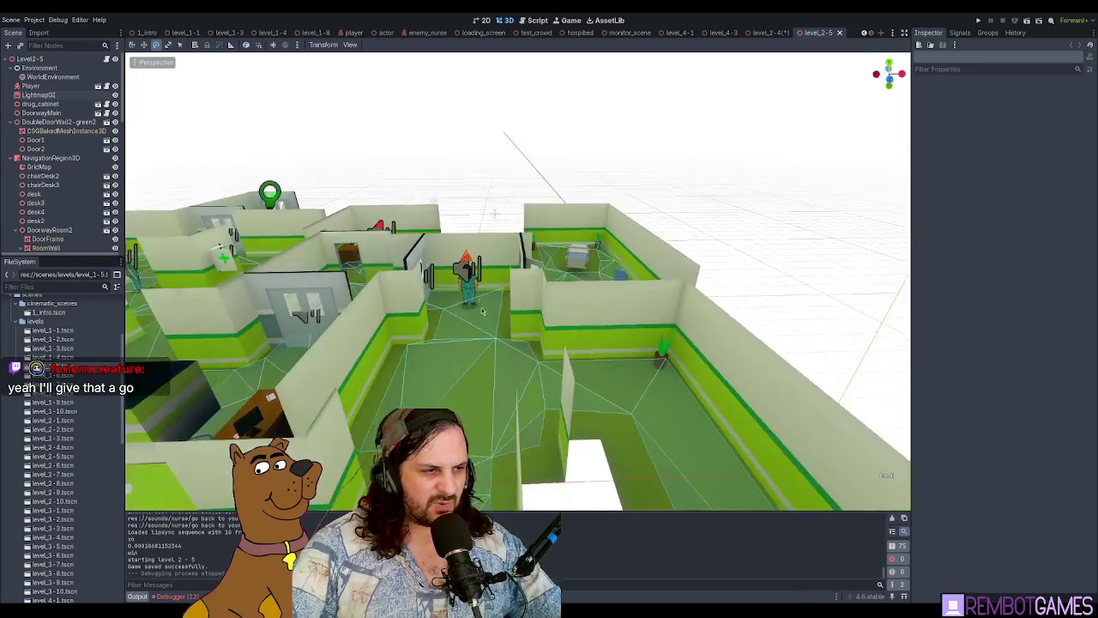
# Step: Rotate EnemyNurse2 to face -178° on Y, save level_2-5, and run the game into Level 5
pyautogui.click(461, 270)
pyautogui.press('f')
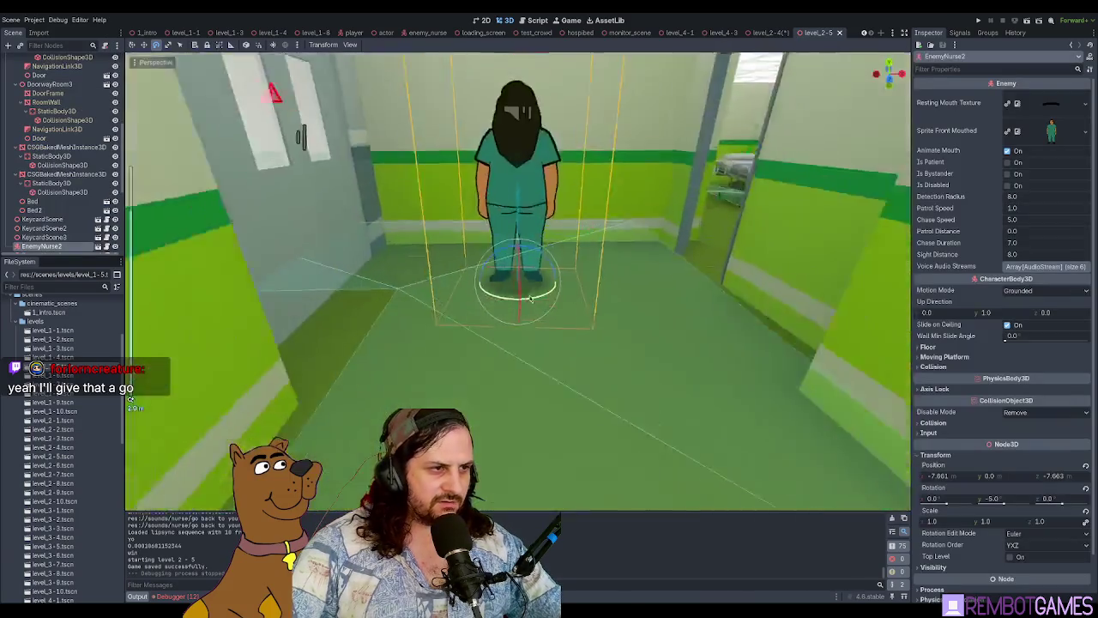
pyautogui.moveTo(490, 326)
pyautogui.mouseDown()
pyautogui.moveTo(514, 300)
pyautogui.moveTo(549, 292)
pyautogui.moveTo(554, 317)
pyautogui.moveTo(480, 300)
pyautogui.moveTo(467, 249)
pyautogui.moveTo(515, 215)
pyautogui.moveTo(551, 233)
pyautogui.moveTo(610, 197)
pyautogui.moveTo(583, 223)
pyautogui.moveTo(531, 212)
pyautogui.moveTo(525, 290)
pyautogui.mouseUp()
pyautogui.hotkey('ctrl', 's')
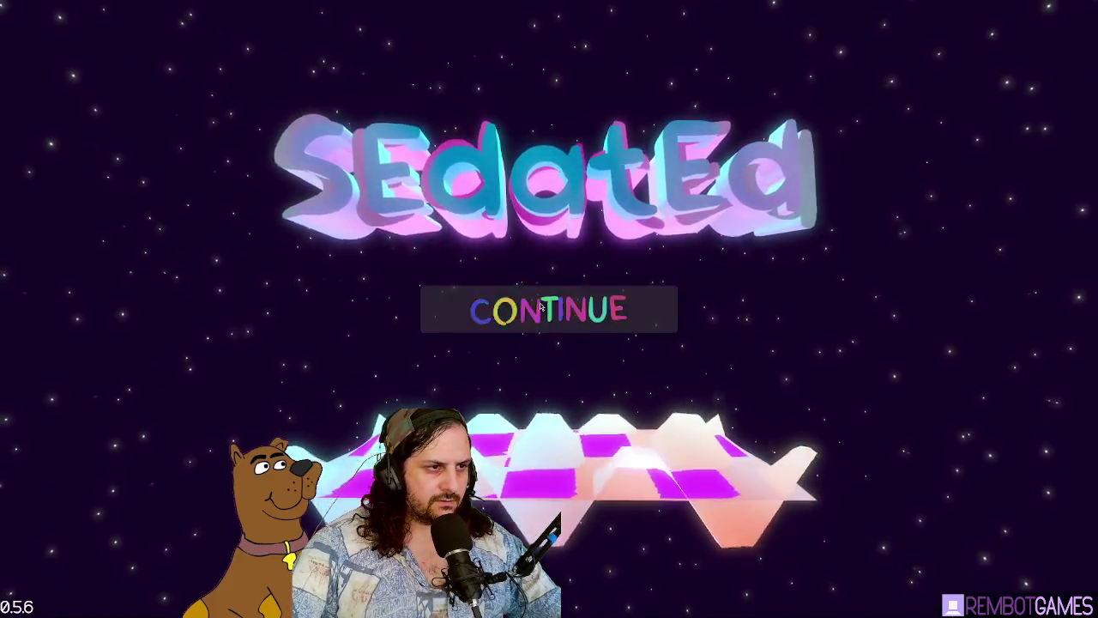
pyautogui.click(546, 309)
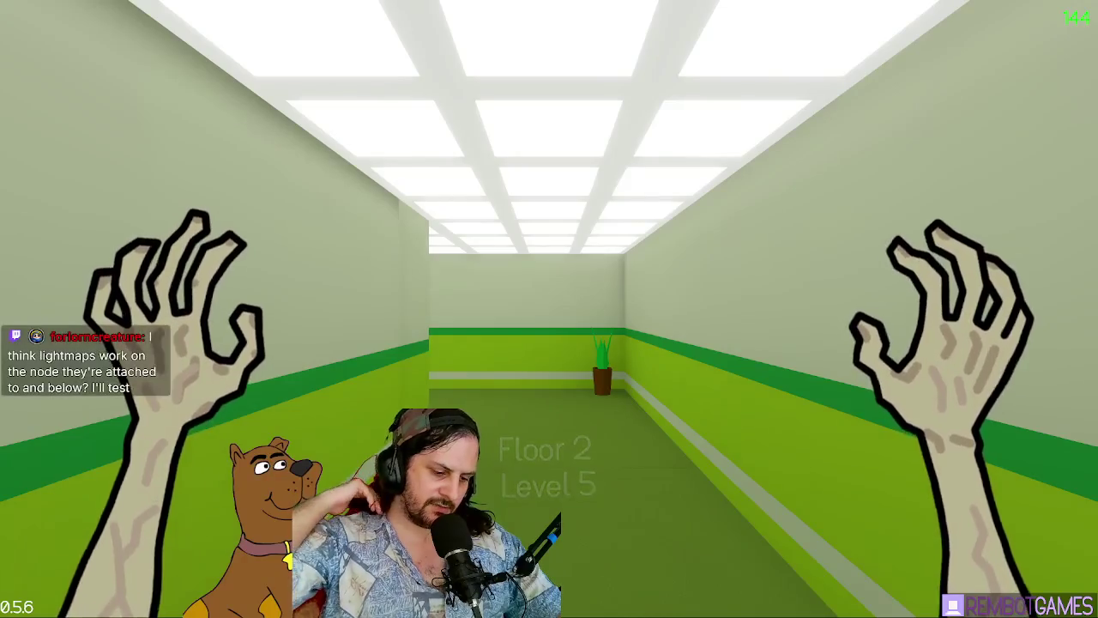
# Step: Walk down the hallways and through the pillared rooms into the hospital room with beds
pyautogui.press('w')
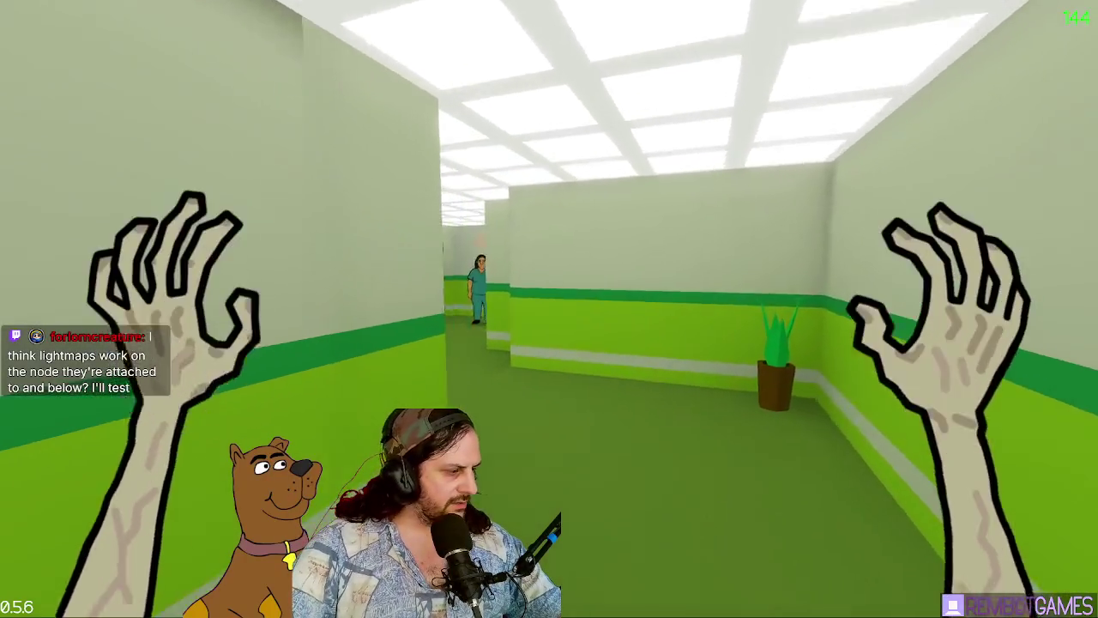
pyautogui.press('w')
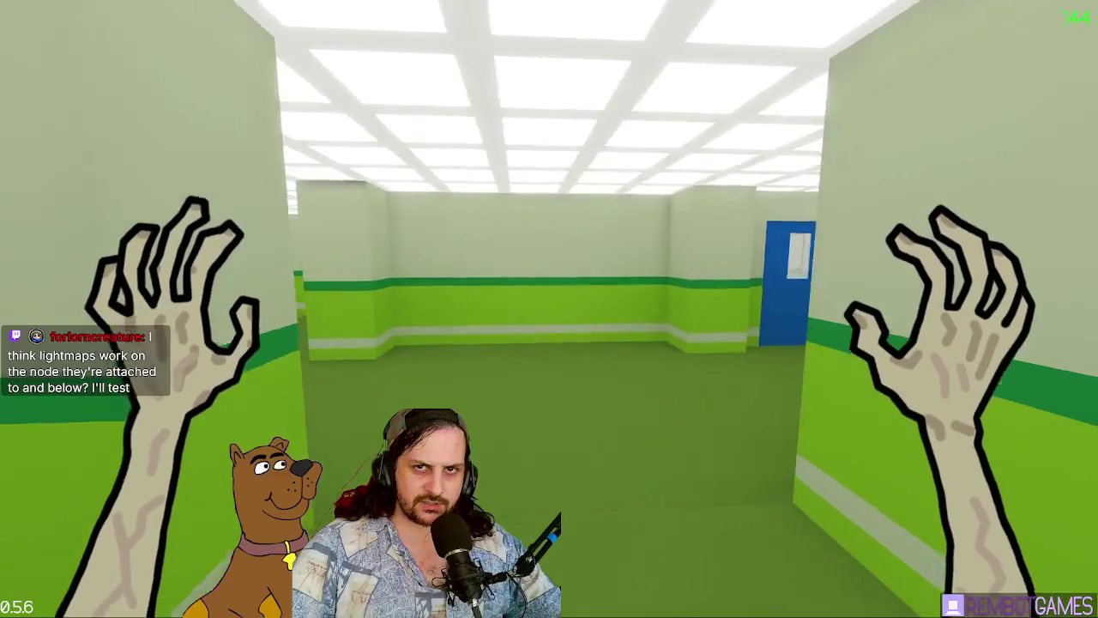
pyautogui.press('w')
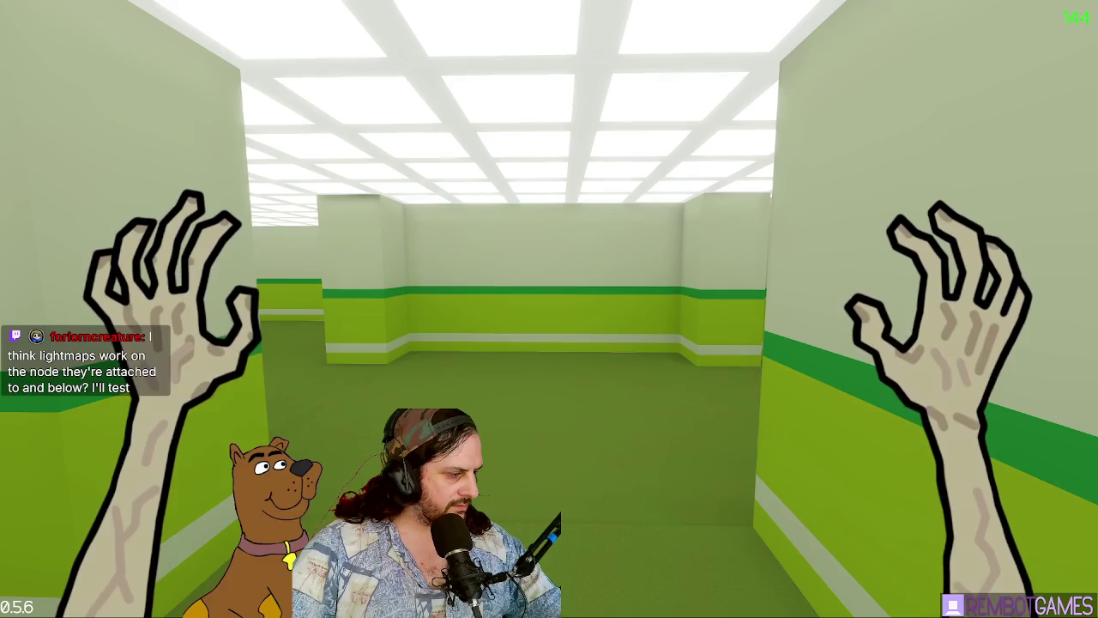
pyautogui.press('w')
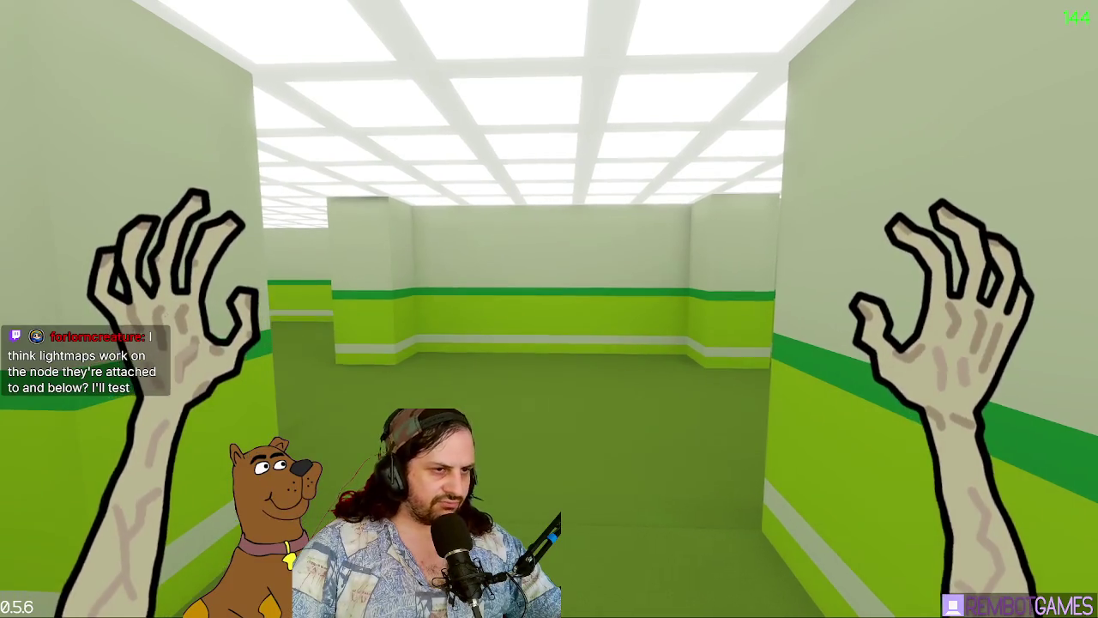
pyautogui.press('w')
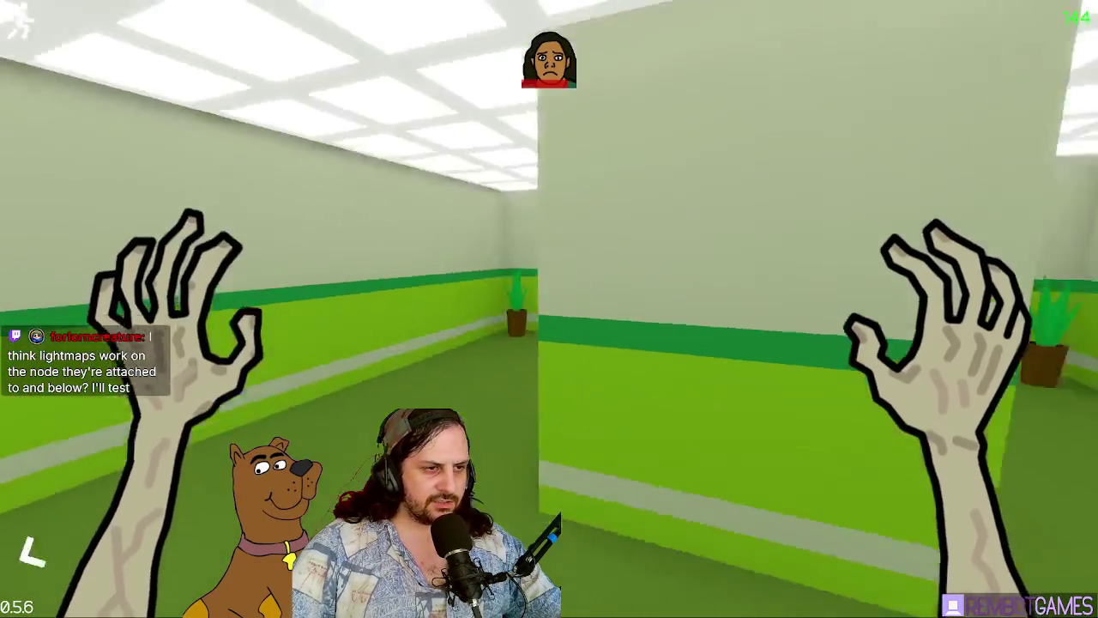
pyautogui.press('w')
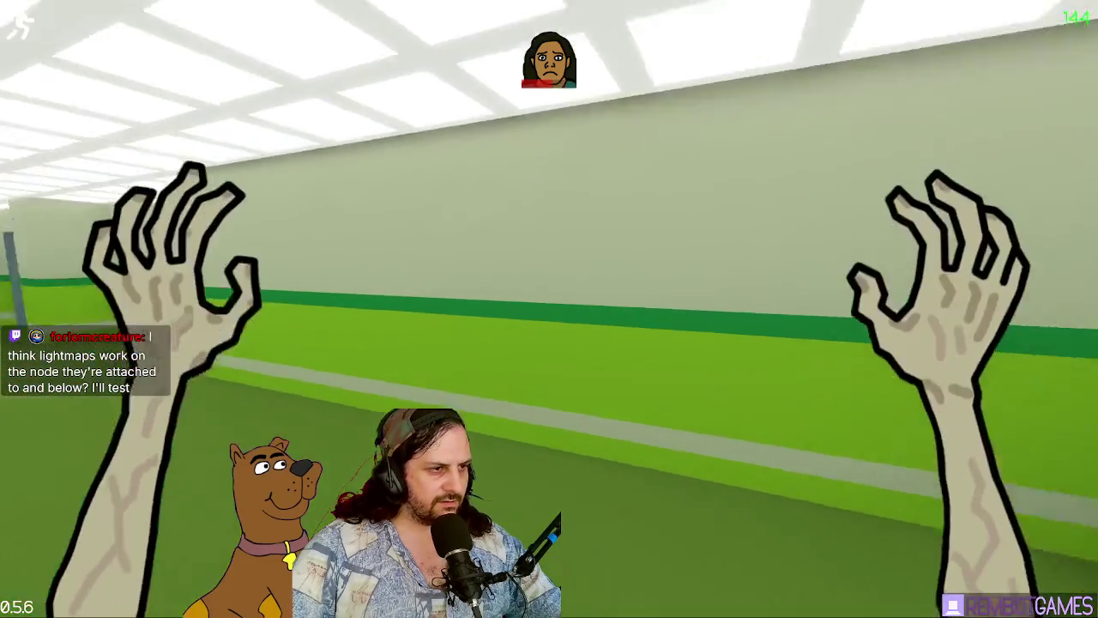
pyautogui.press('w')
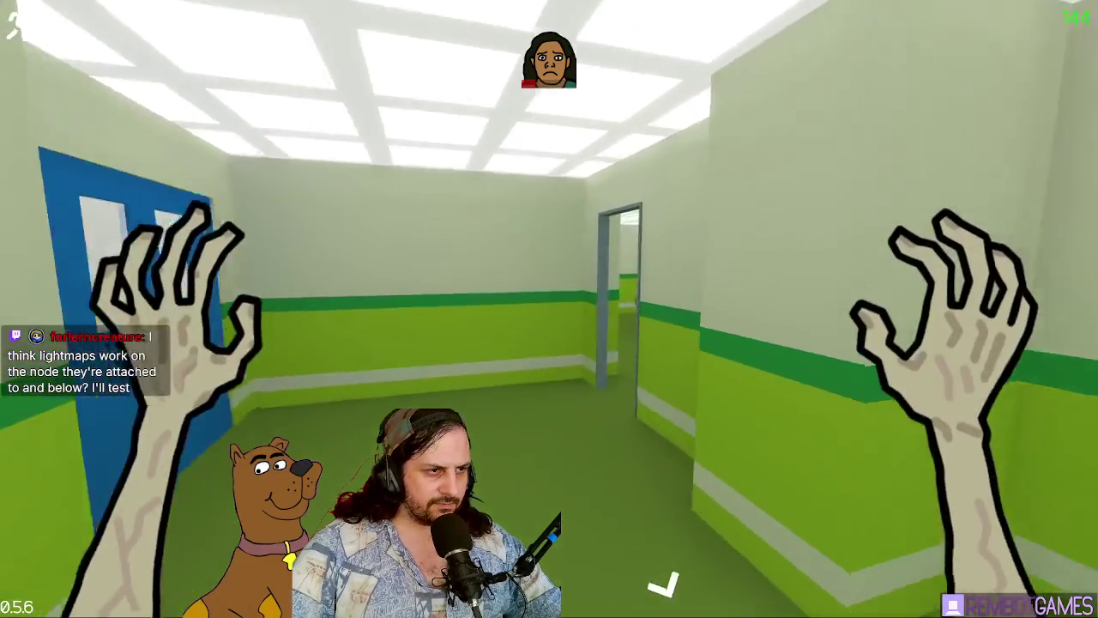
pyautogui.press('w')
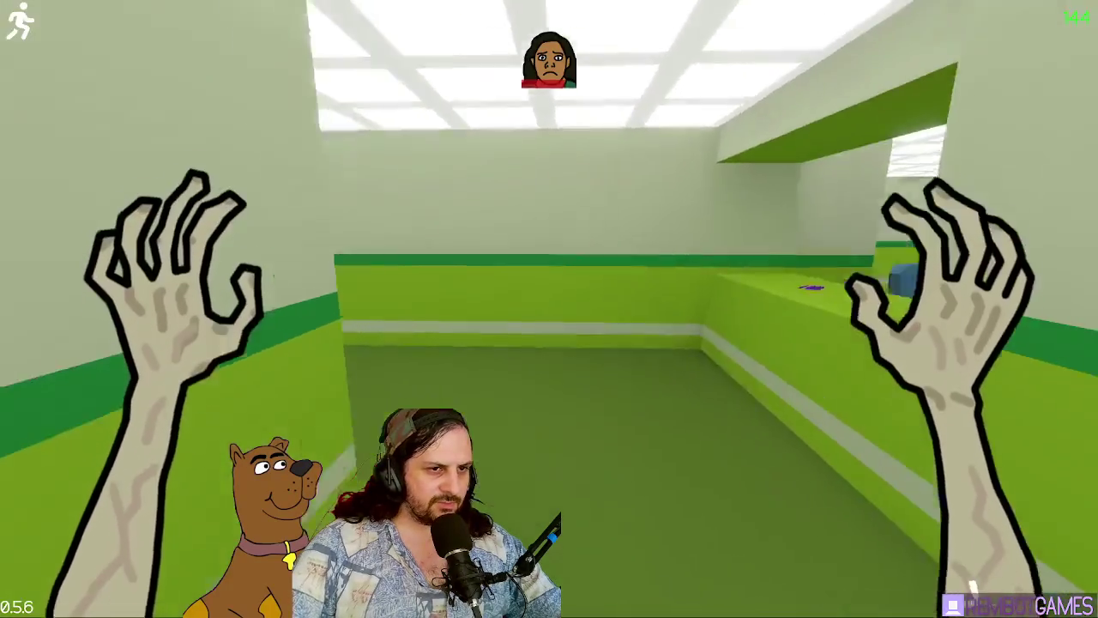
# Step: Grab the blue keycard in the bed room, pass the blue double doors, and get caught by the nurse
pyautogui.press('w')
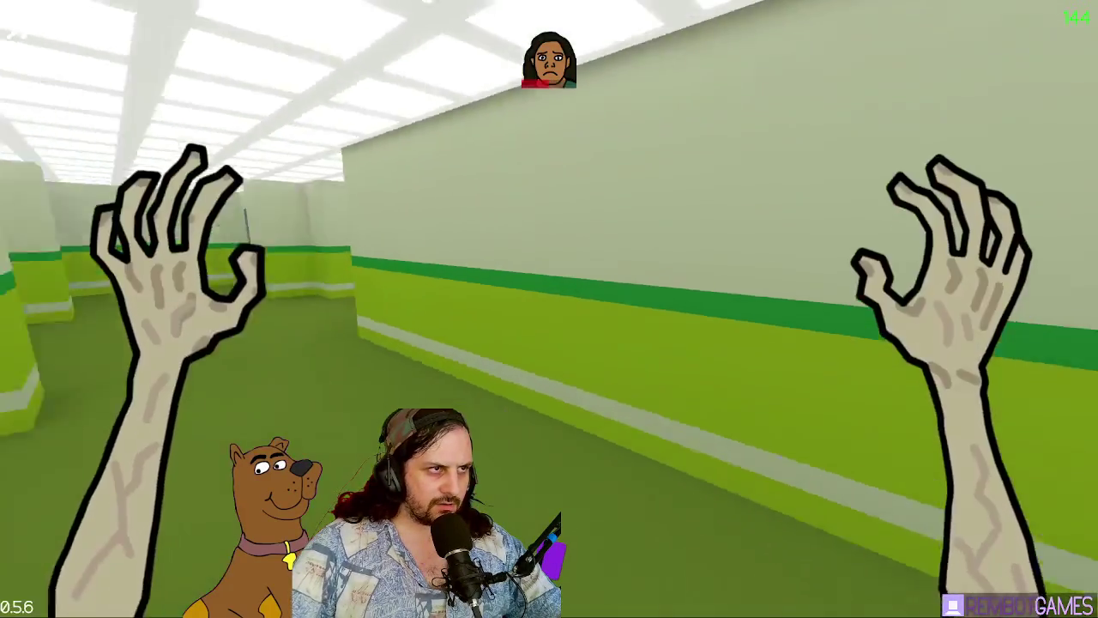
pyautogui.press('w')
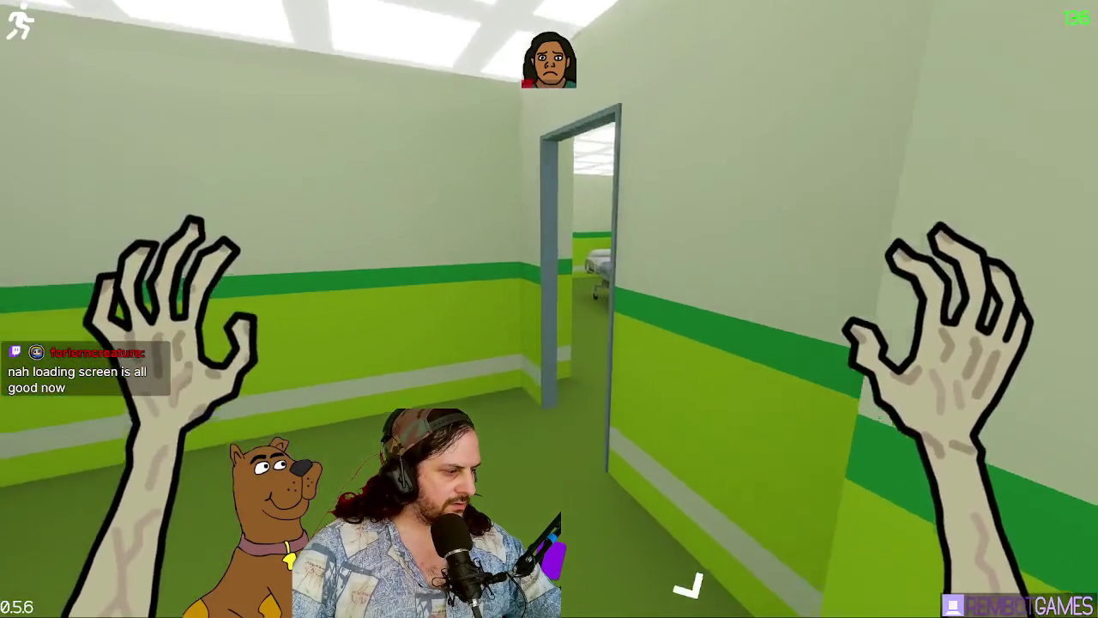
pyautogui.press('e')
pyautogui.press('w')
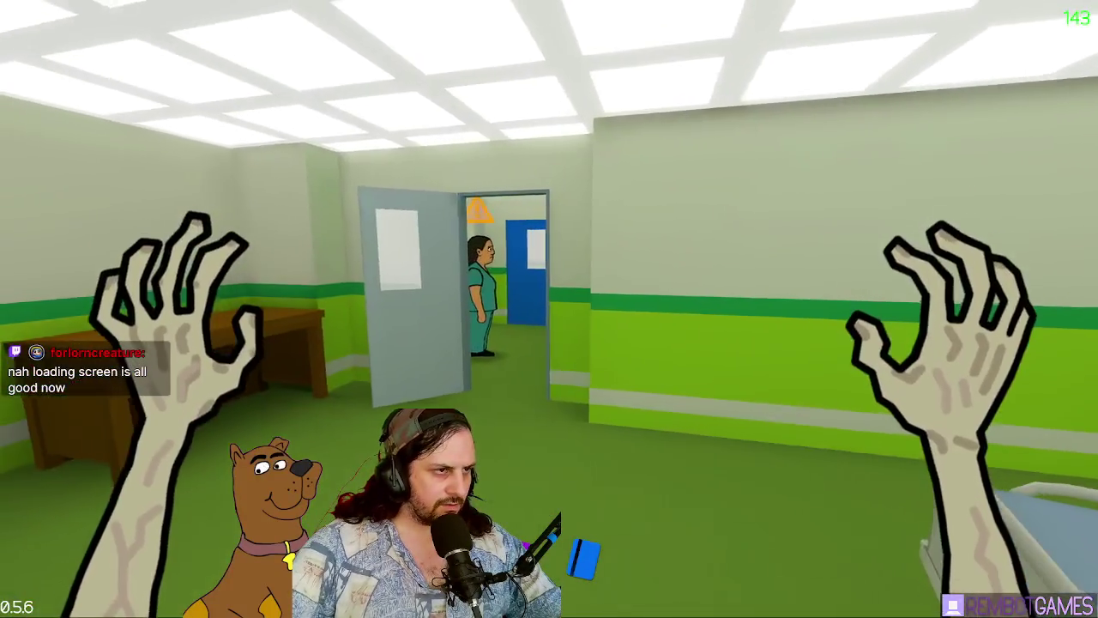
pyautogui.press('w')
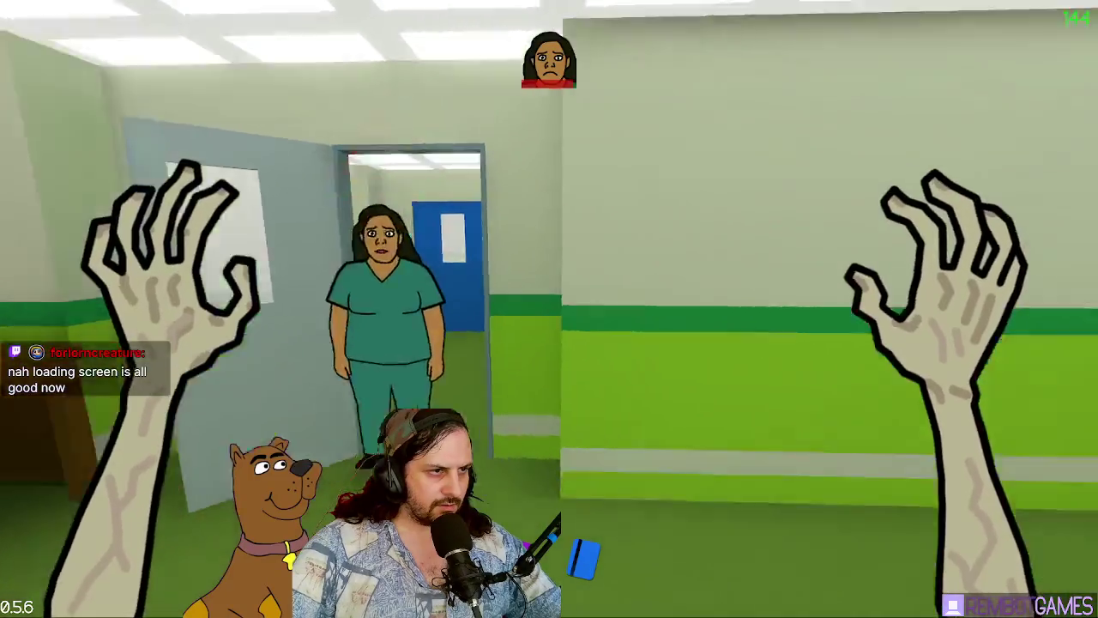
pyautogui.press('w')
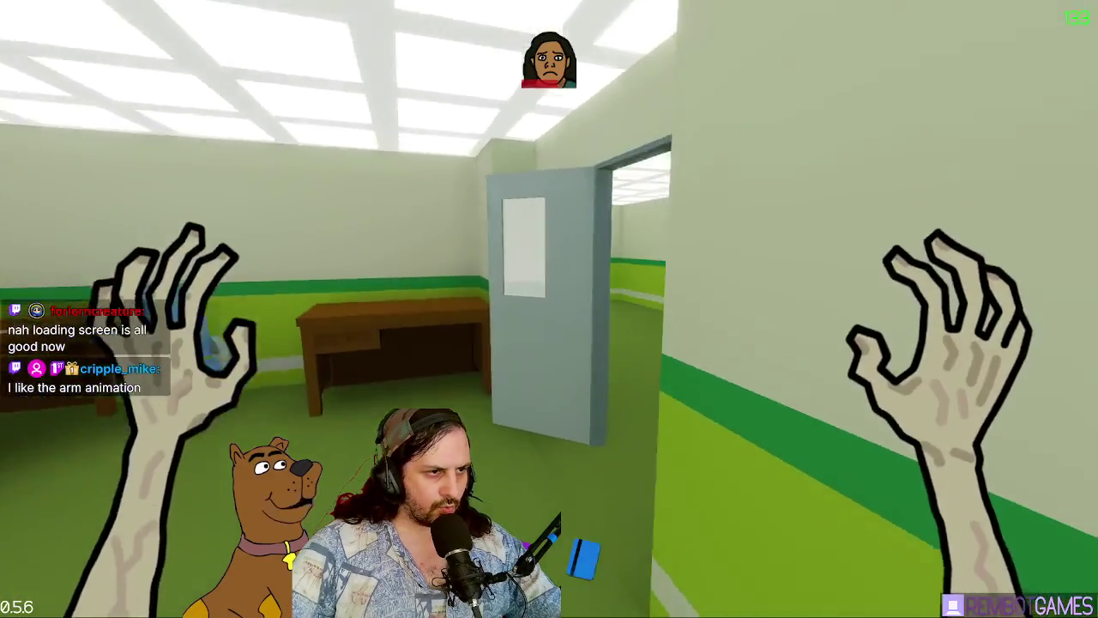
pyautogui.press('w')
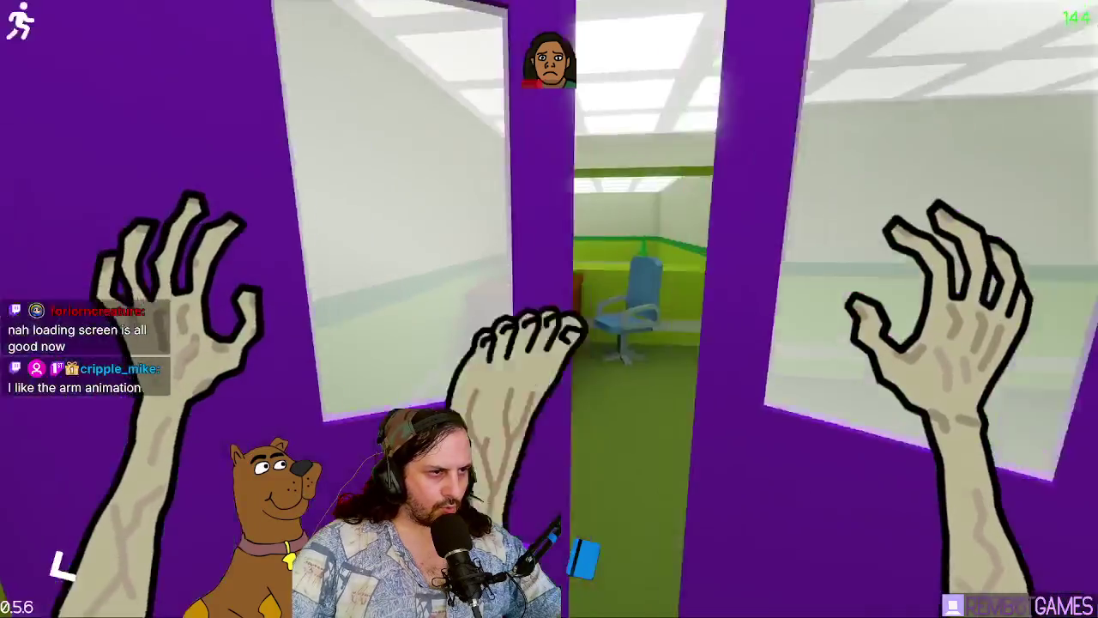
pyautogui.press('w')
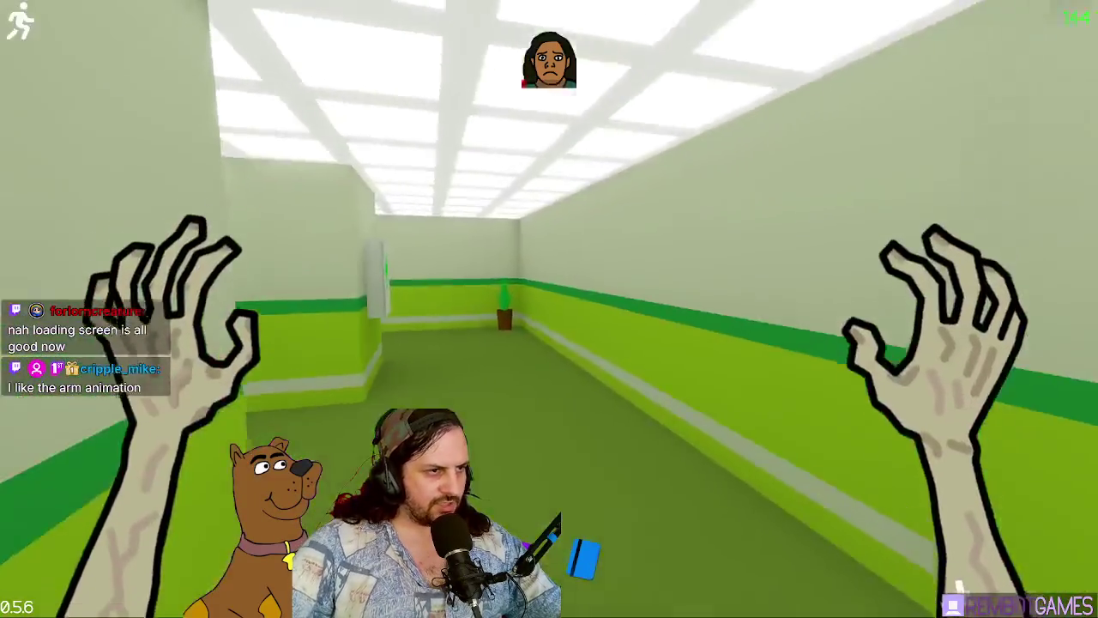
pyautogui.press('w')
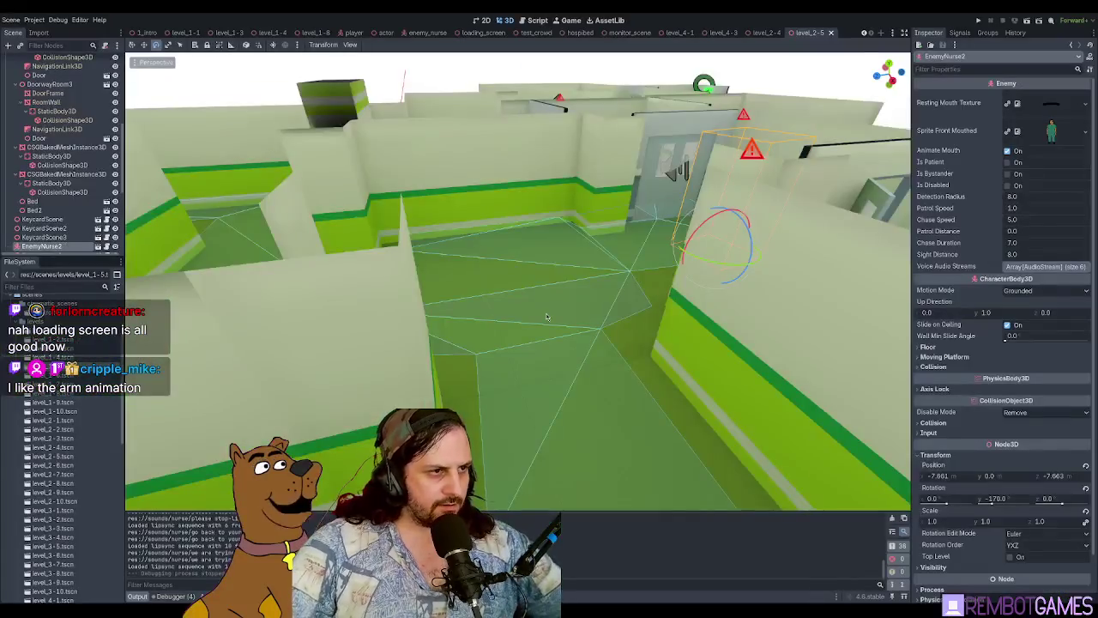
pyautogui.scroll(-5, 538, 294)
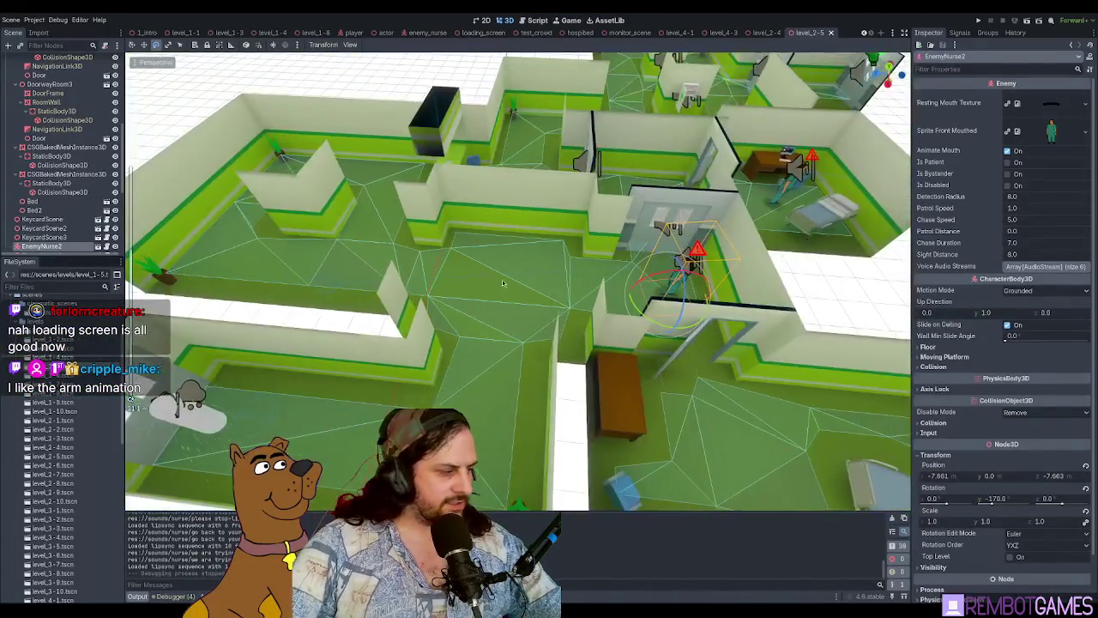
# Step: Rotate EnemyNurse4 in the top room to Y -125 and run the project
pyautogui.scroll(-5, 539, 295)
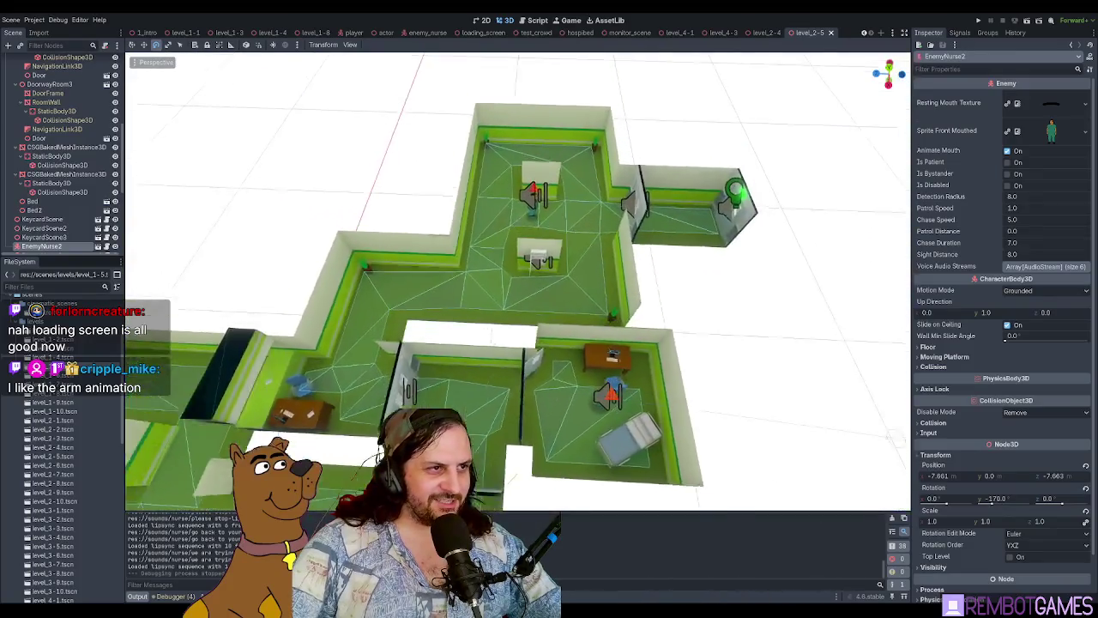
pyautogui.click(552, 214)
pyautogui.press('f')
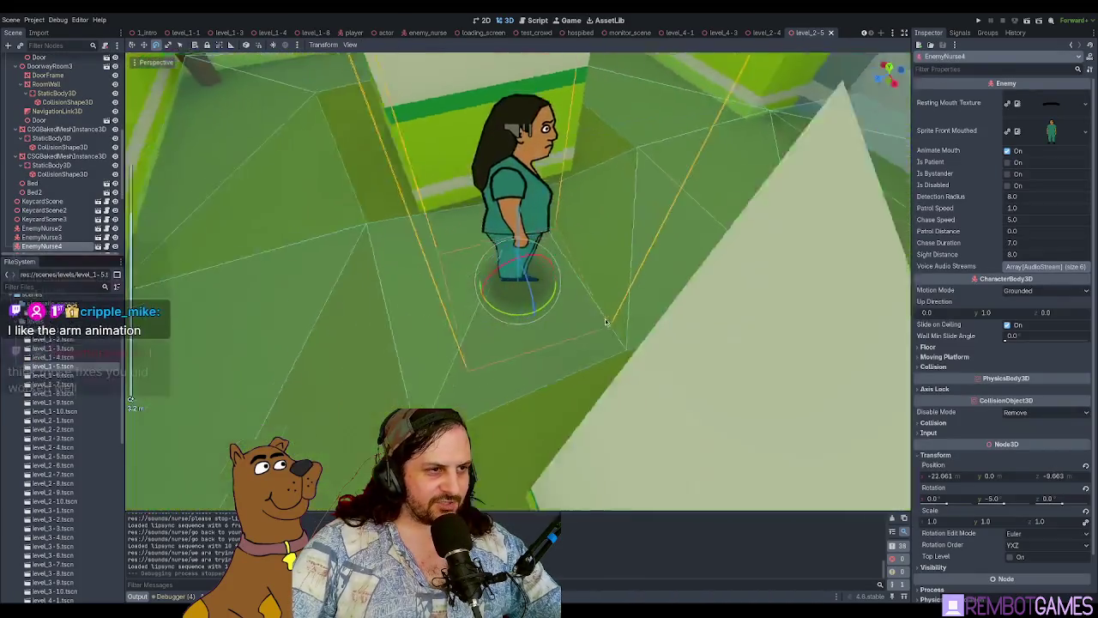
pyautogui.scroll(-3, 605, 321)
pyautogui.moveTo(507, 318); pyautogui.dragTo(544, 386)
pyautogui.scroll(-2, 547, 392)
pyautogui.scroll(3, 547, 392)
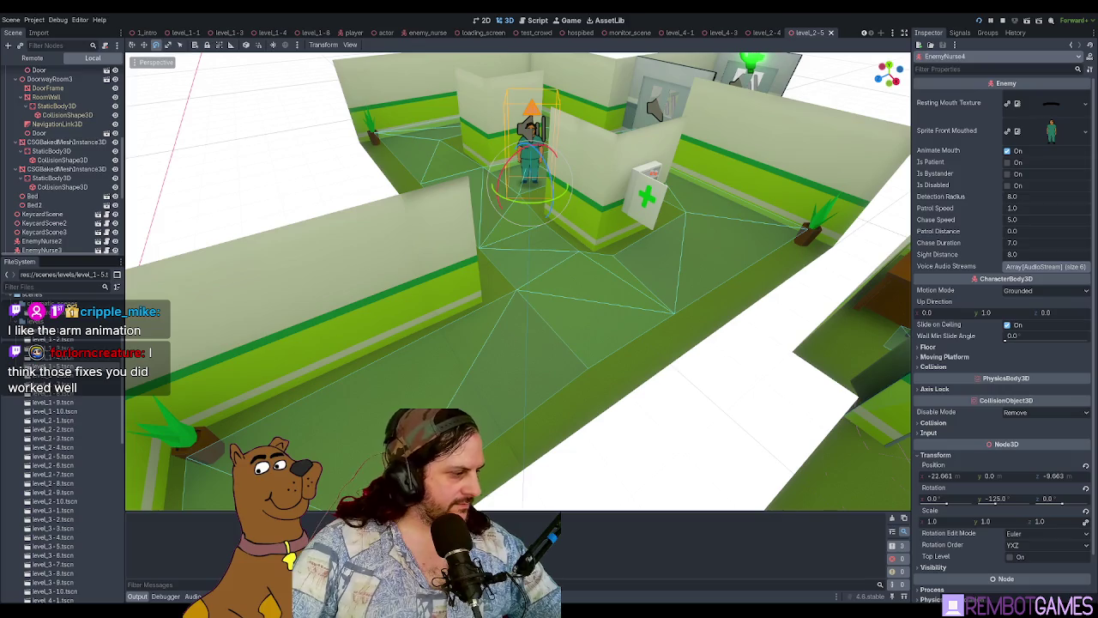
pyautogui.press('F5')
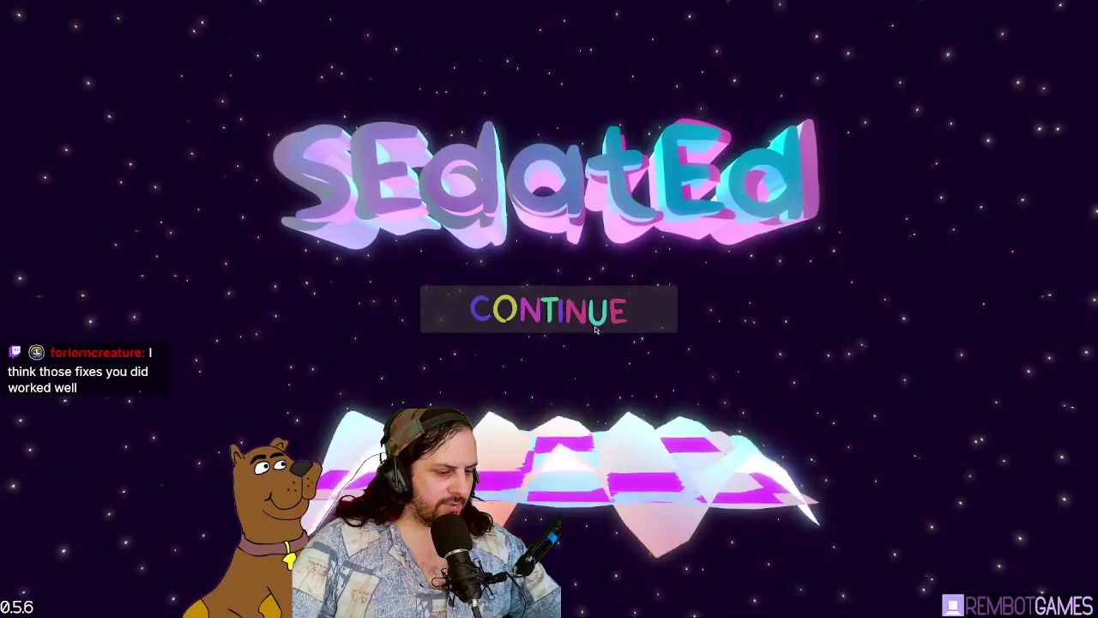
# Step: Stop the game and open the loading_screen.gd code at the commented-out line 41
pyautogui.click(594, 326)
pyautogui.click(472, 35)
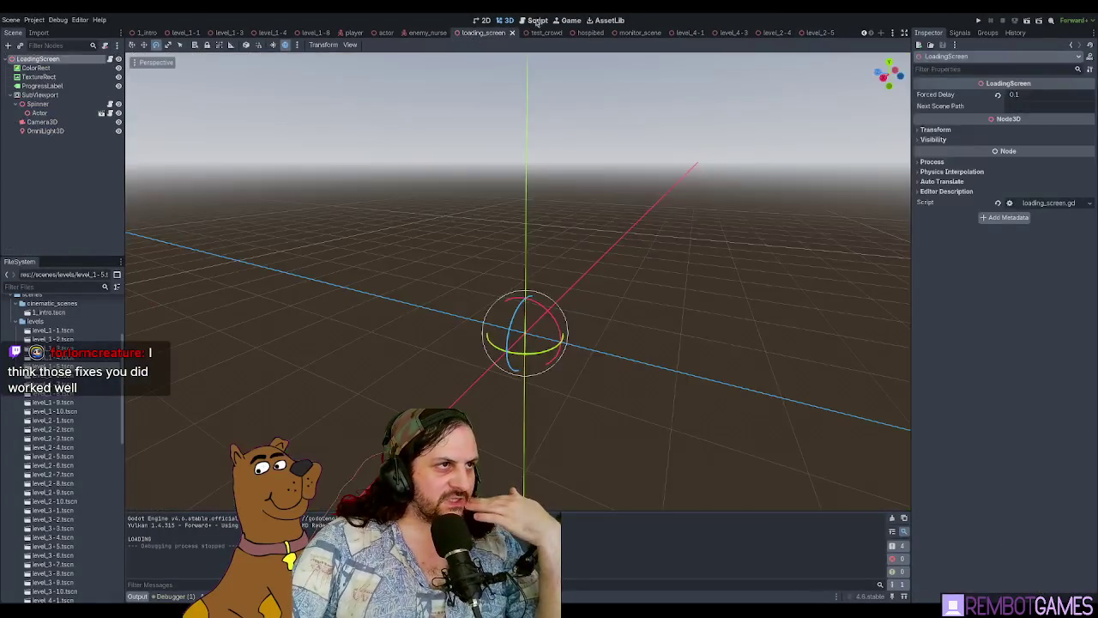
pyautogui.click(537, 19)
pyautogui.scroll(-1, 515, 257)
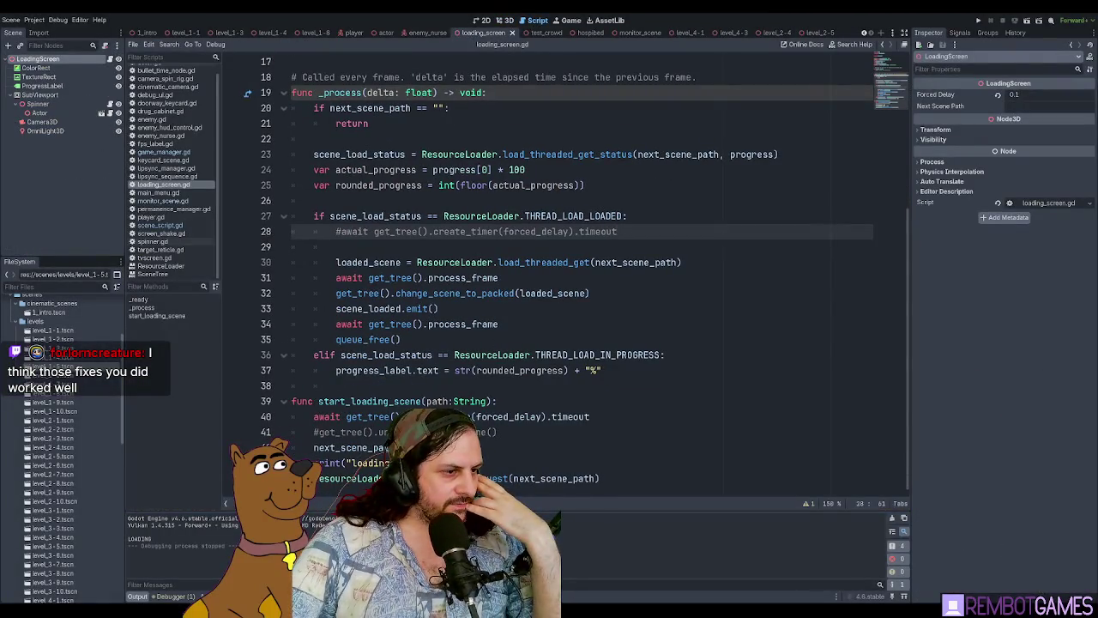
pyautogui.moveTo(291, 431); pyautogui.dragTo(291, 447)
pyautogui.keyDown('shift'); pyautogui.click(364, 432); pyautogui.keyUp('shift')
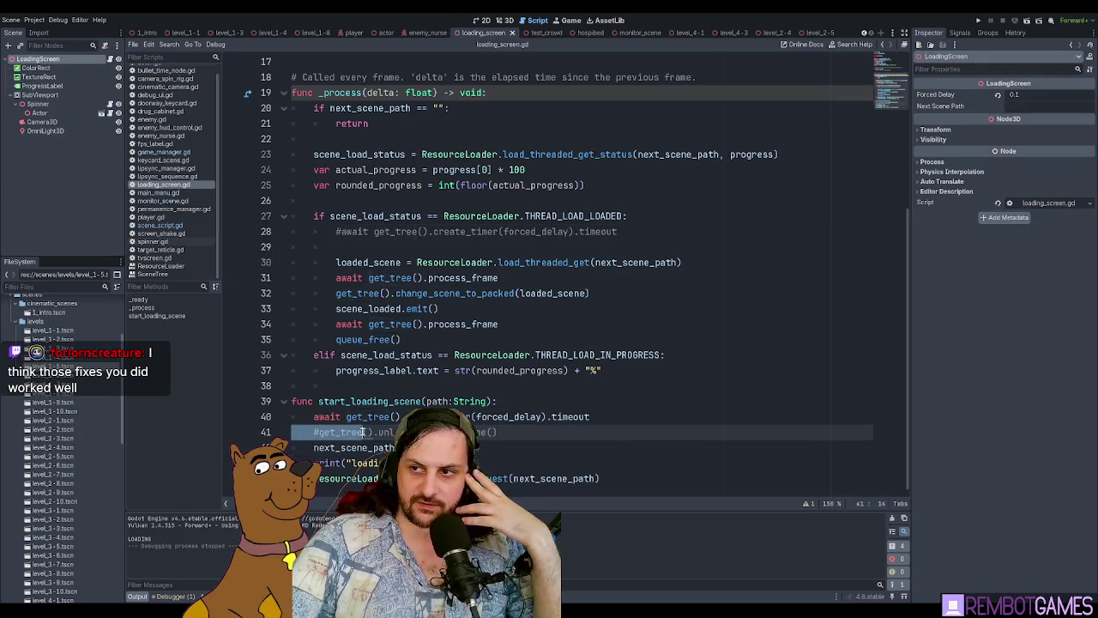
pyautogui.scroll(4, 364, 431)
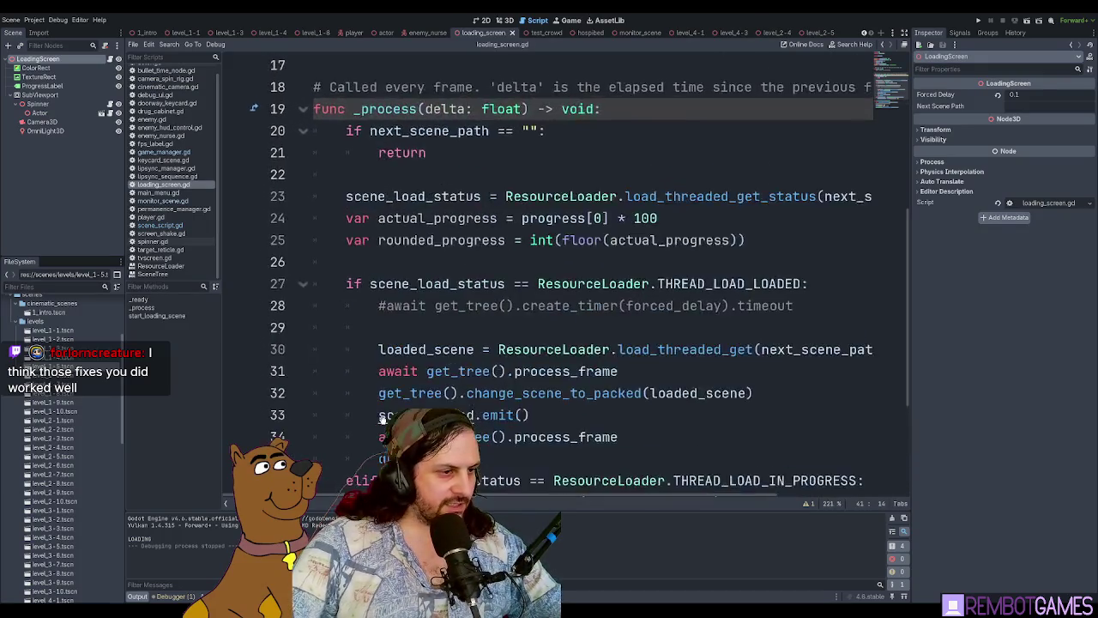
pyautogui.scroll(-3, 793, 483)
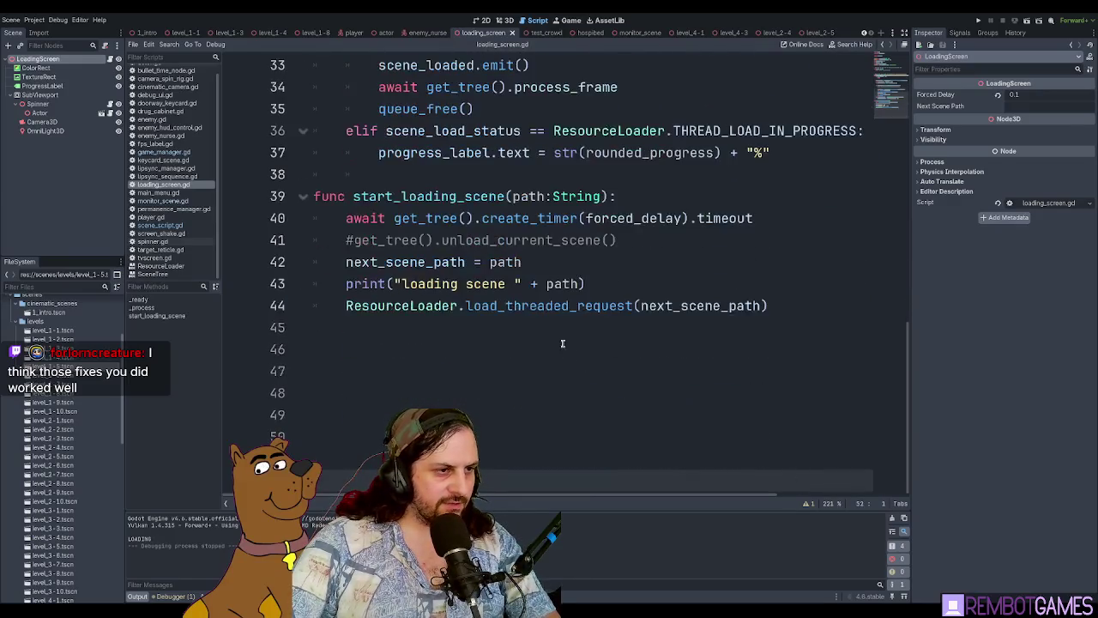
# Step: Review the commented-out unload_current_scene call on line 41 and the _process code
pyautogui.doubleClick(558, 233)
pyautogui.tripleClick(559, 234)
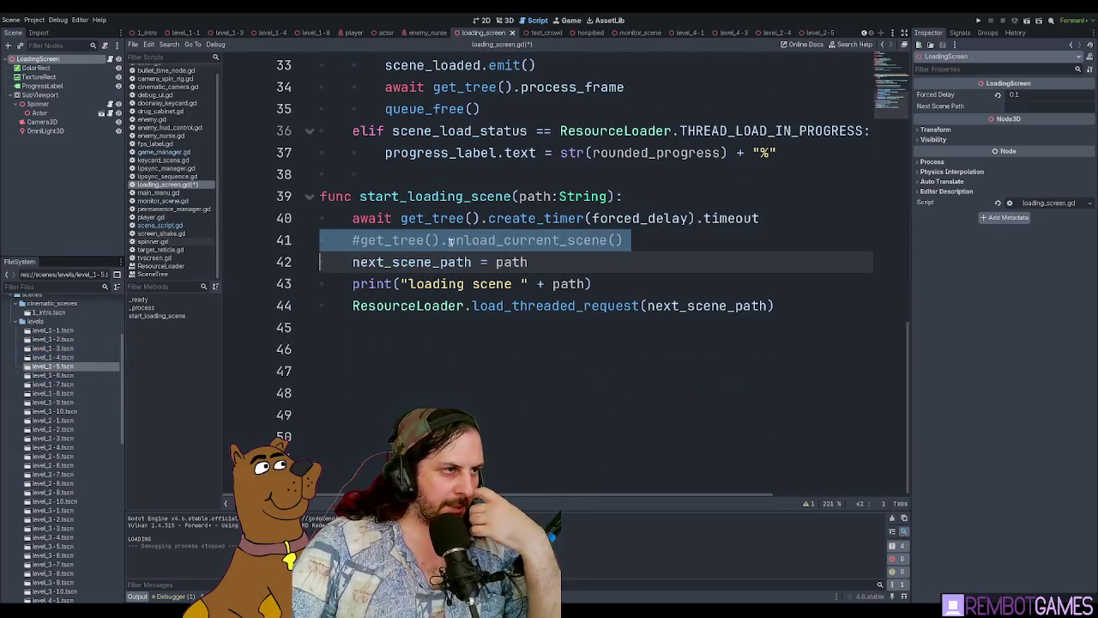
pyautogui.doubleClick(449, 243)
pyautogui.doubleClick(394, 240)
pyautogui.moveTo(623, 240); pyautogui.dragTo(340, 247)
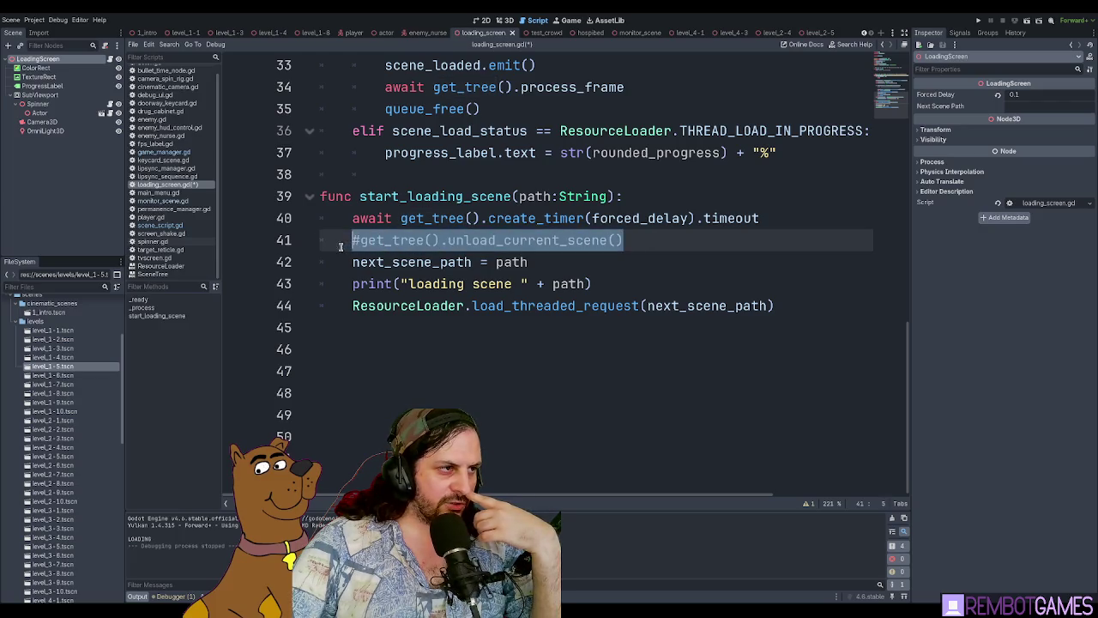
pyautogui.scroll(2, 429, 273)
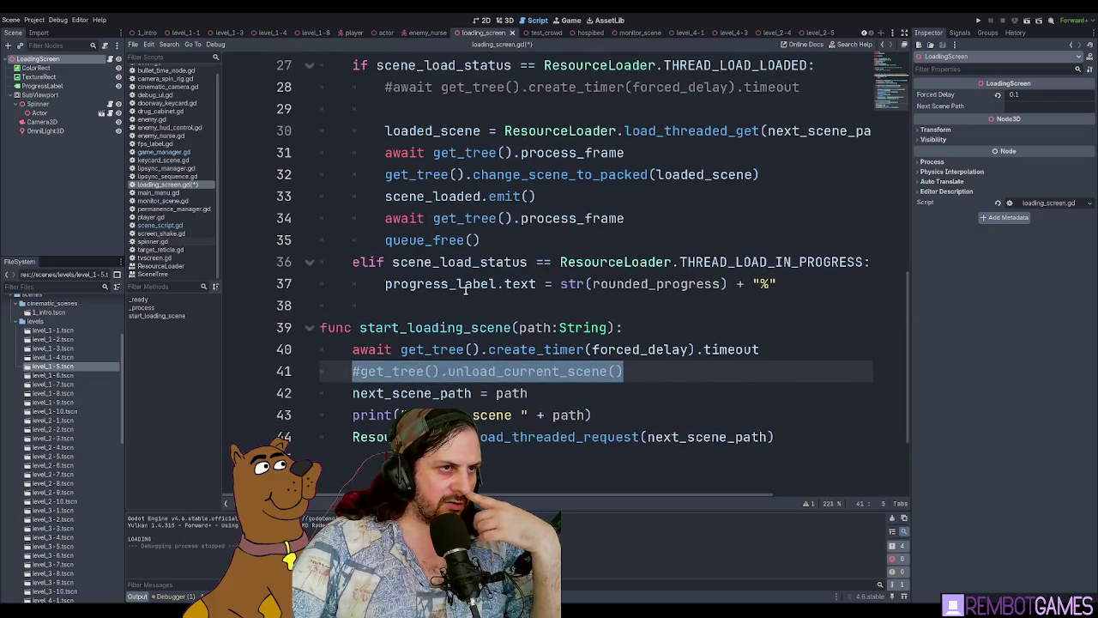
pyautogui.scroll(1, 467, 289)
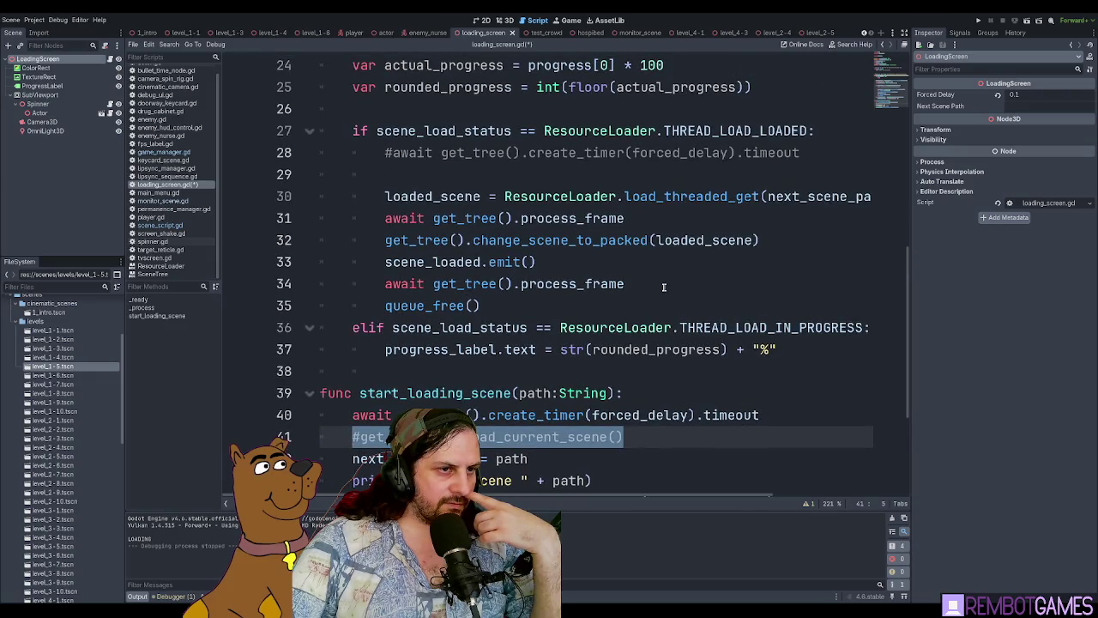
pyautogui.scroll(1, 663, 287)
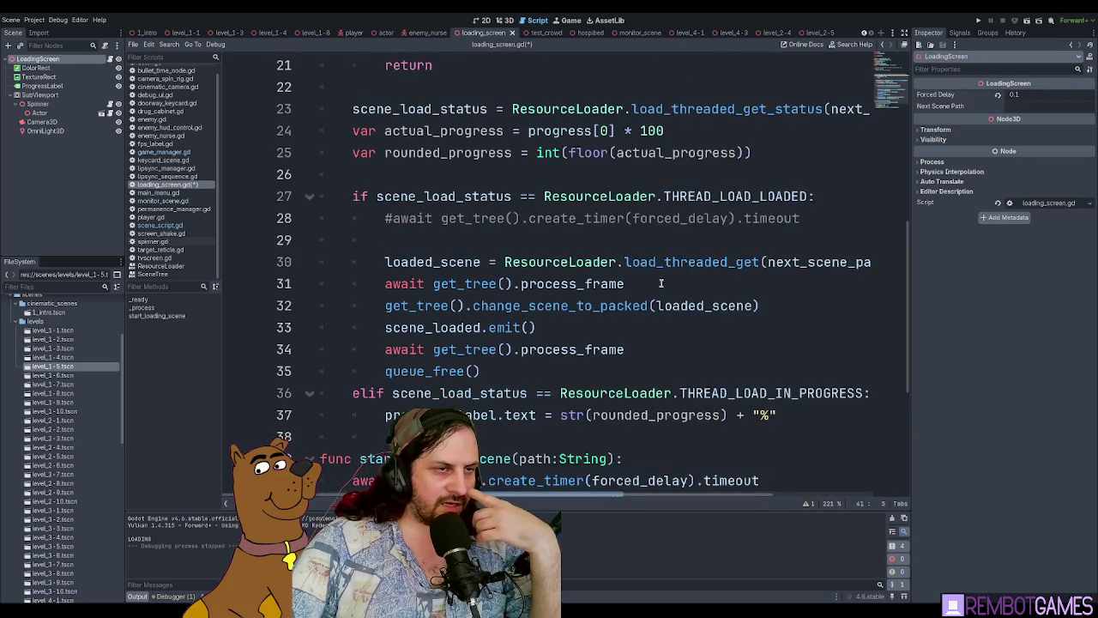
pyautogui.scroll(2, 660, 283)
pyautogui.scroll(-6, 648, 270)
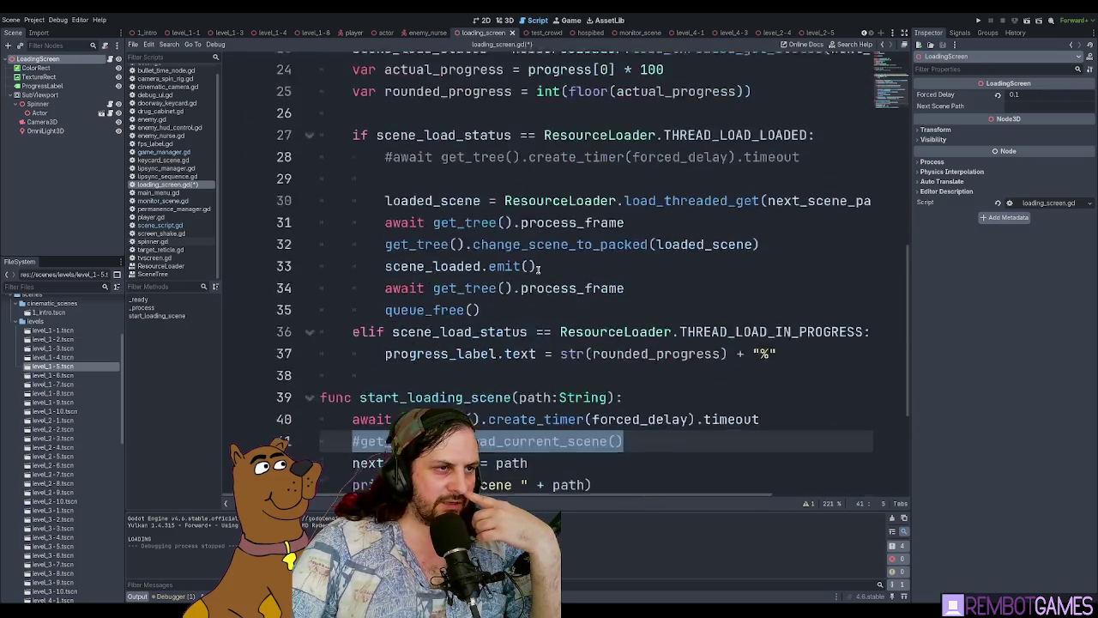
pyautogui.scroll(11, 538, 342)
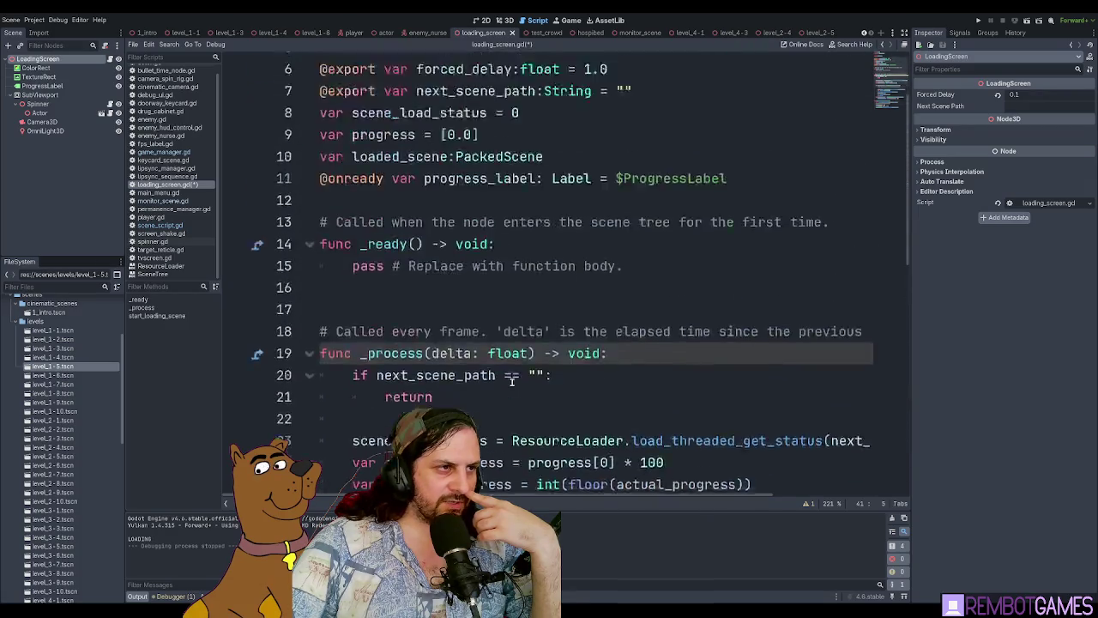
pyautogui.scroll(-3, 512, 382)
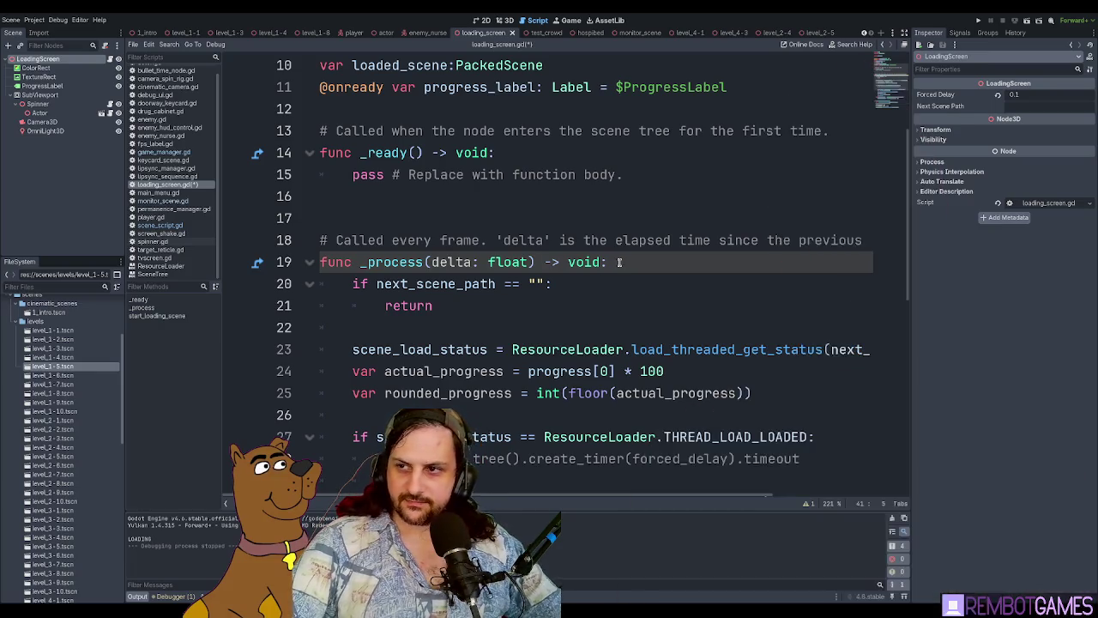
pyautogui.click(584, 265)
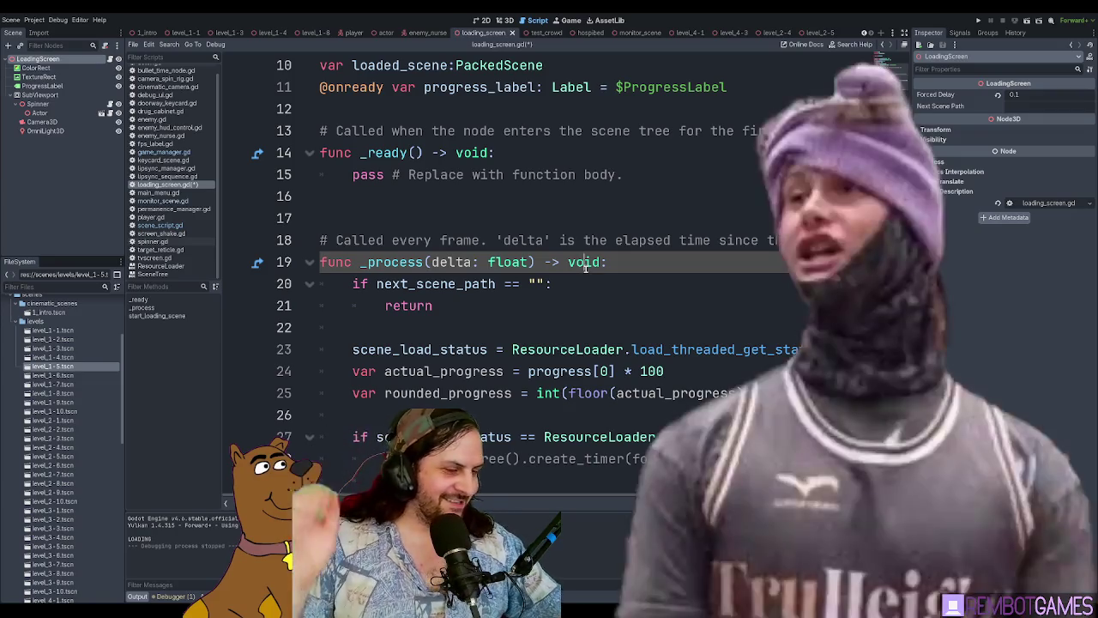
pyautogui.click(556, 206)
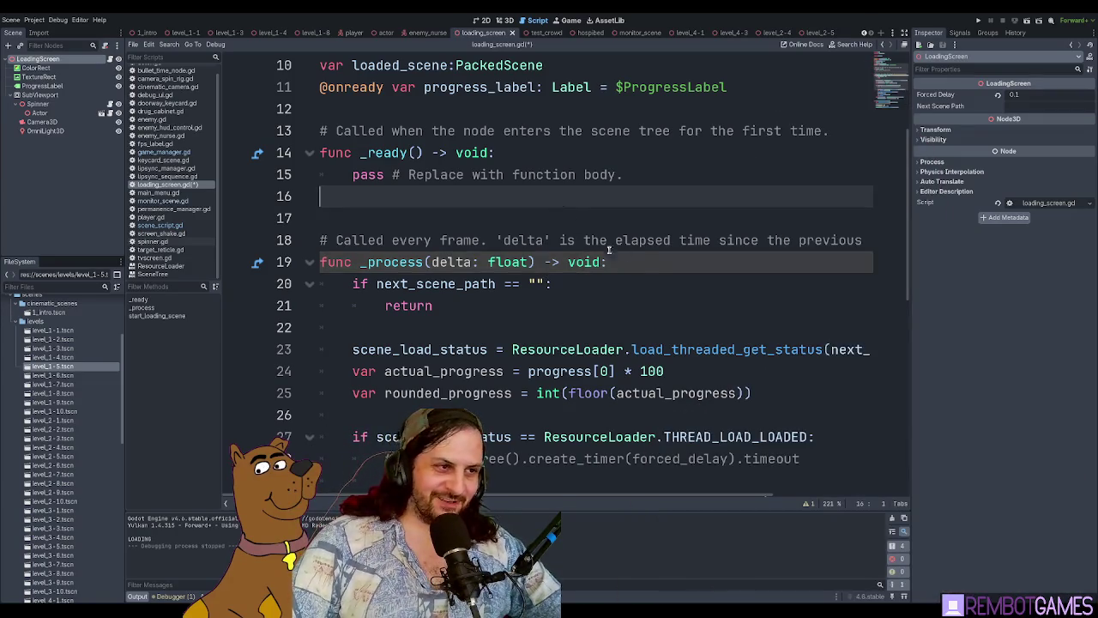
# Step: Save loading_screen.gd, then delete the empty line 16
pyautogui.click(610, 259)
pyautogui.hotkey('ctrl', 's')
pyautogui.click(494, 156)
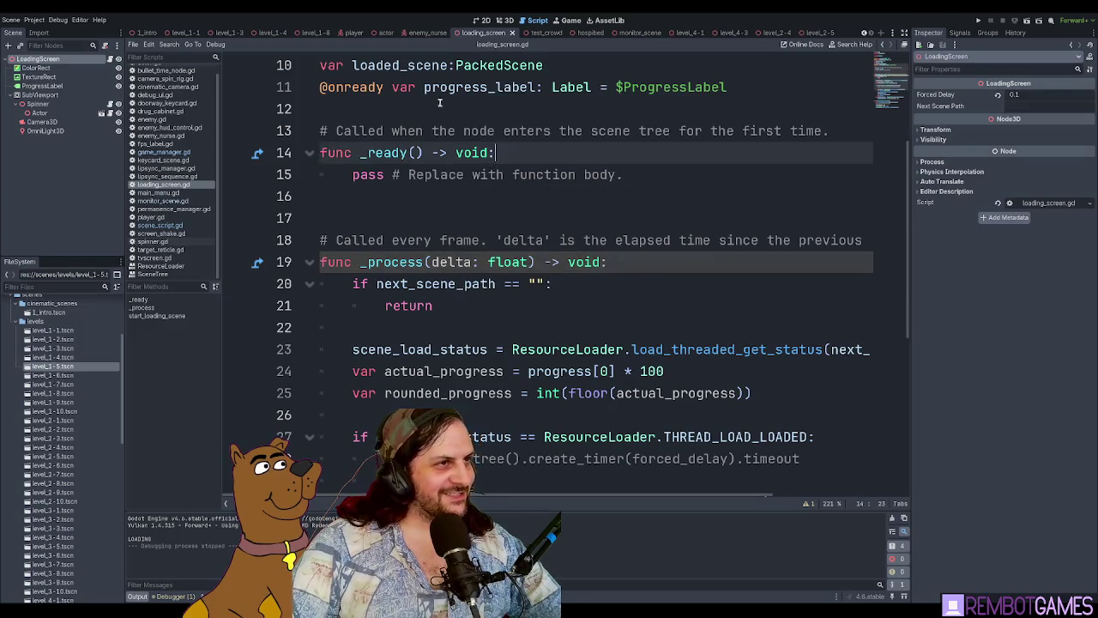
pyautogui.click(487, 120)
pyautogui.scroll(3, 489, 120)
pyautogui.click(351, 393)
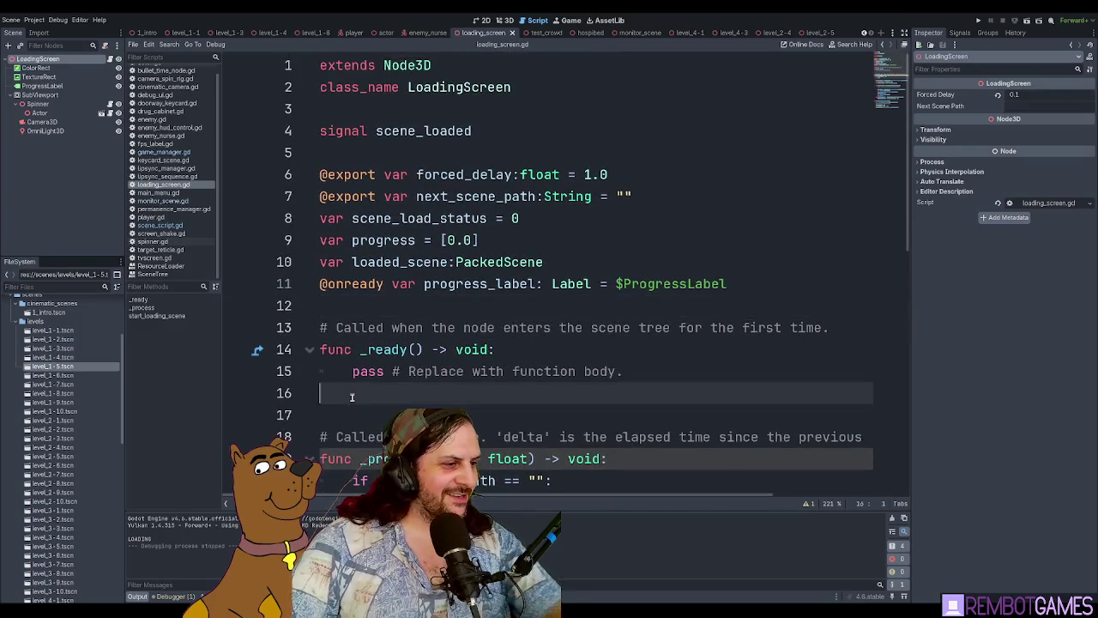
pyautogui.press('BackSpace')
# Step: Save the tidied script again and run the project
pyautogui.scroll(-5, 370, 403)
pyautogui.click(390, 180)
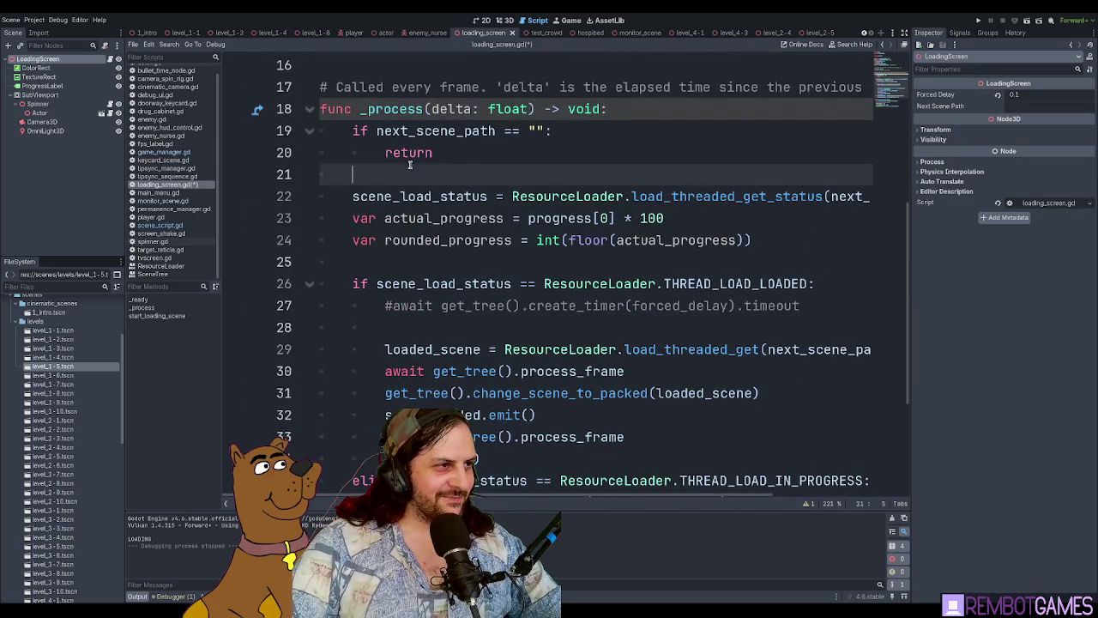
pyautogui.scroll(-3, 506, 176)
pyautogui.scroll(8, 506, 176)
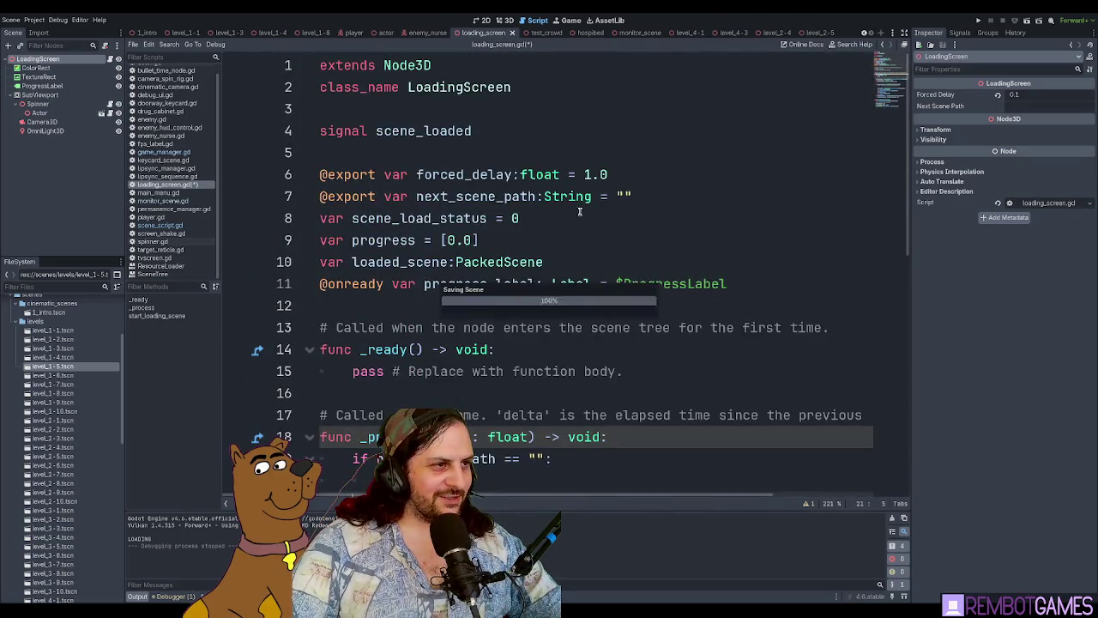
pyautogui.hotkey('ctrl', 's')
pyautogui.click(490, 146)
pyautogui.press('F5')
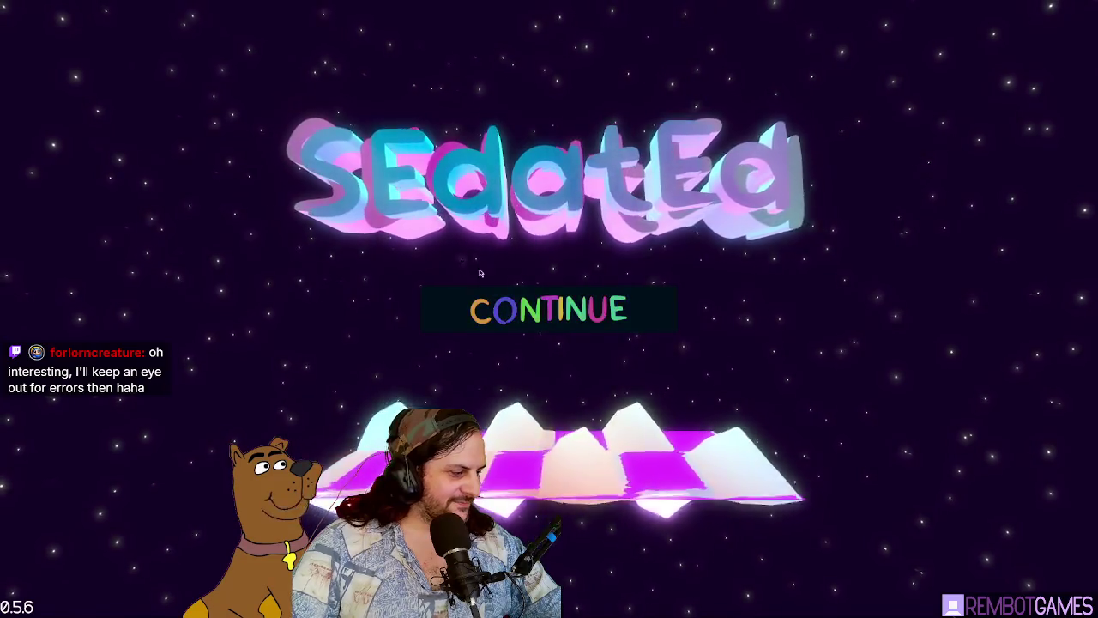
# Step: Continue from the title screen and sneak through Level 5's corridors and bed room into the office
pyautogui.click(564, 316)
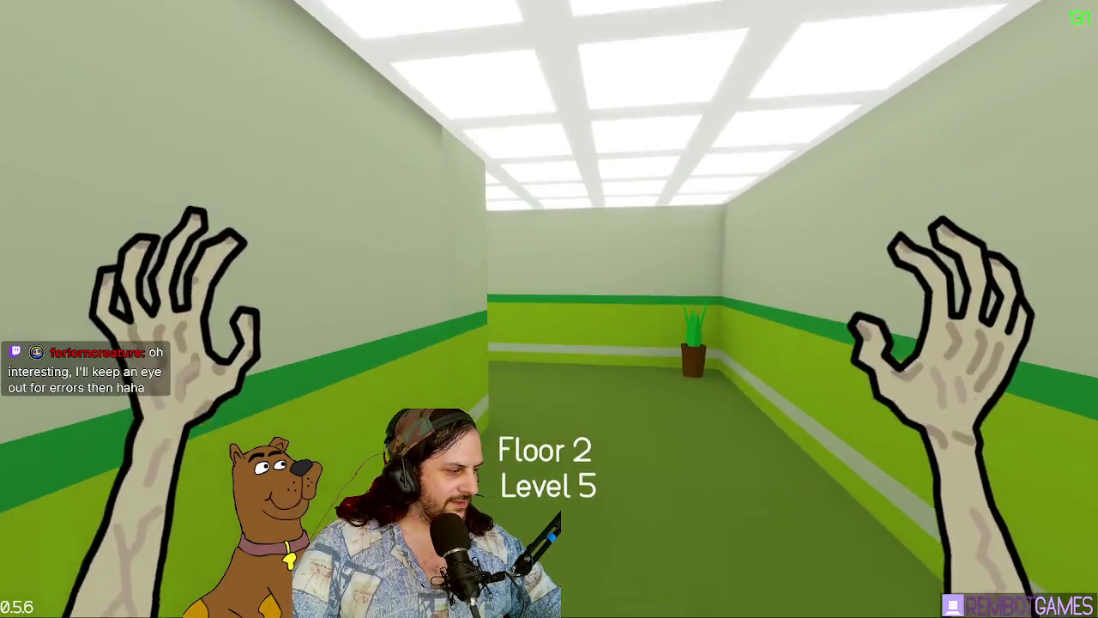
pyautogui.press('w')
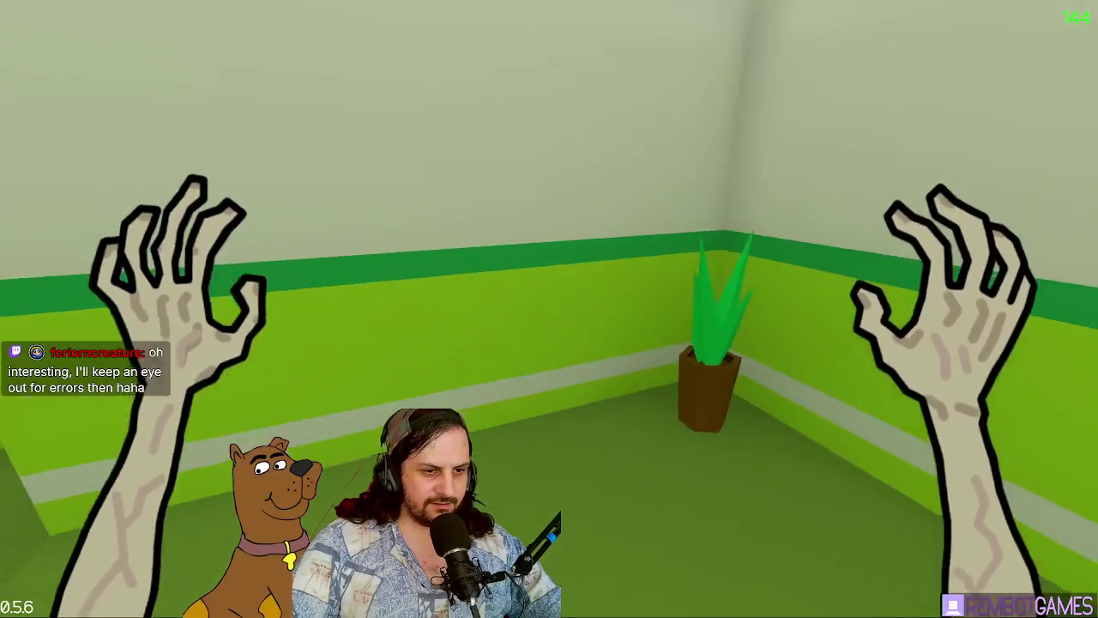
pyautogui.press('shift')
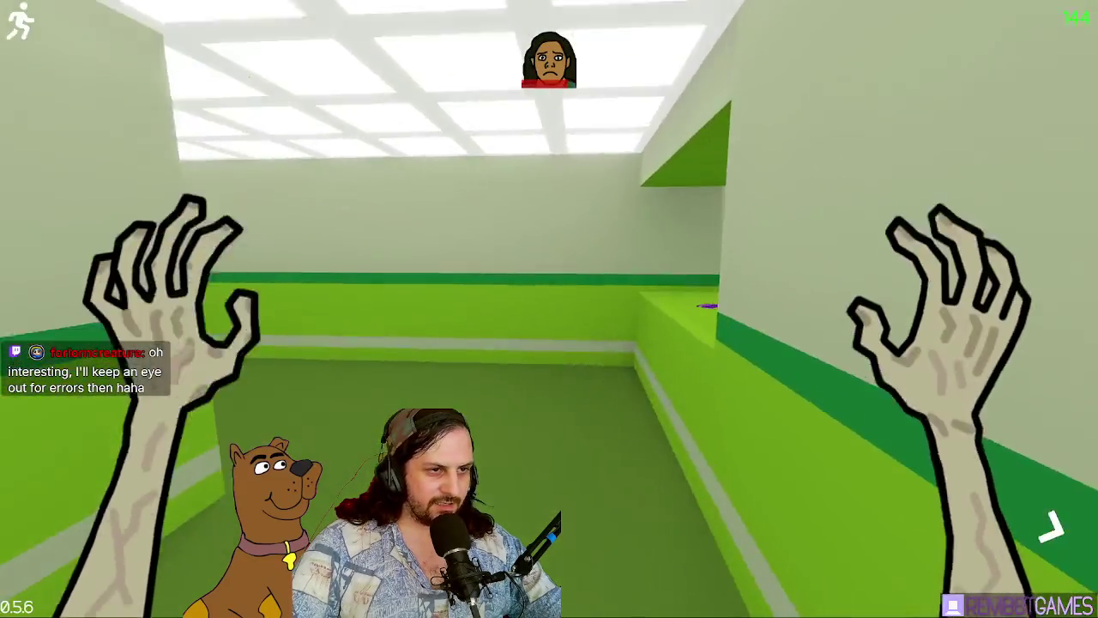
pyautogui.press('w')
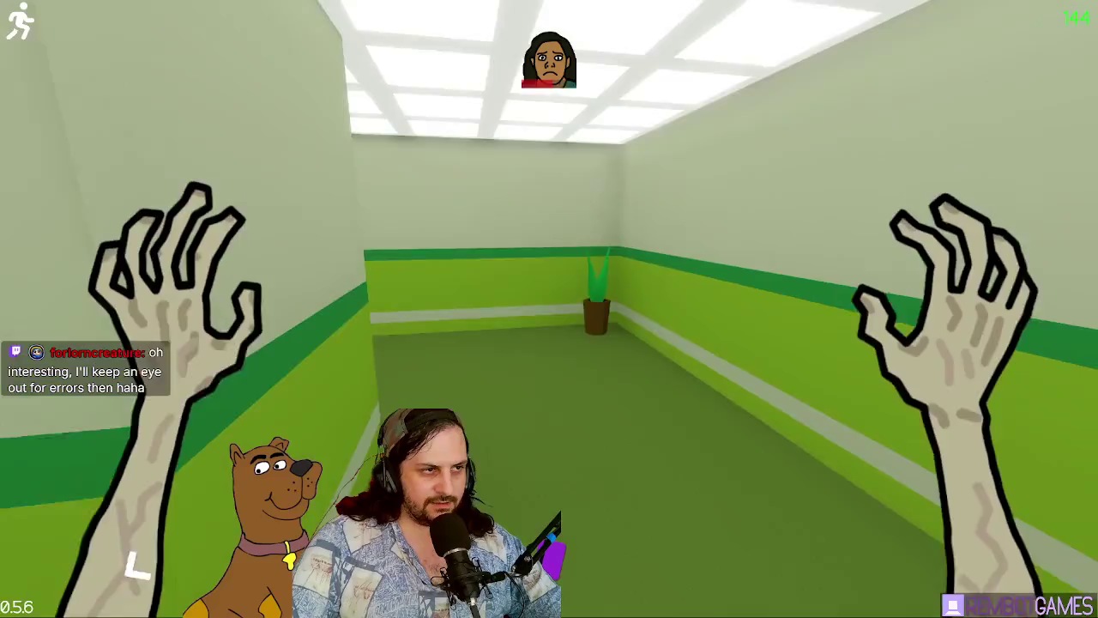
pyautogui.press('w')
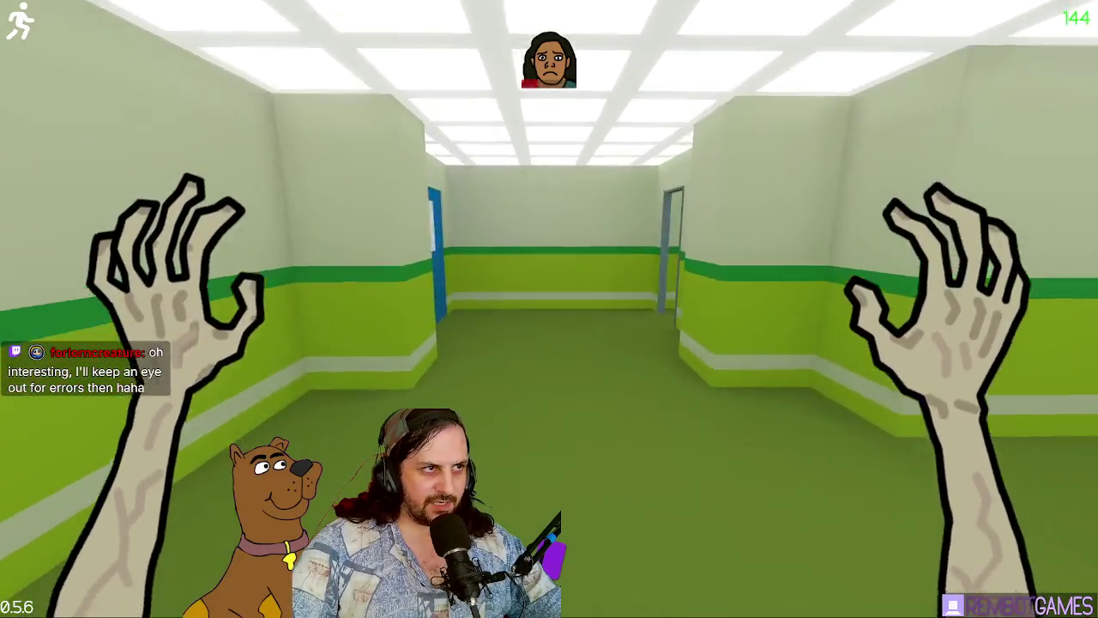
pyautogui.press('w')
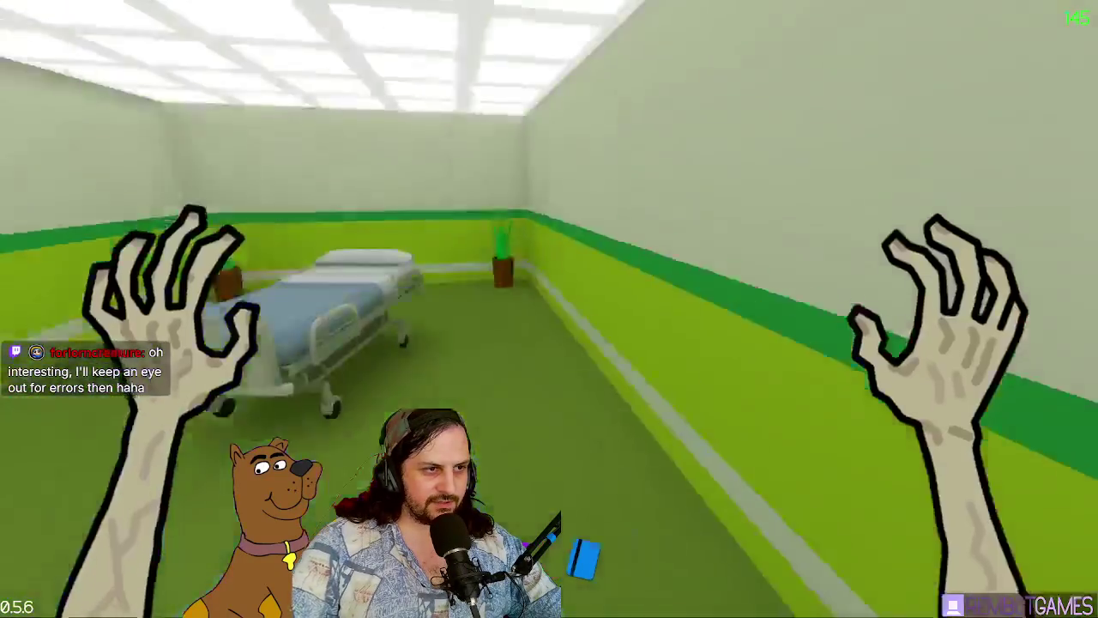
pyautogui.press('w')
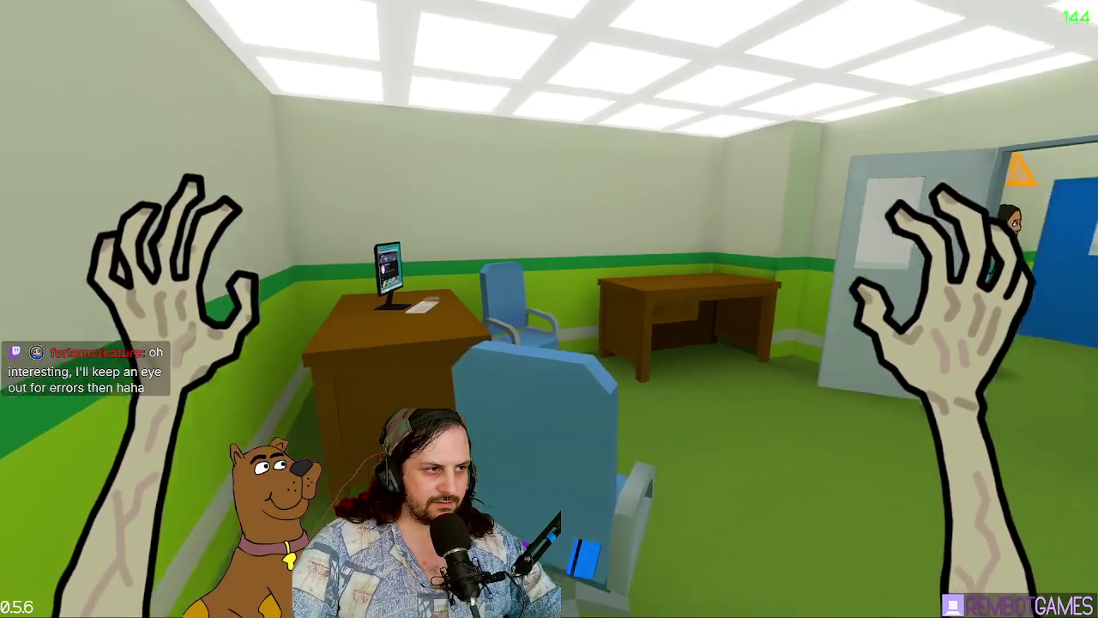
# Step: Slip past the alerted nurse, take the first-aid cabinet supplies, and exit through the yellow door
pyautogui.press('w')
pyautogui.press('w')
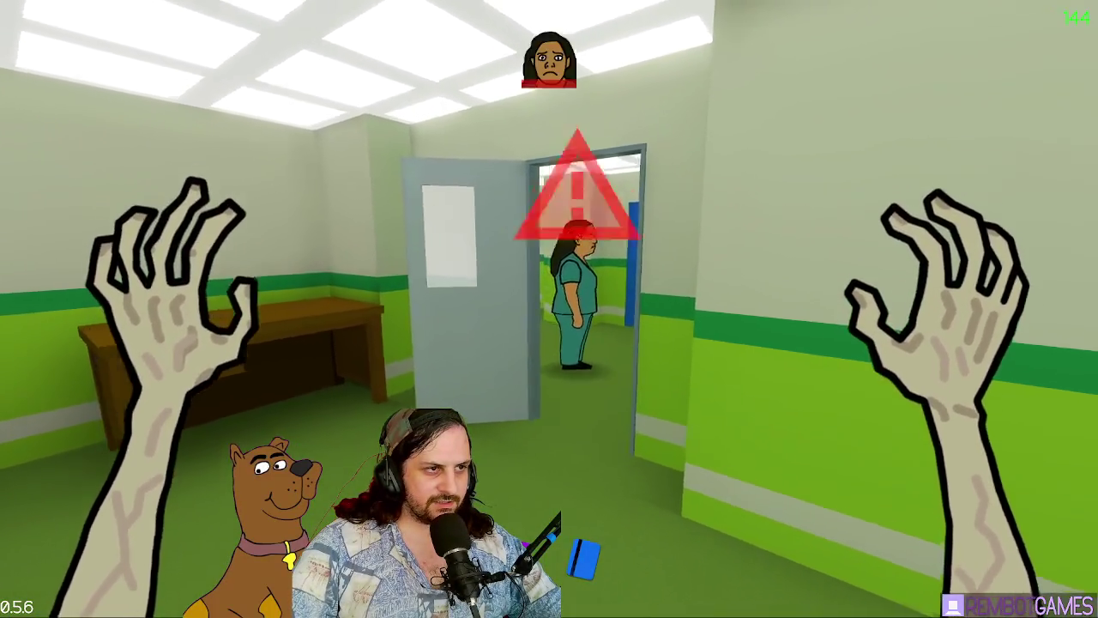
pyautogui.press('w')
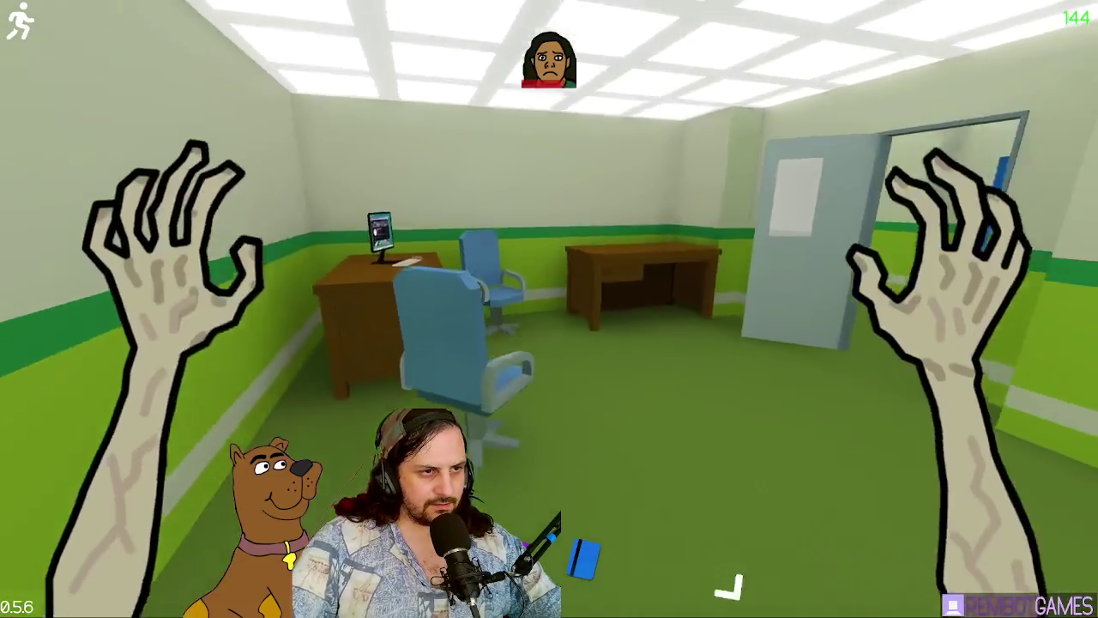
pyautogui.press('w')
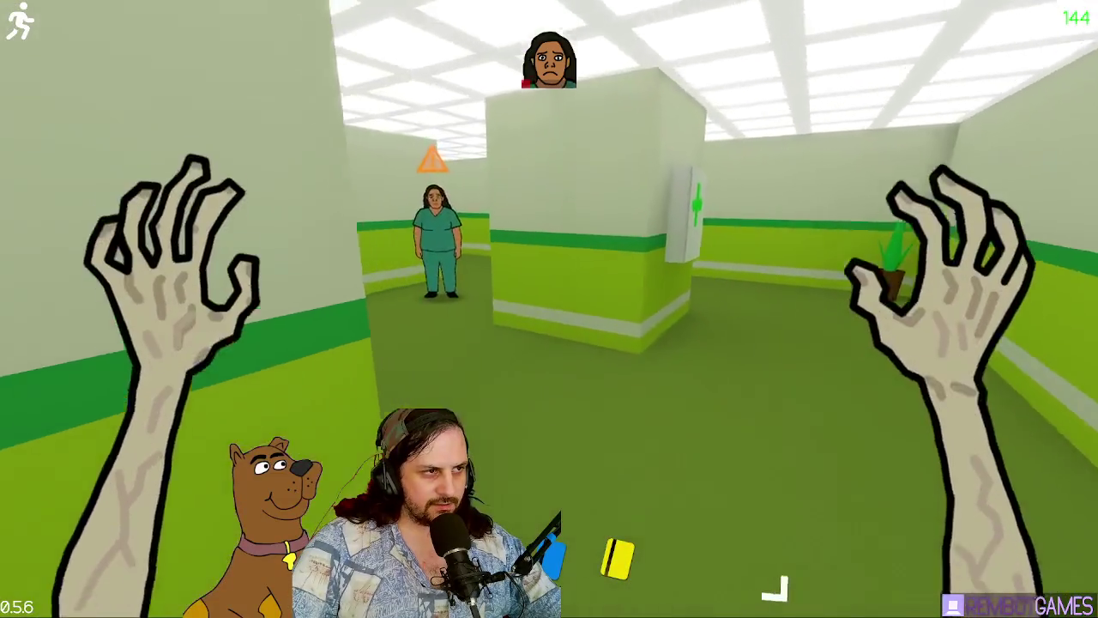
pyautogui.press('w')
pyautogui.press('e')
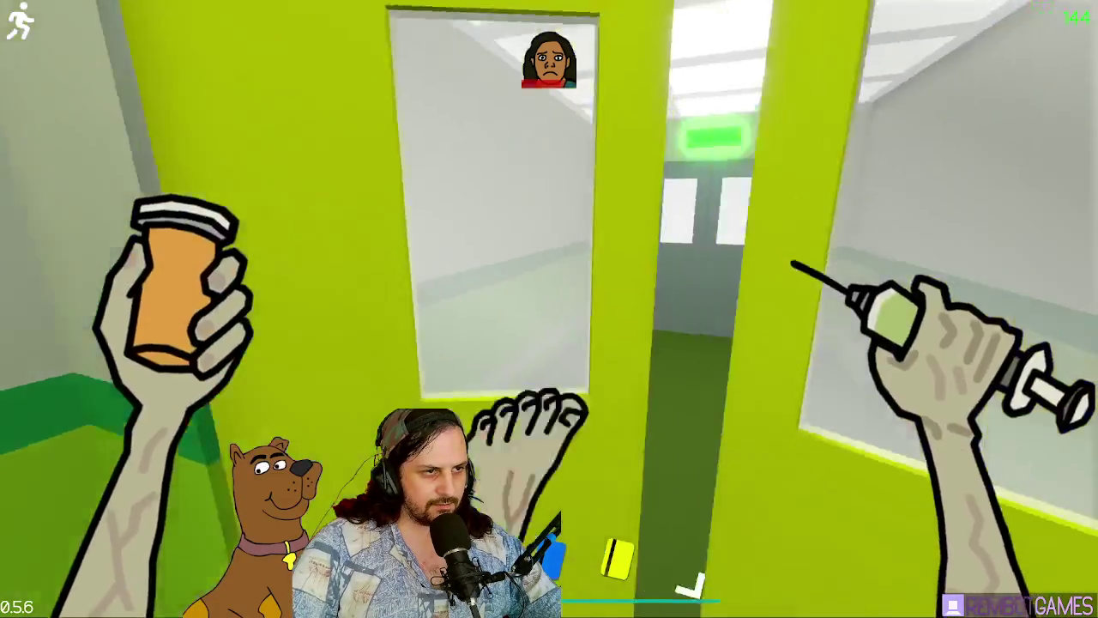
pyautogui.press('w')
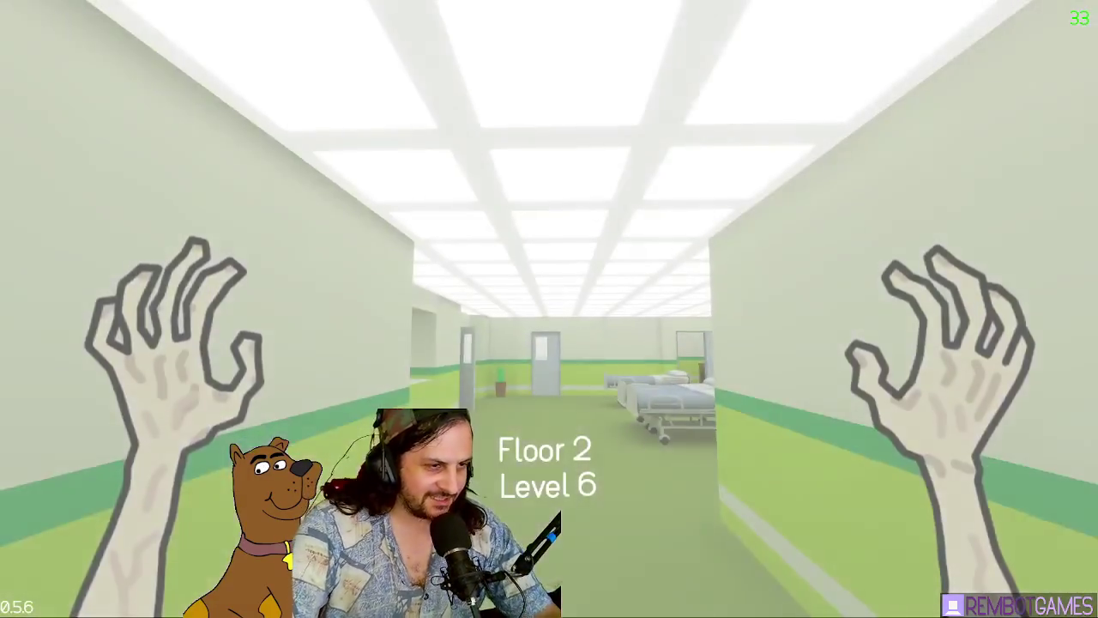
# Step: Explore the Level 6 ward and desk office, loot the medicine cabinet, and get caught near the lounge
pyautogui.press('w')
pyautogui.press('w')
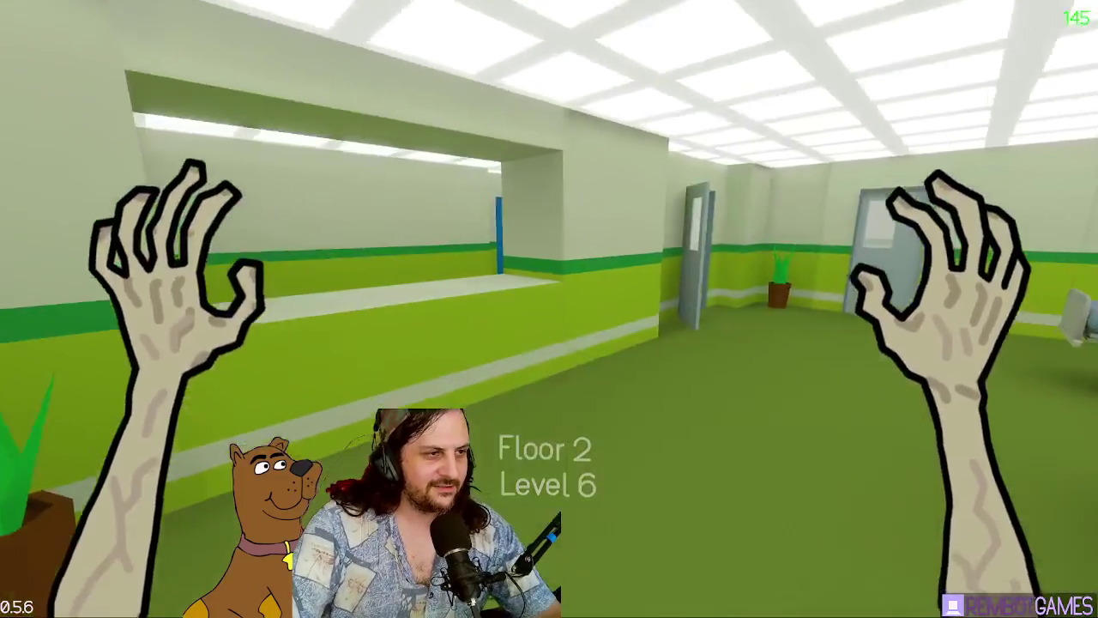
pyautogui.press('w')
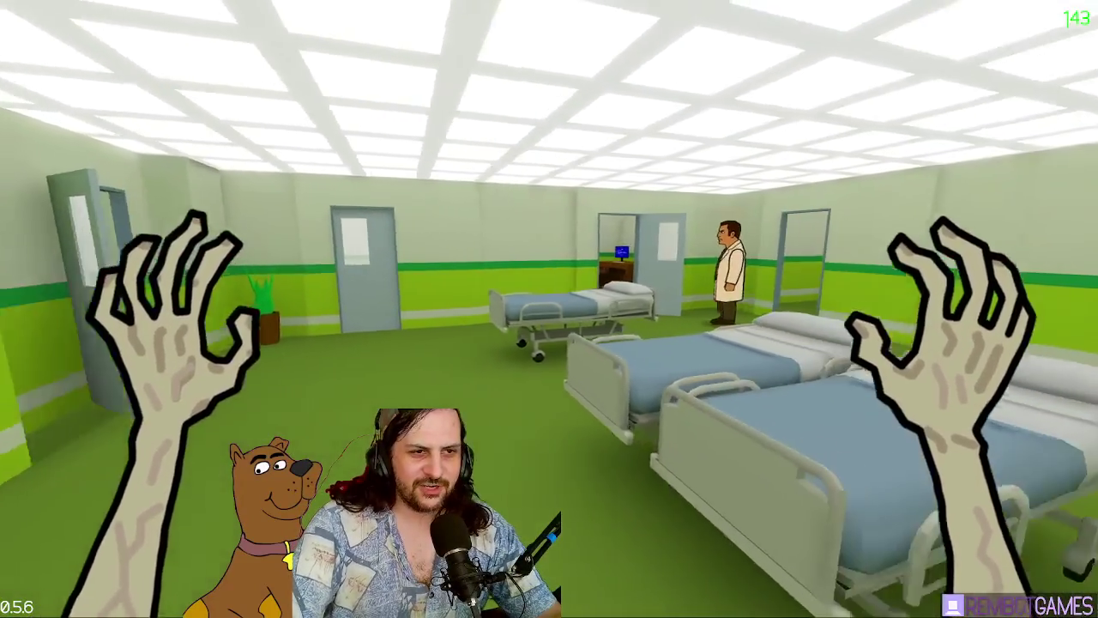
pyautogui.press('w')
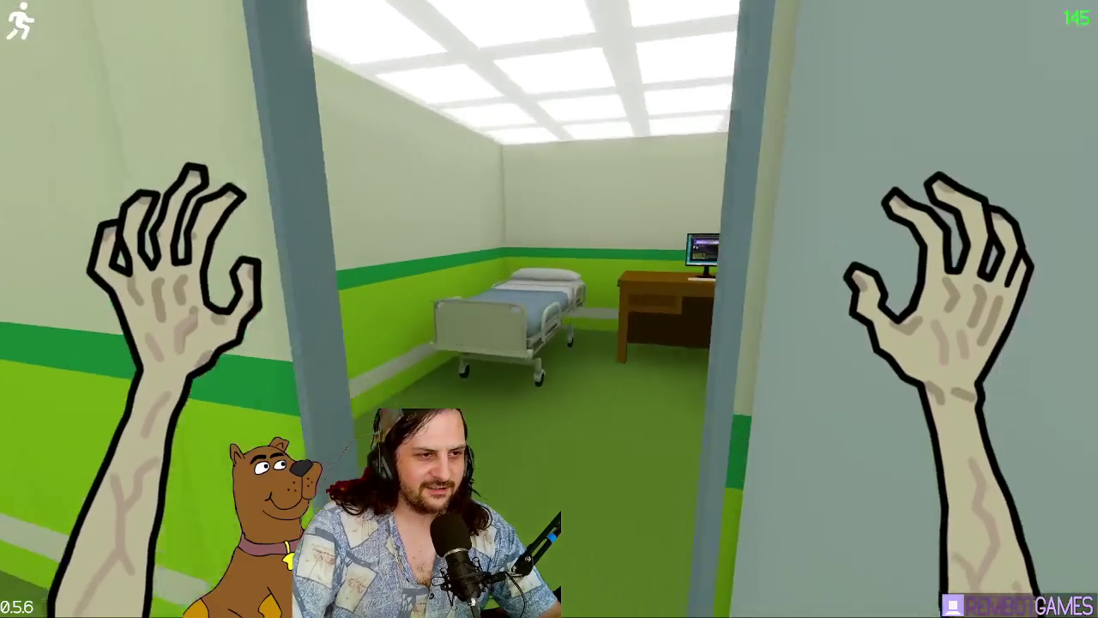
pyautogui.press('w')
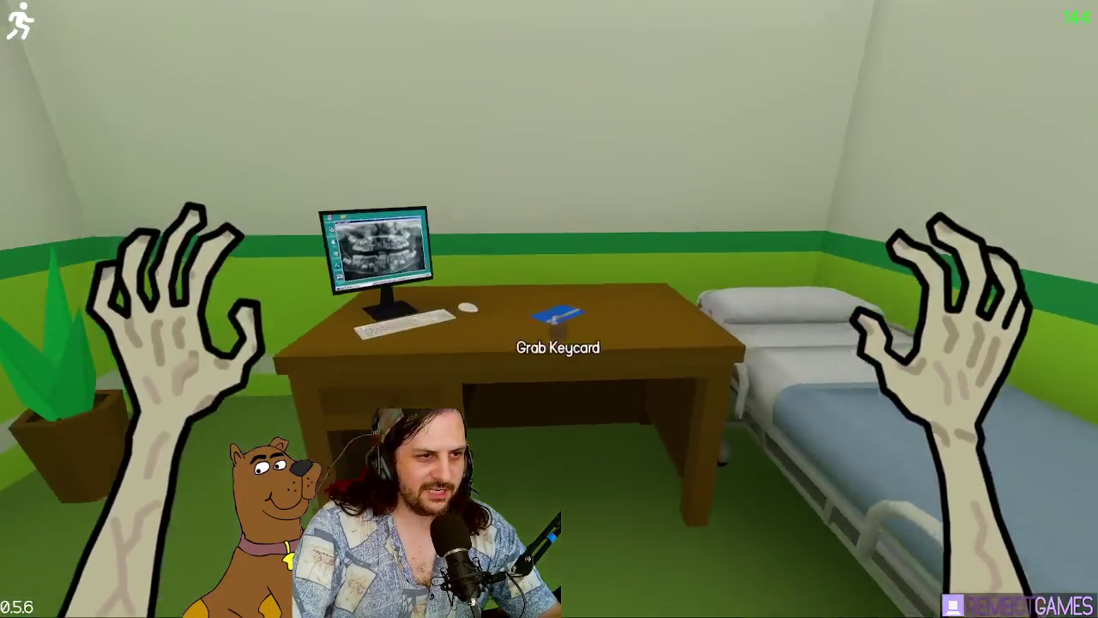
pyautogui.press('w')
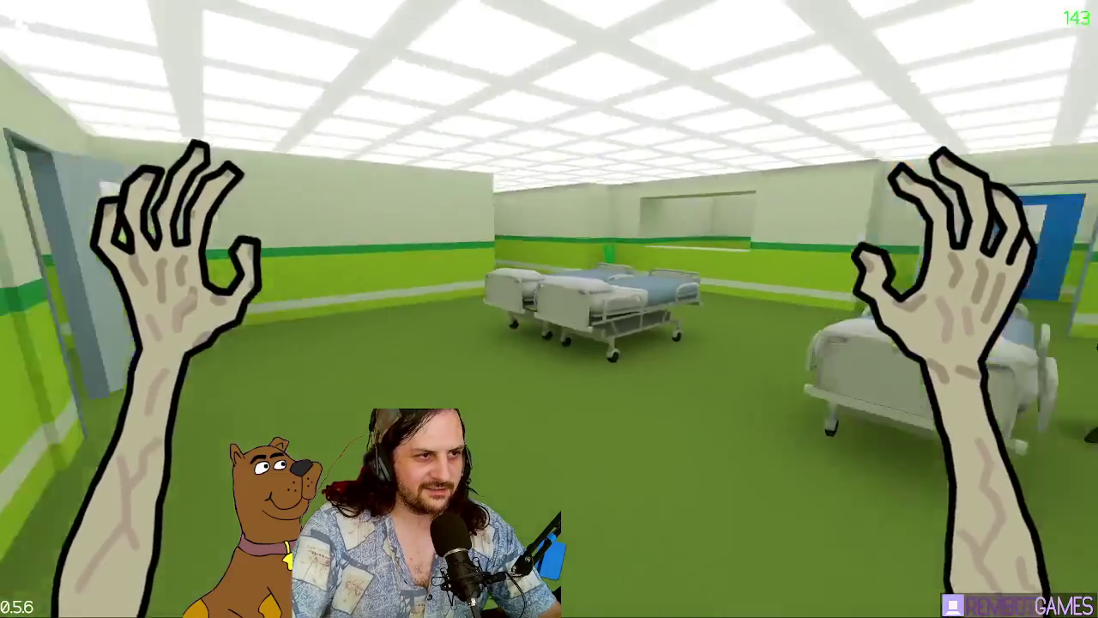
pyautogui.press('w')
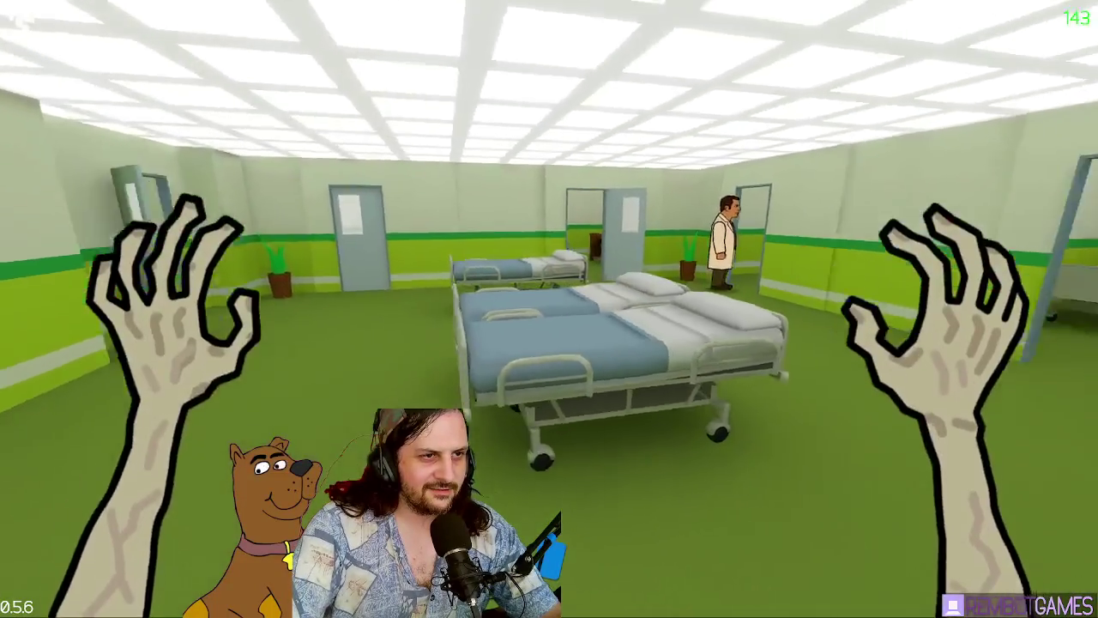
pyautogui.press('w')
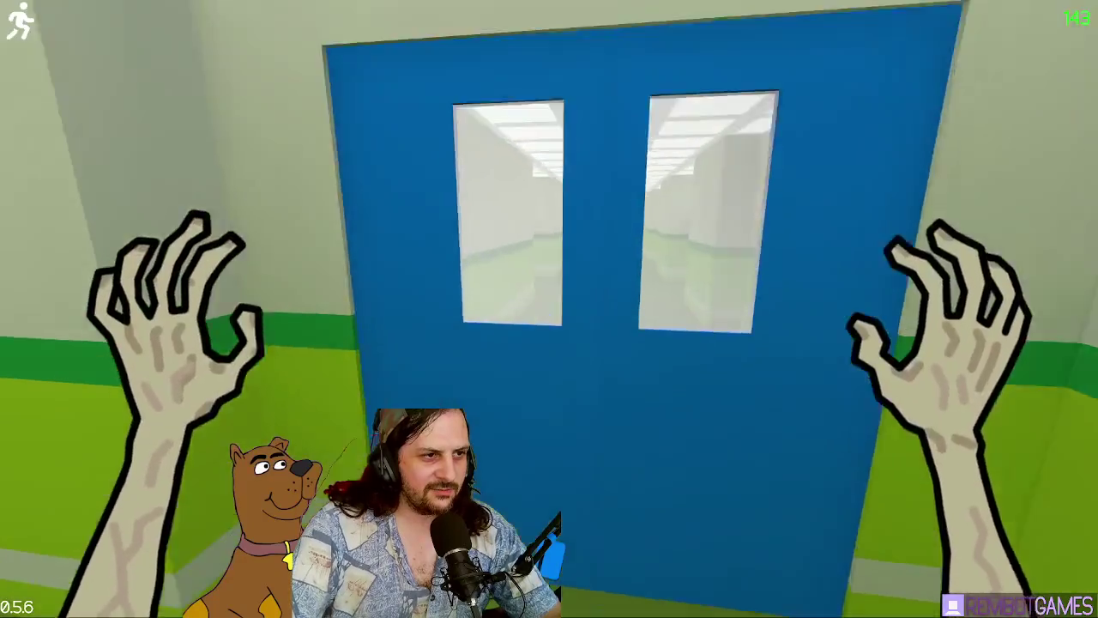
pyautogui.press('e')
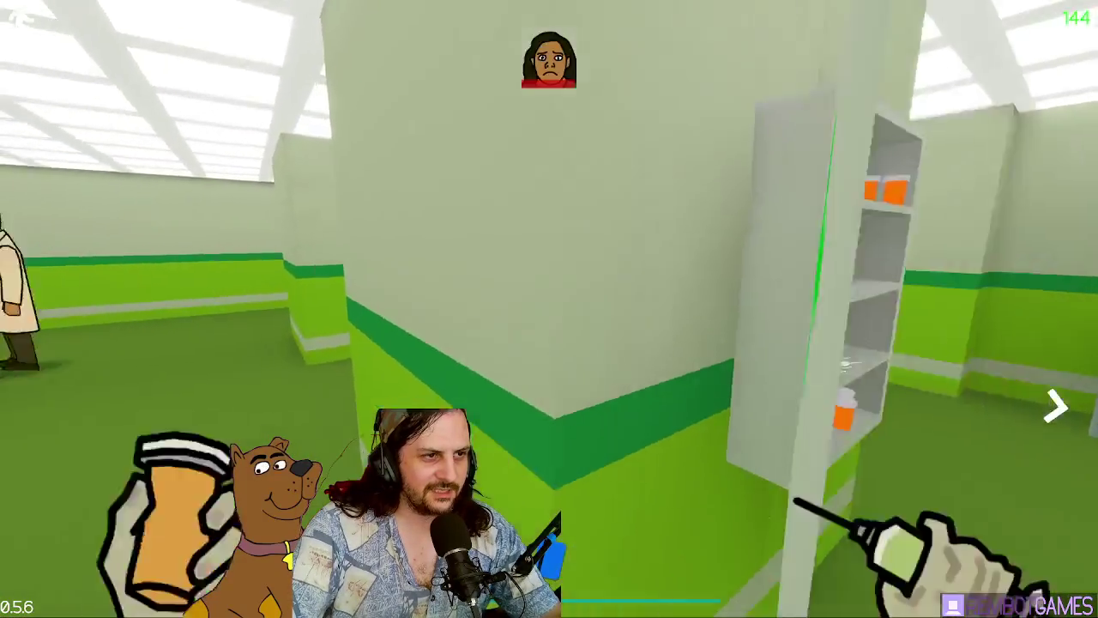
pyautogui.press('w')
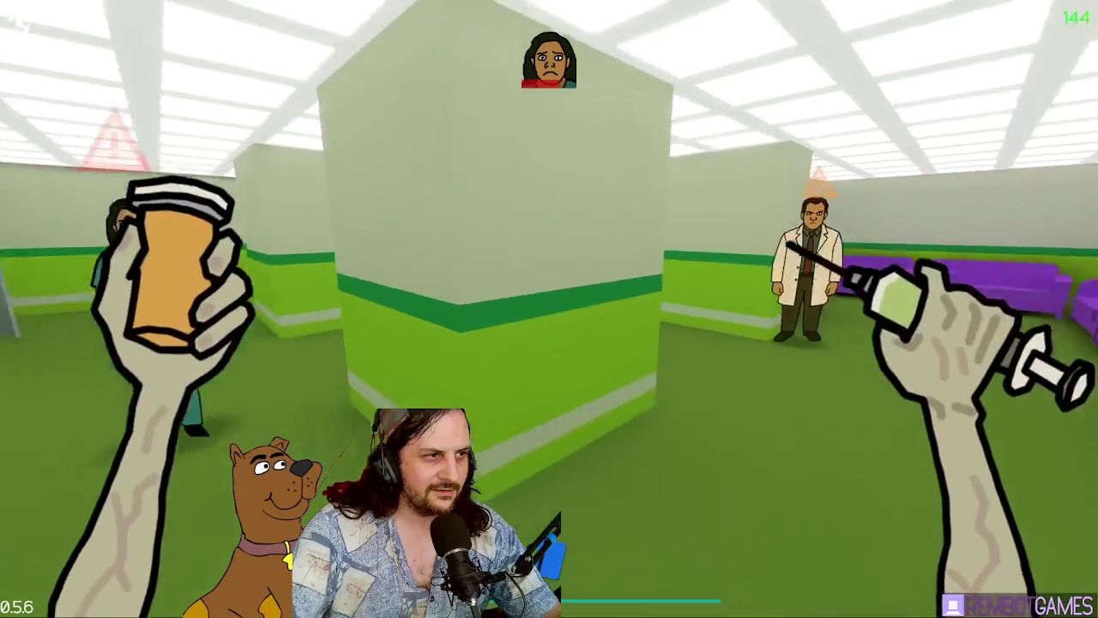
pyautogui.press('w')
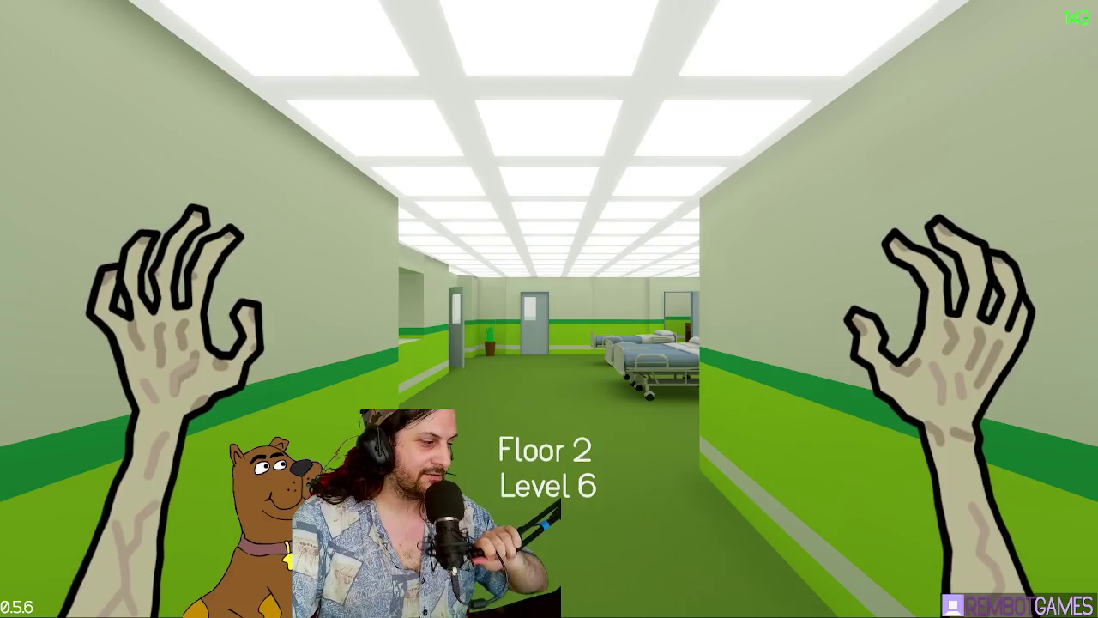
# Step: After the restart, cross the ward into the side room and reach the keycard desk
pyautogui.press('a')
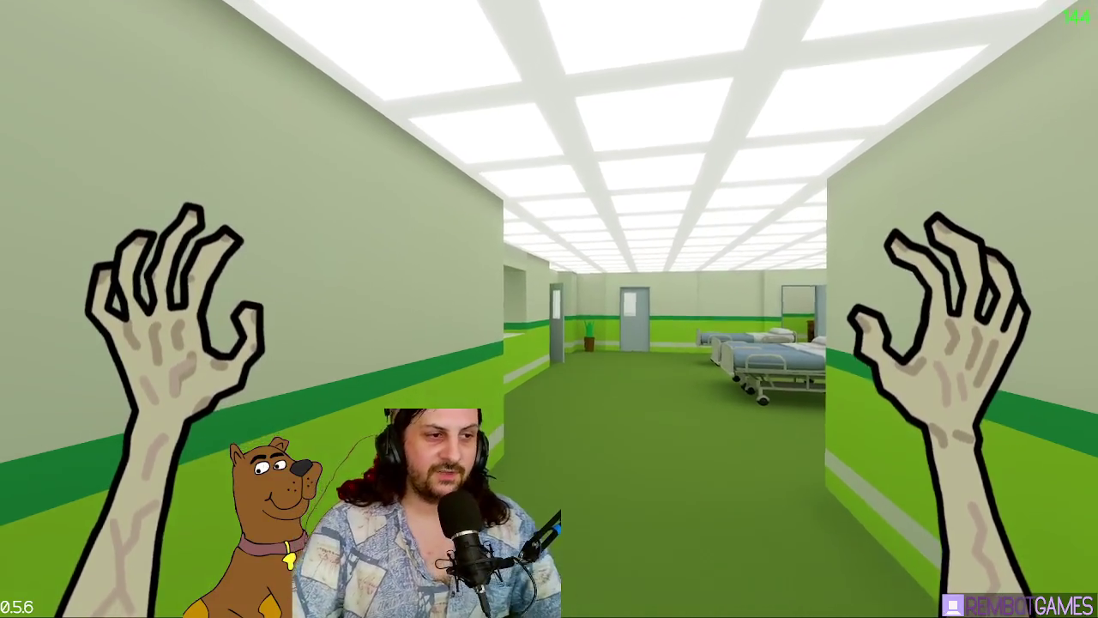
pyautogui.press('w')
pyautogui.press('w')
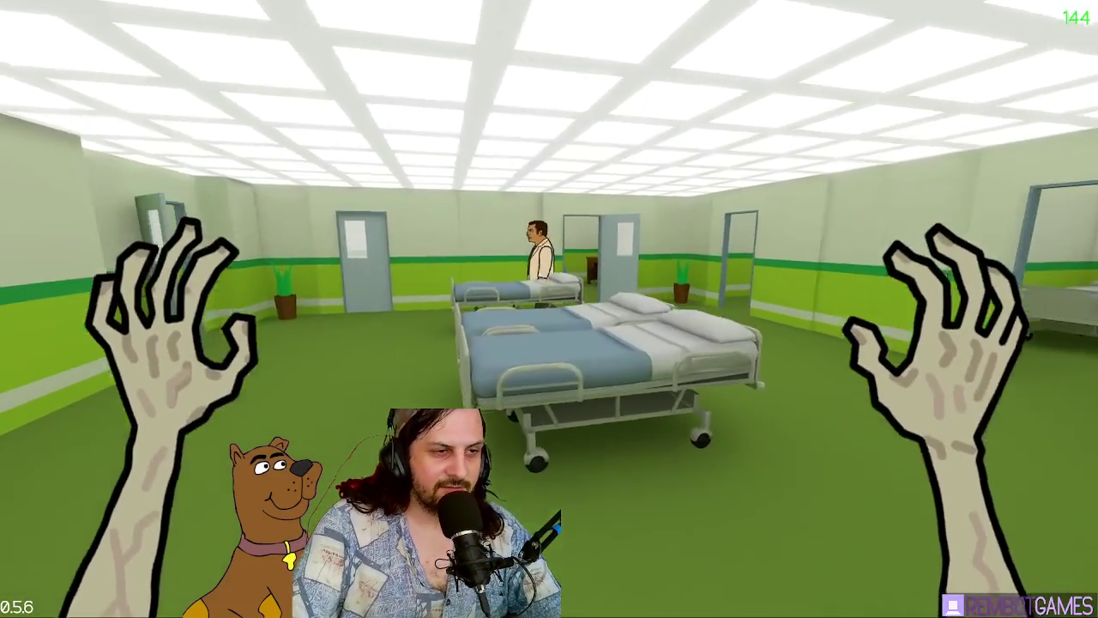
pyautogui.press('w')
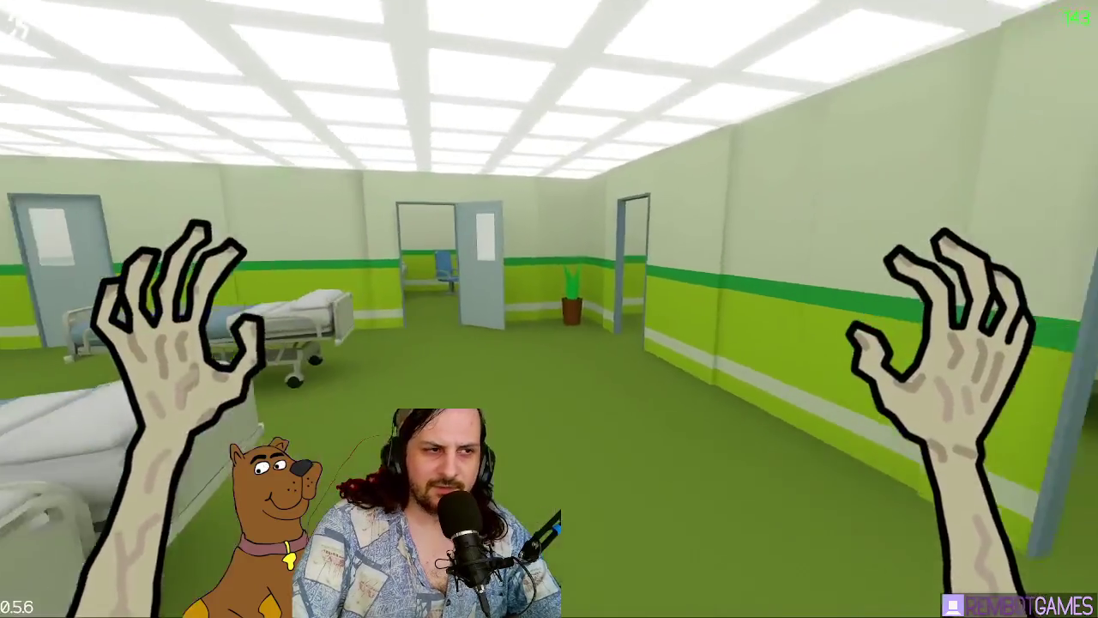
pyautogui.press('shift')
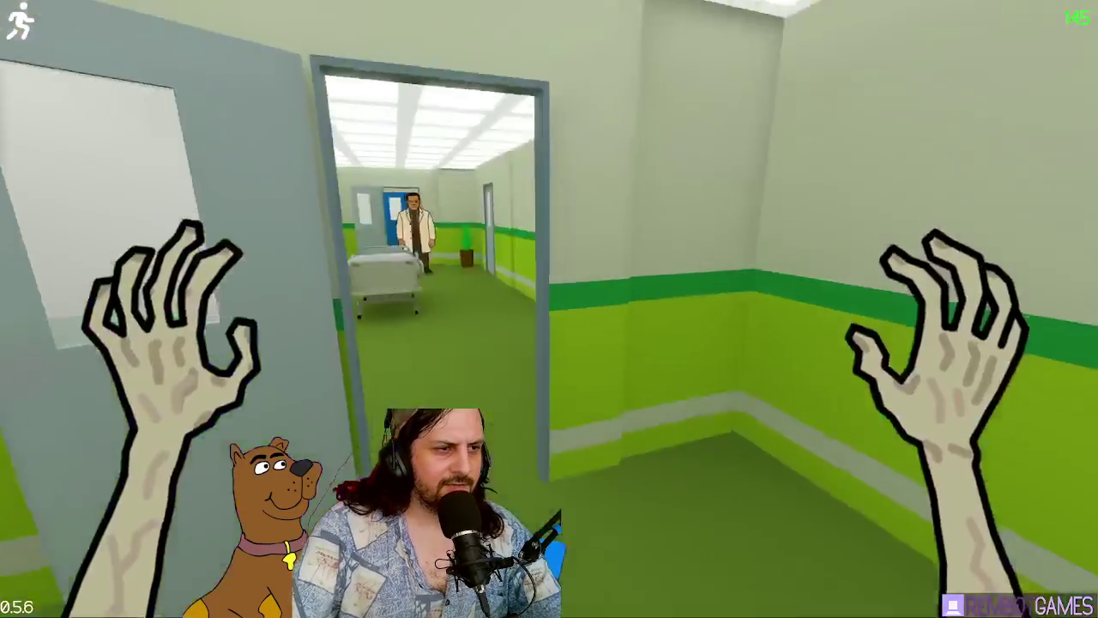
pyautogui.press('w')
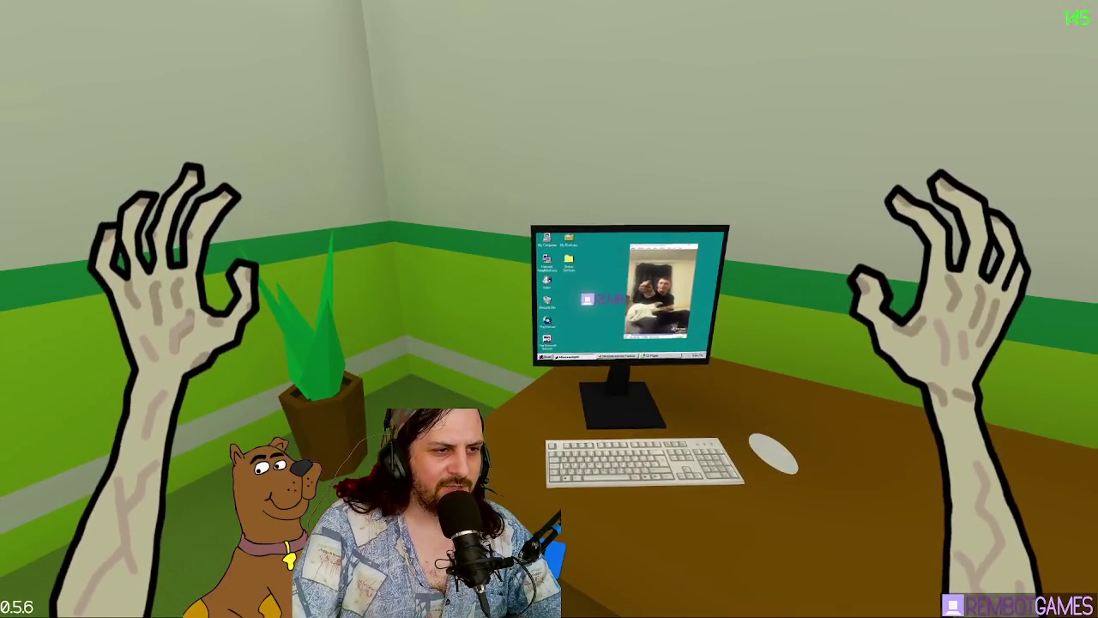
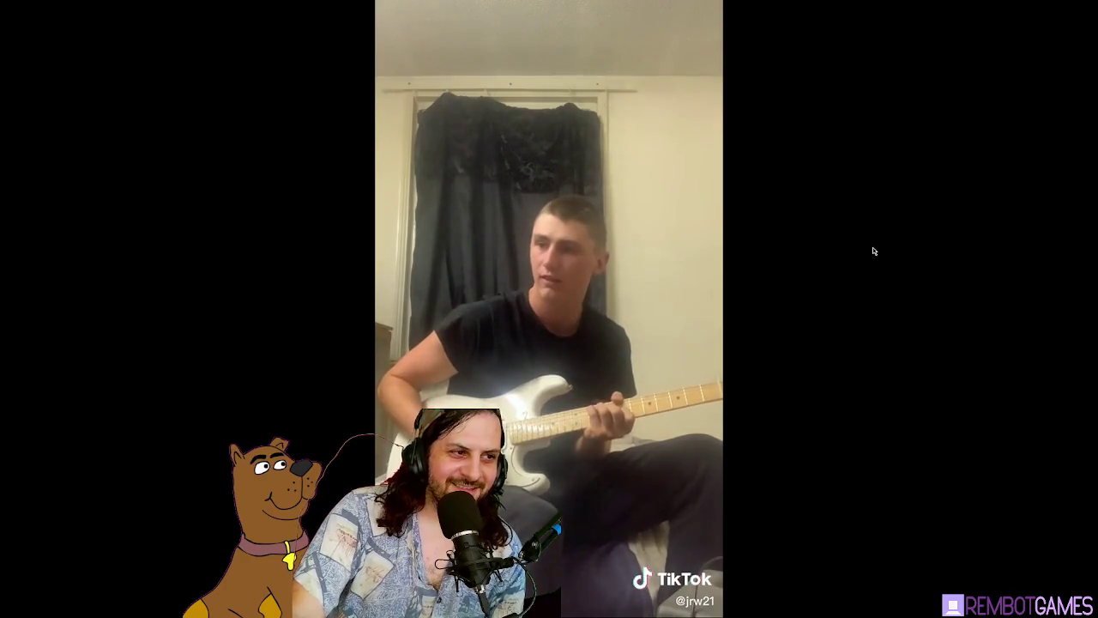
# Step: Rewind the guitar clip to replay an earlier part, then close the media player
pyautogui.doubleClick(646, 250)
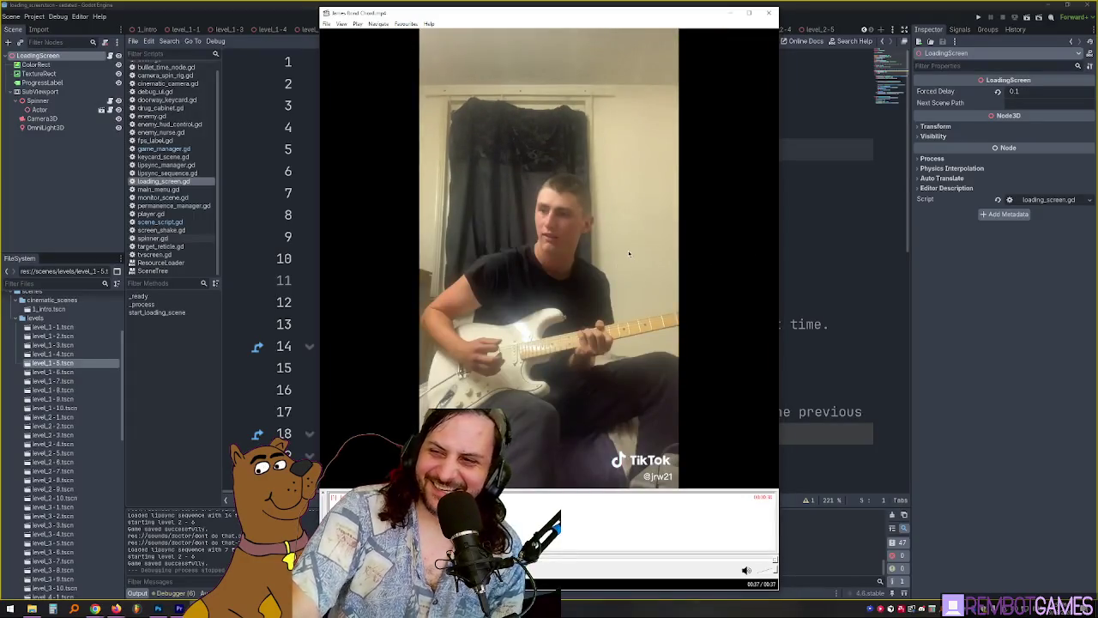
pyautogui.click(631, 560)
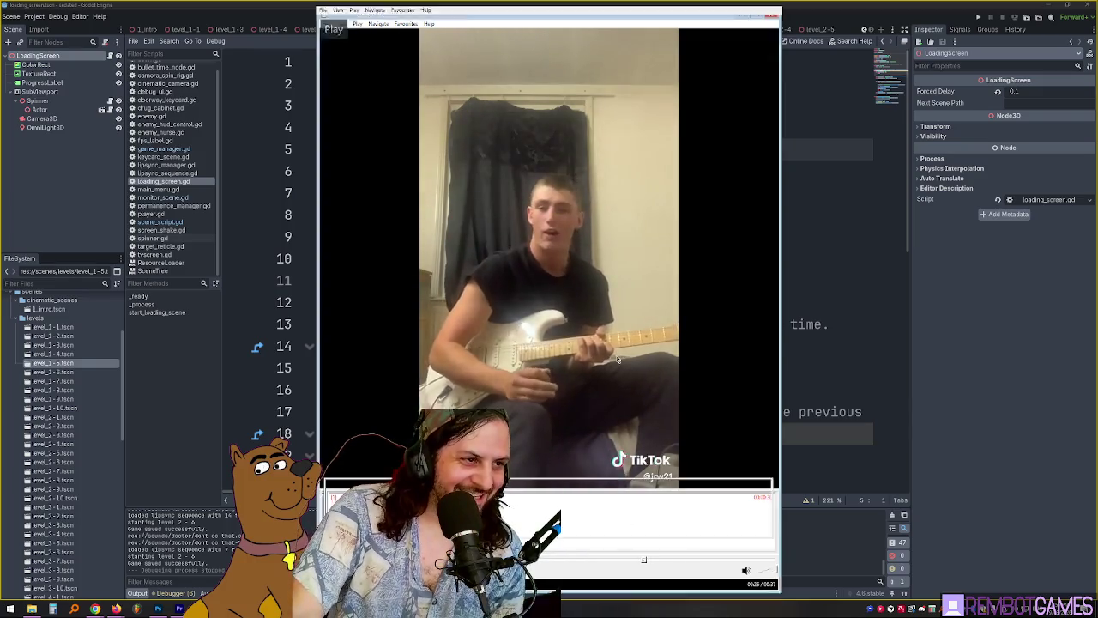
pyautogui.doubleClick(593, 451)
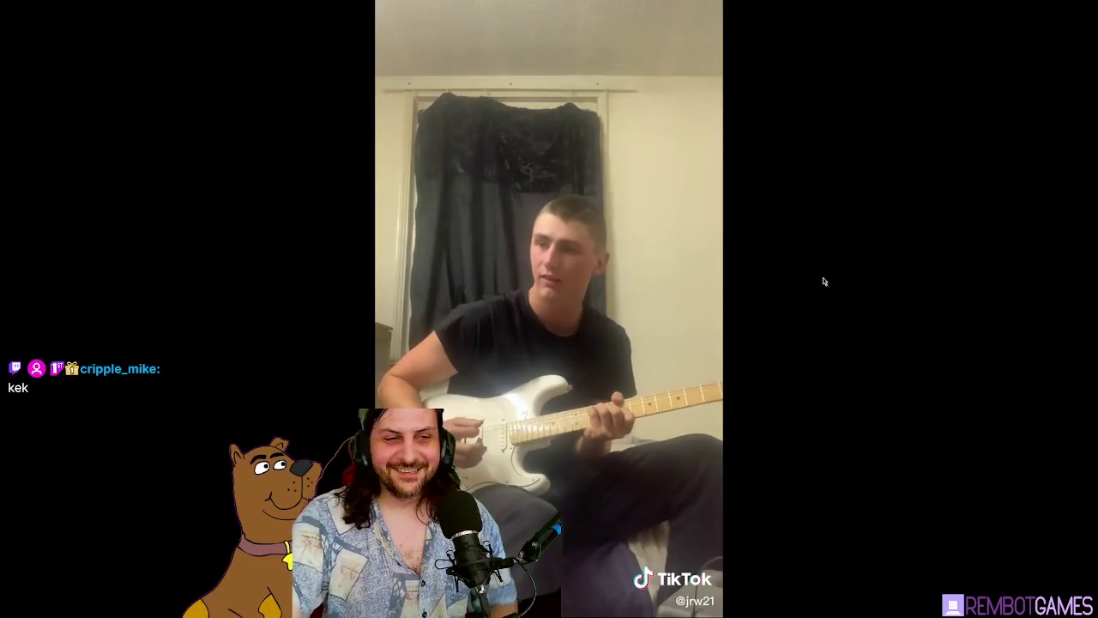
pyautogui.doubleClick(652, 279)
pyautogui.click(767, 16)
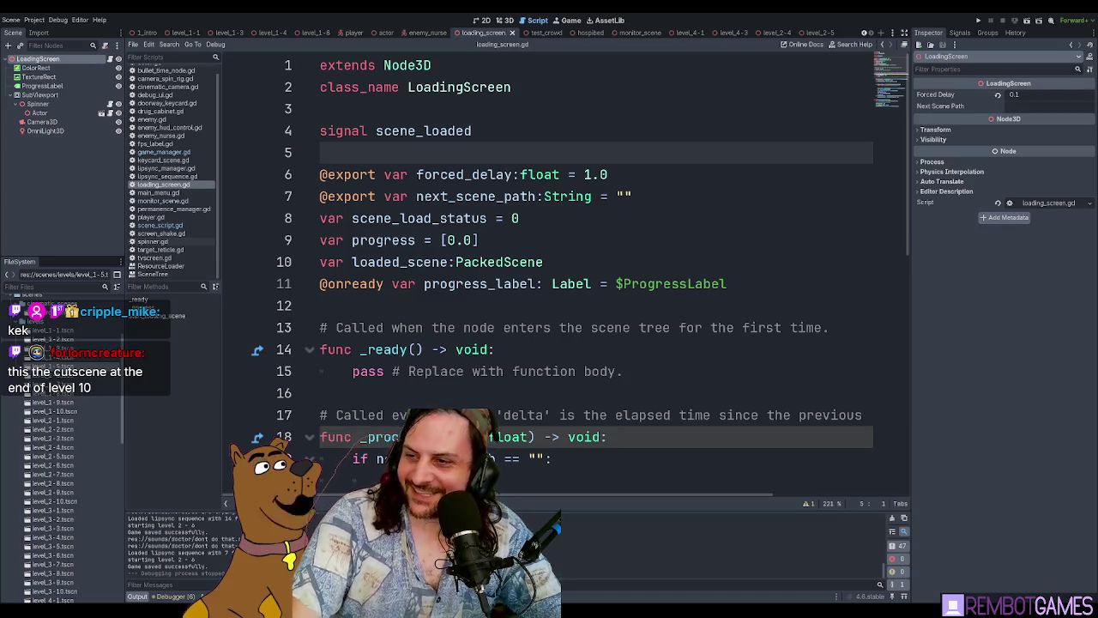
# Step: Review lines 9, 10 and 13 of loading_screen.gd, then switch to the itch.io page
pyautogui.click(527, 325)
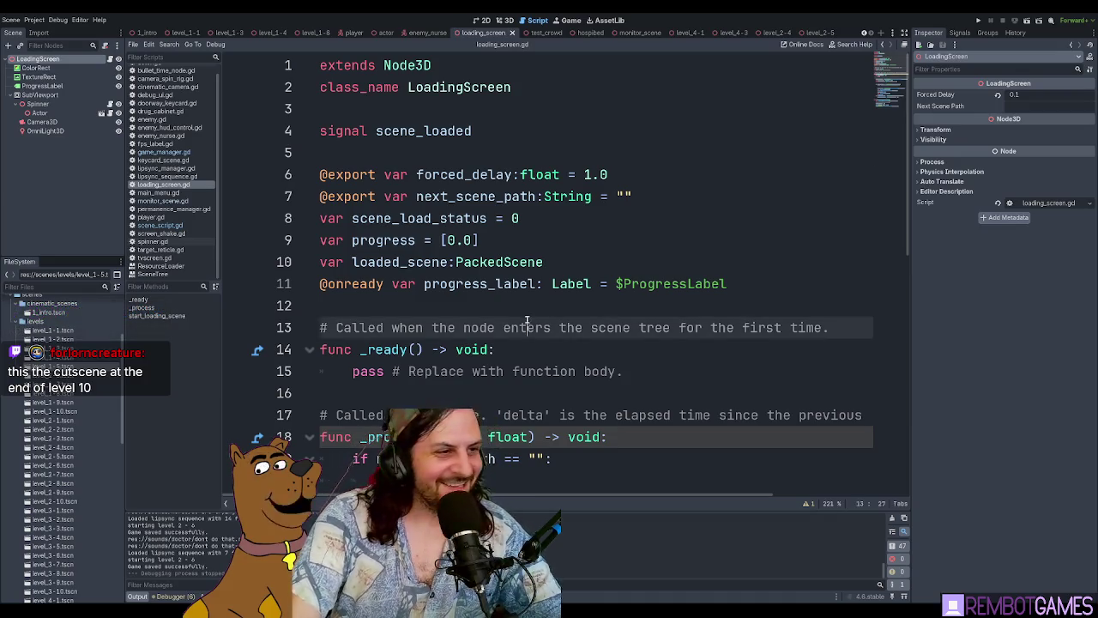
pyautogui.click(538, 244)
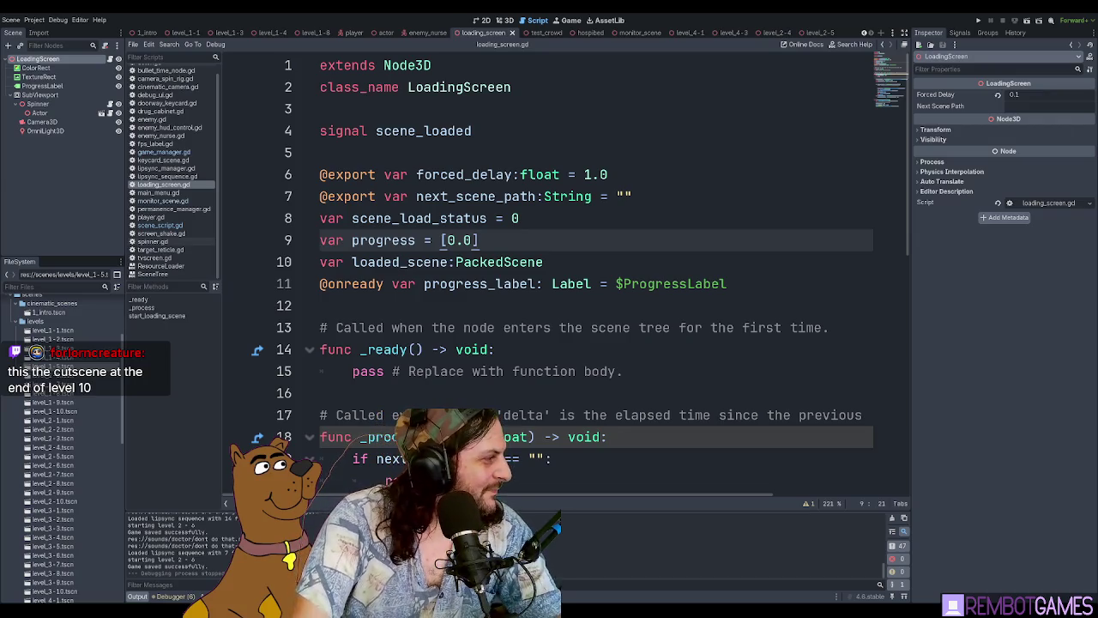
pyautogui.click(641, 266)
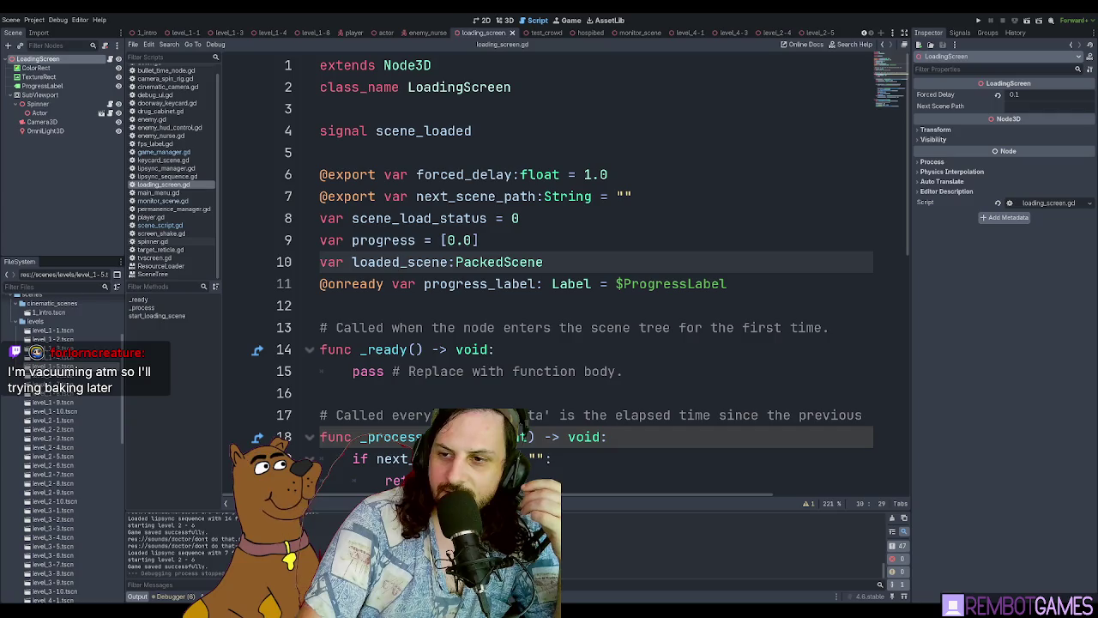
pyautogui.hotkey('alt', 'Tab')
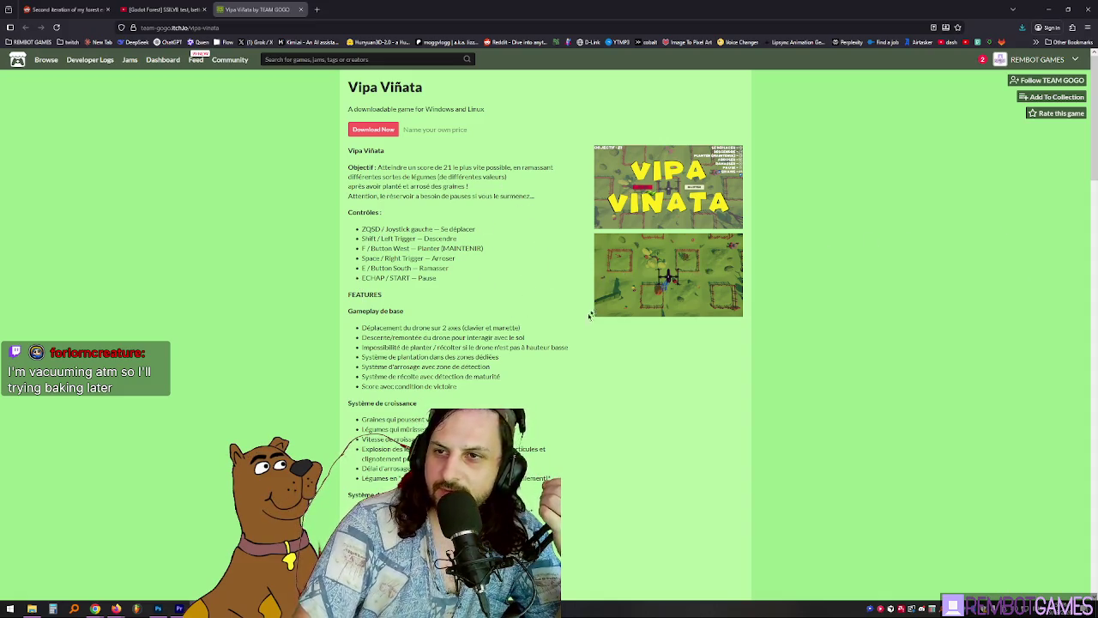
# Step: Scroll the Vipa Viñata page down to the comments and highlight a phrase in the first one
pyautogui.scroll(-10, 627, 350)
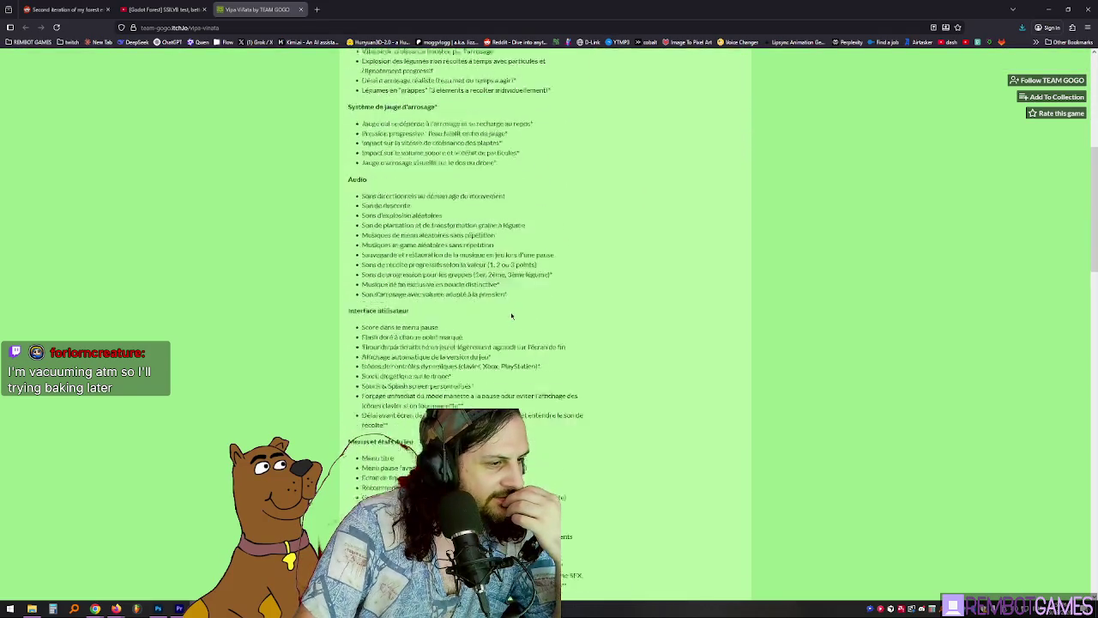
pyautogui.scroll(-15, 514, 302)
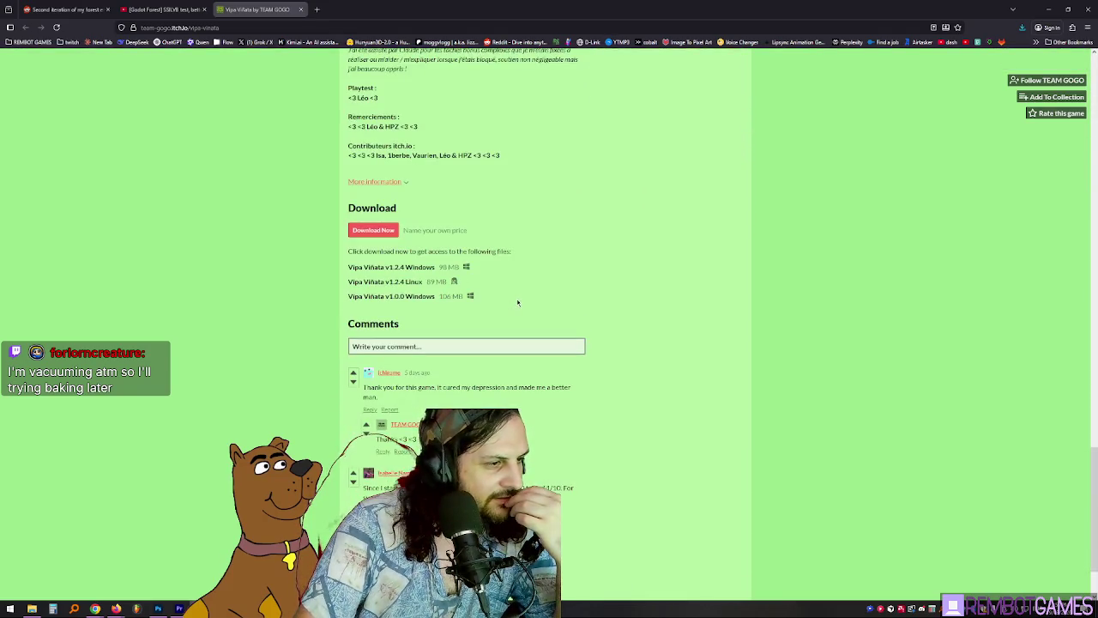
pyautogui.moveTo(443, 387); pyautogui.dragTo(536, 387)
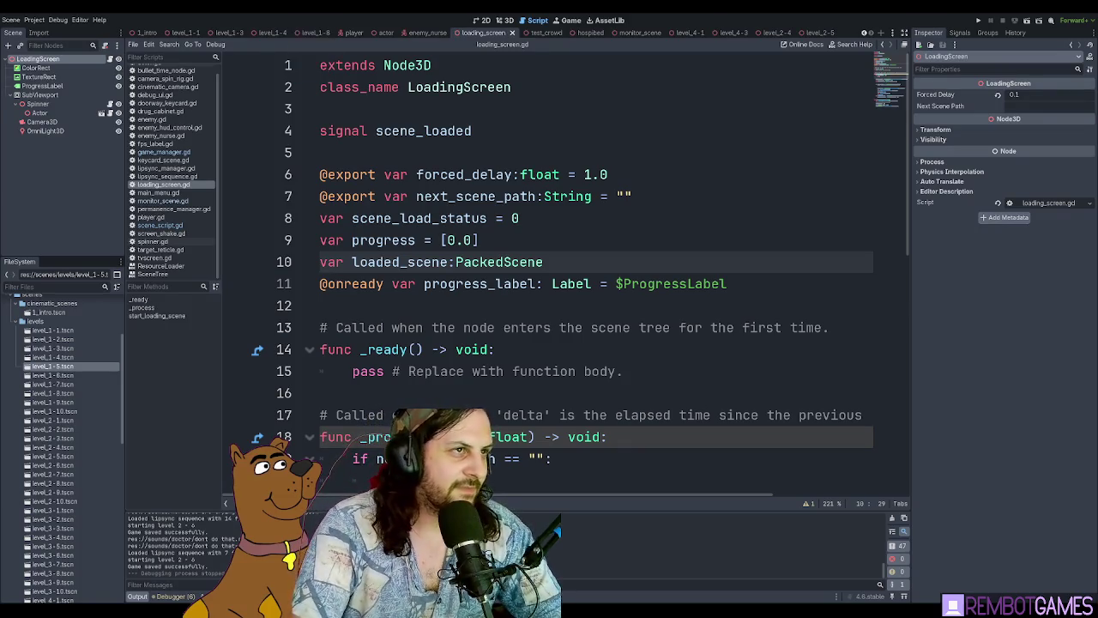
# Step: Run the hospital game with F5 and continue the saved game from the title screen
pyautogui.press('Up')
pyautogui.press('Up')
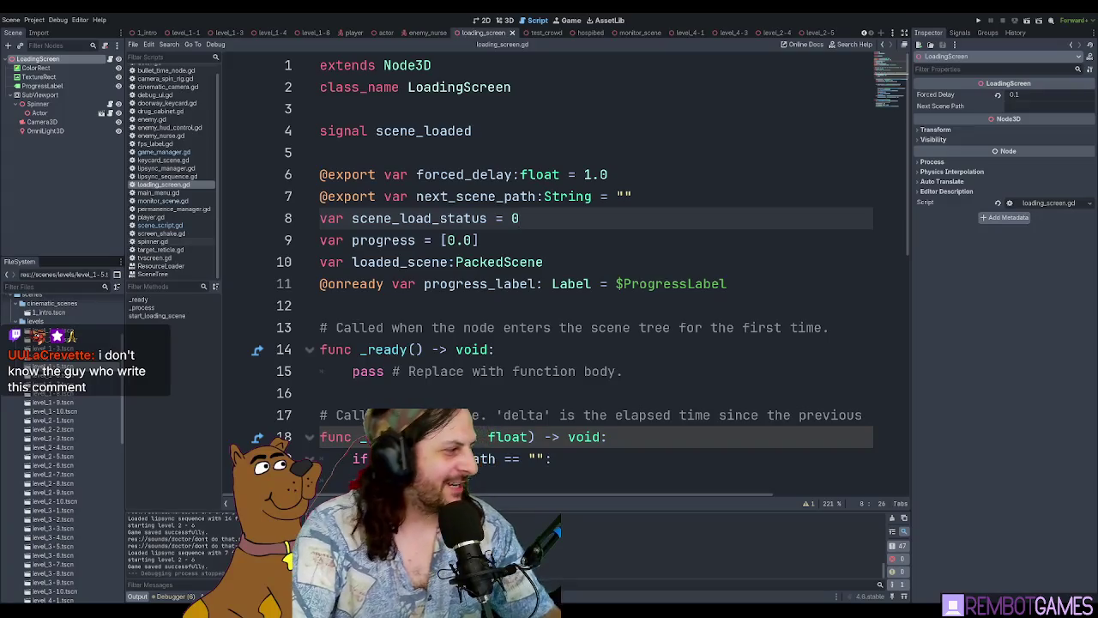
pyautogui.press('Up')
pyautogui.press('F5')
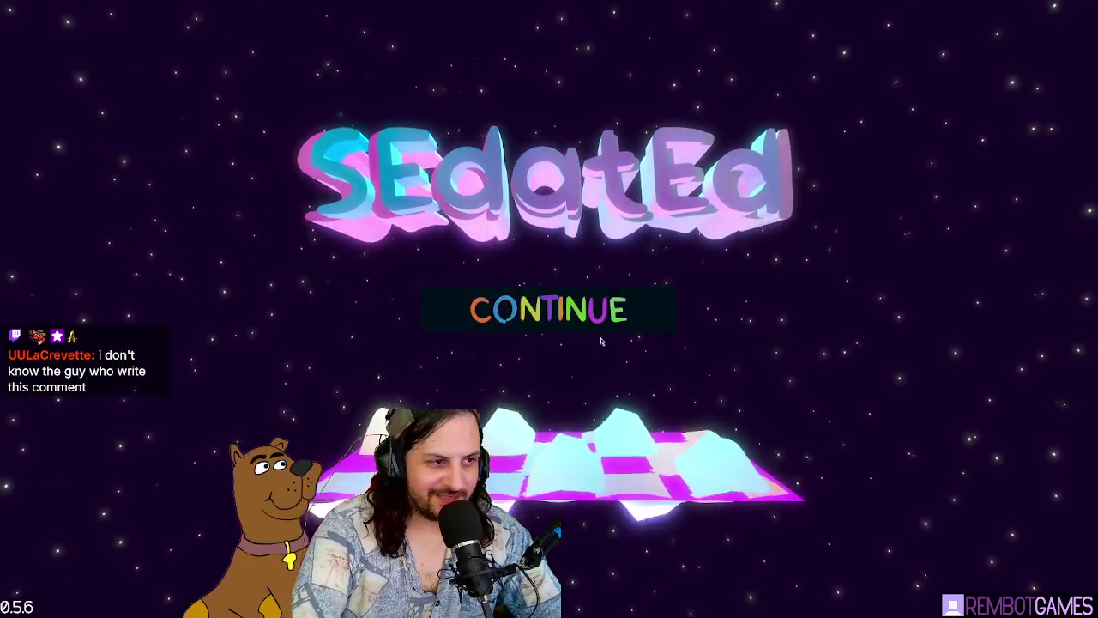
pyautogui.click(554, 295)
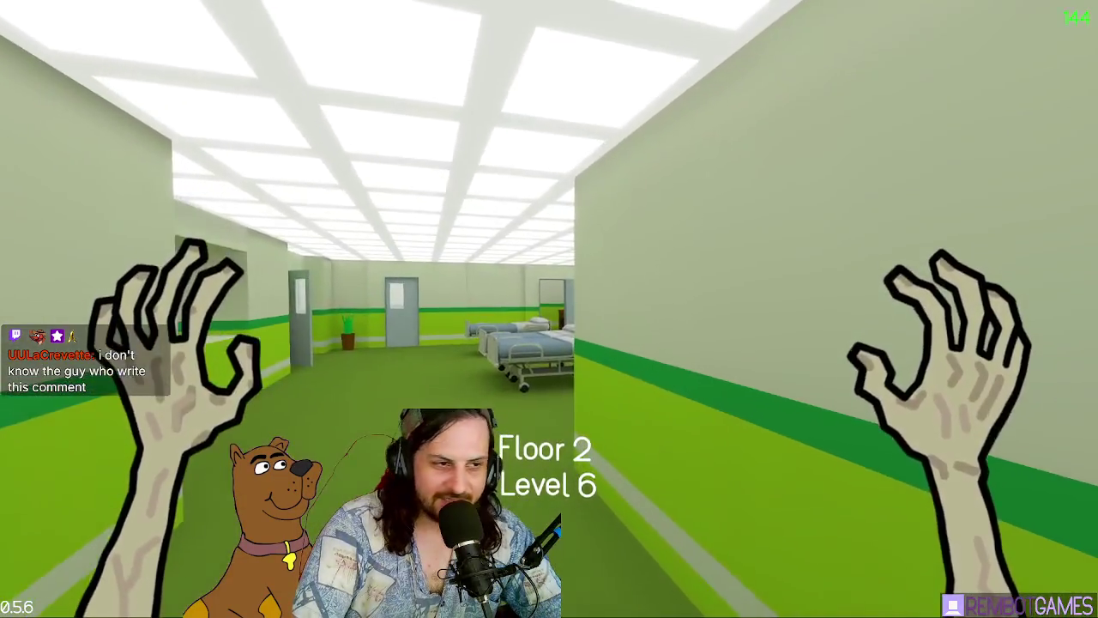
# Step: Walk down the Floor 2 Level 6 corridor past the beds and turn right toward the doorway
pyautogui.press('w')
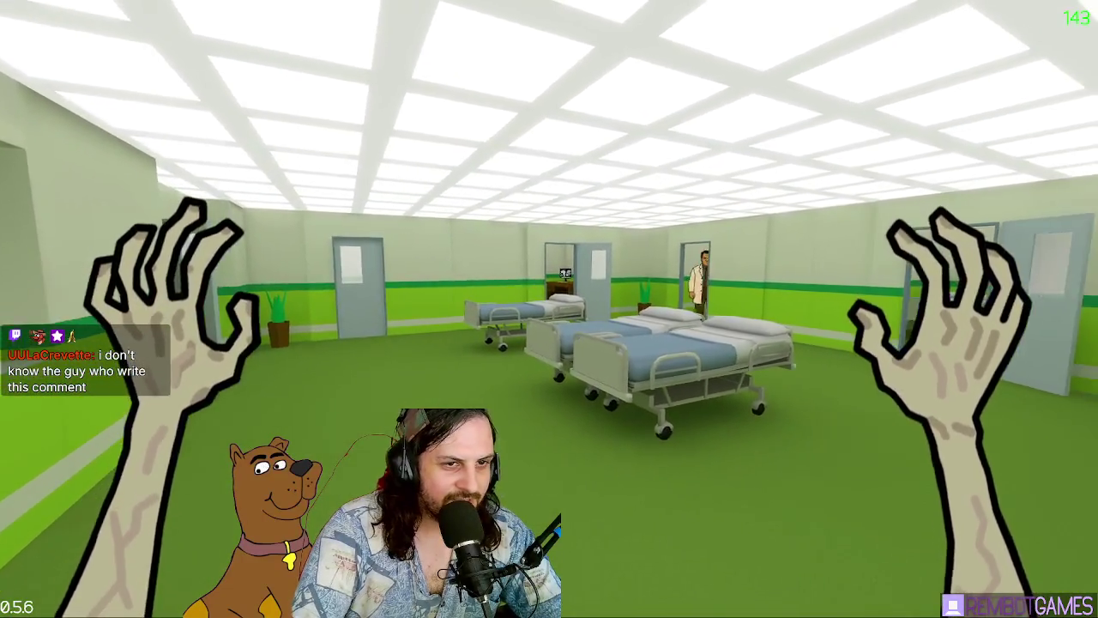
pyautogui.moveTo(549, 309)
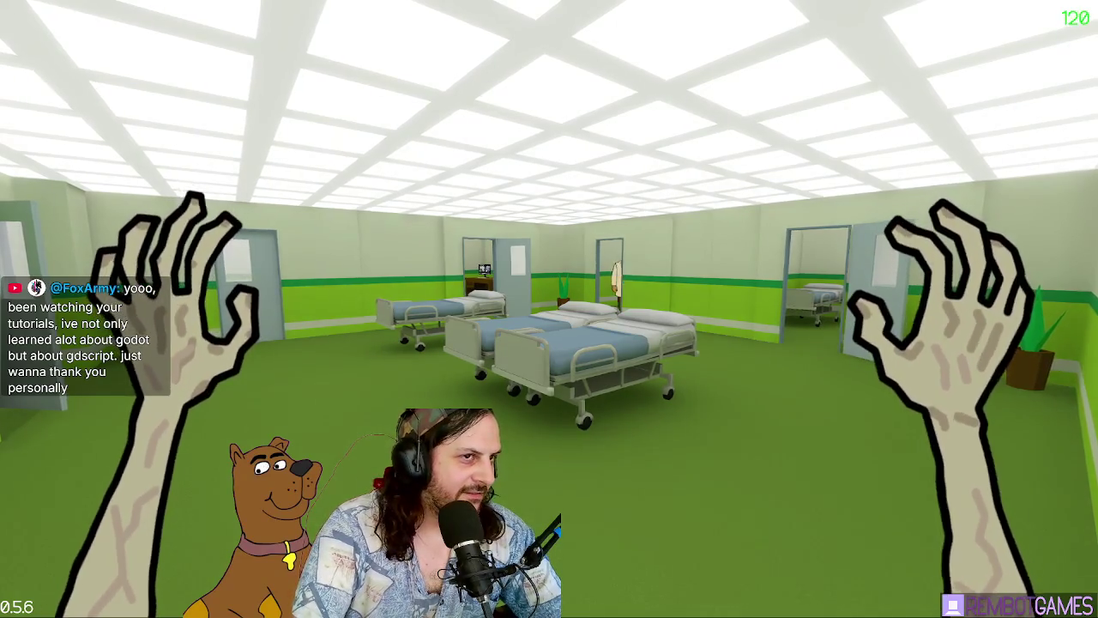
pyautogui.press('w')
pyautogui.press('w')
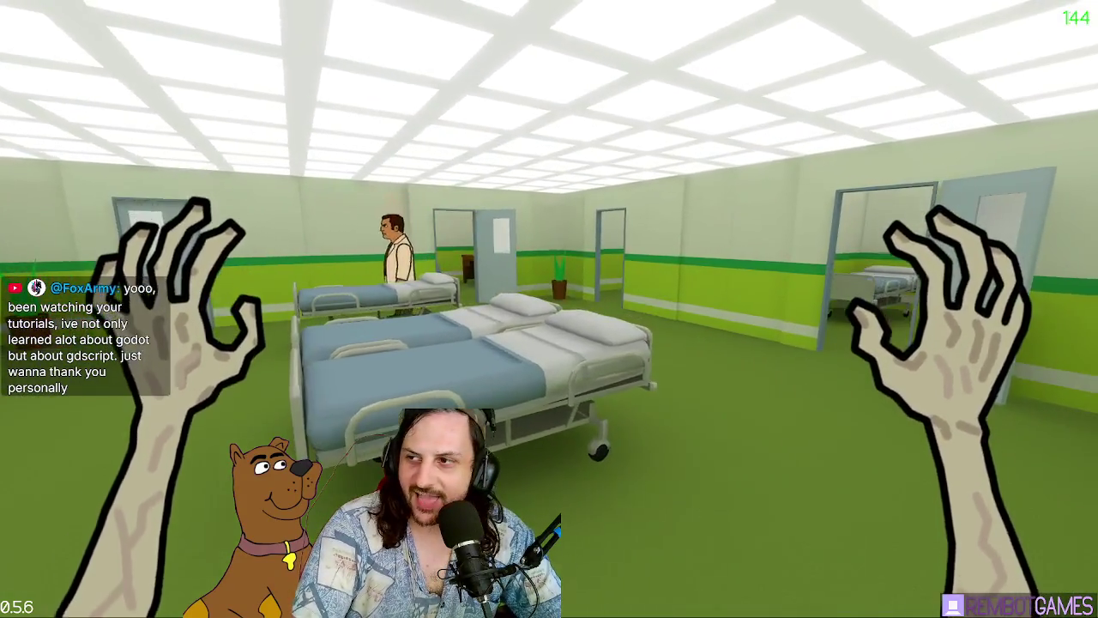
pyautogui.press('w')
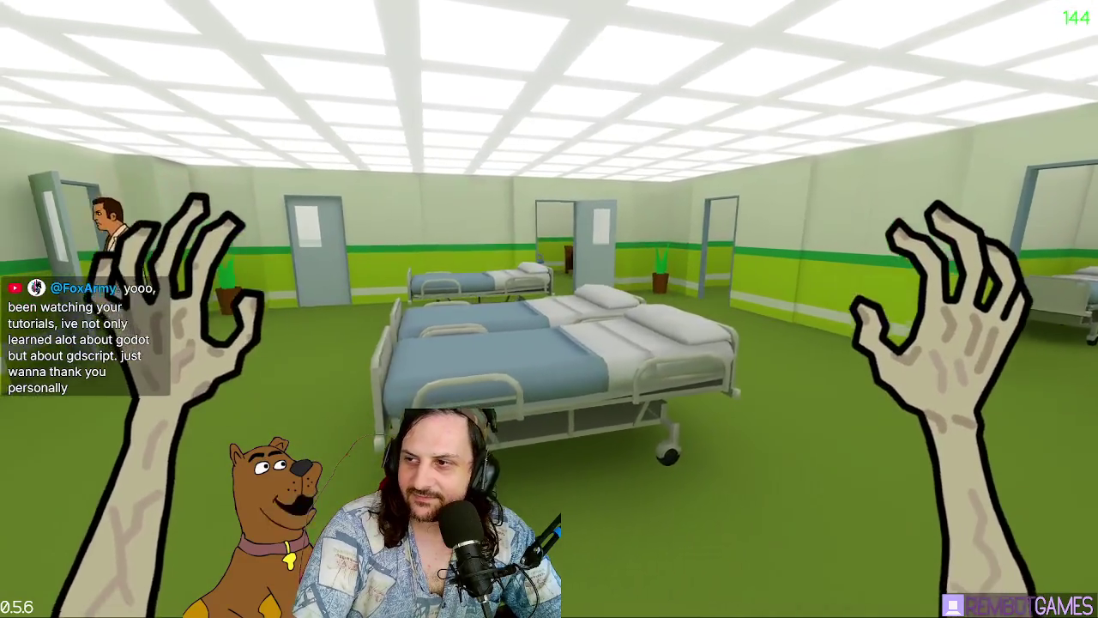
pyautogui.press('d')
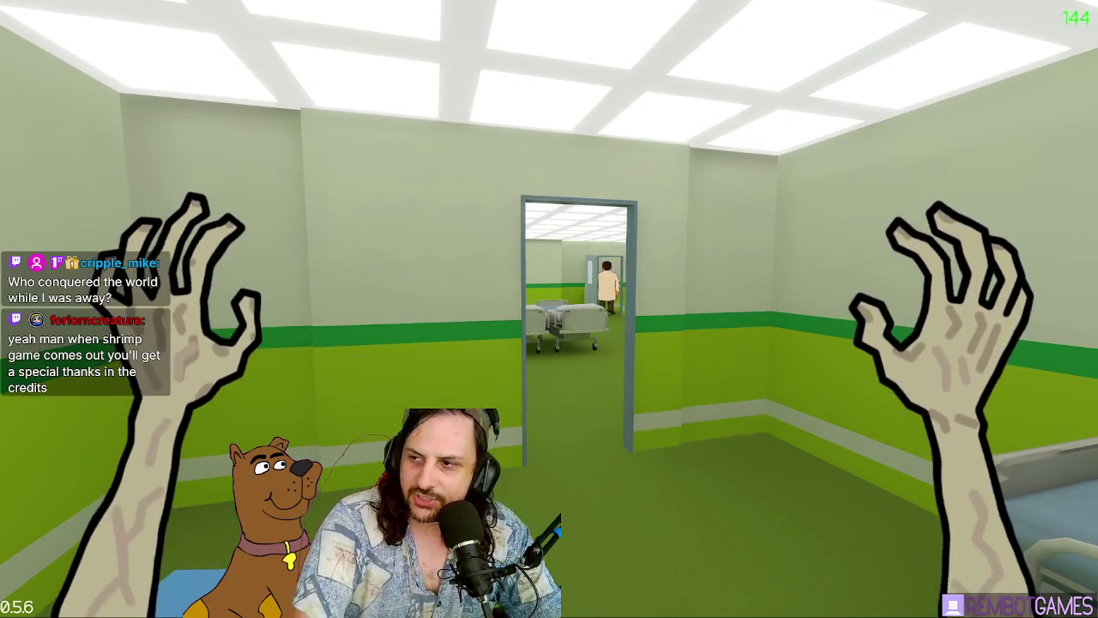
# Step: Sprint through the doorway into the next ward, then into the side room with the desk computer
pyautogui.press('w')
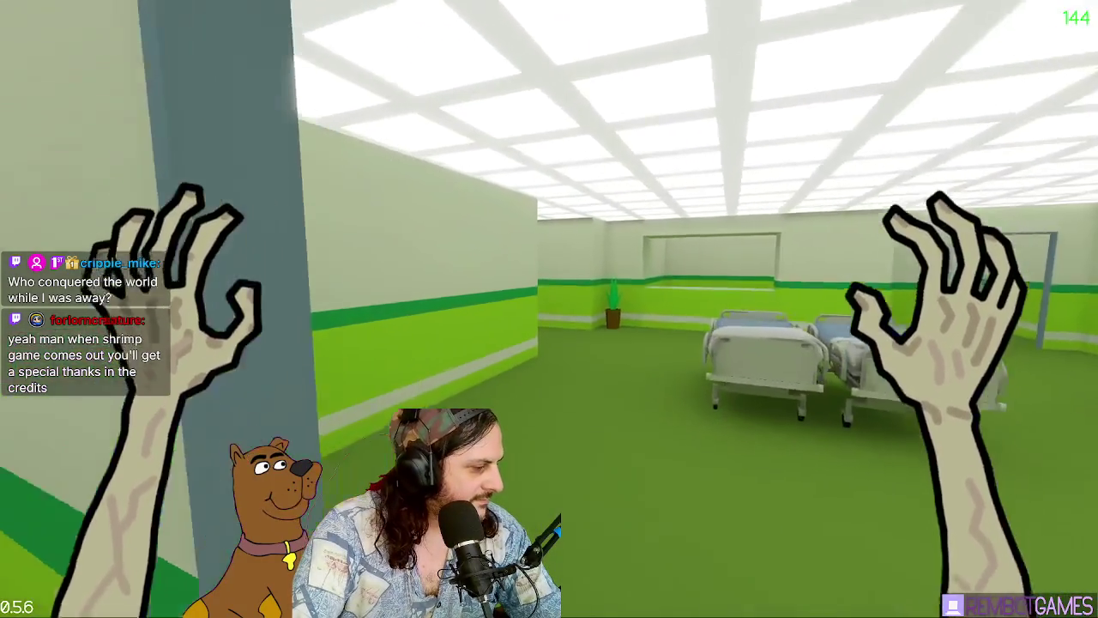
pyautogui.press('shift')
pyautogui.press('w')
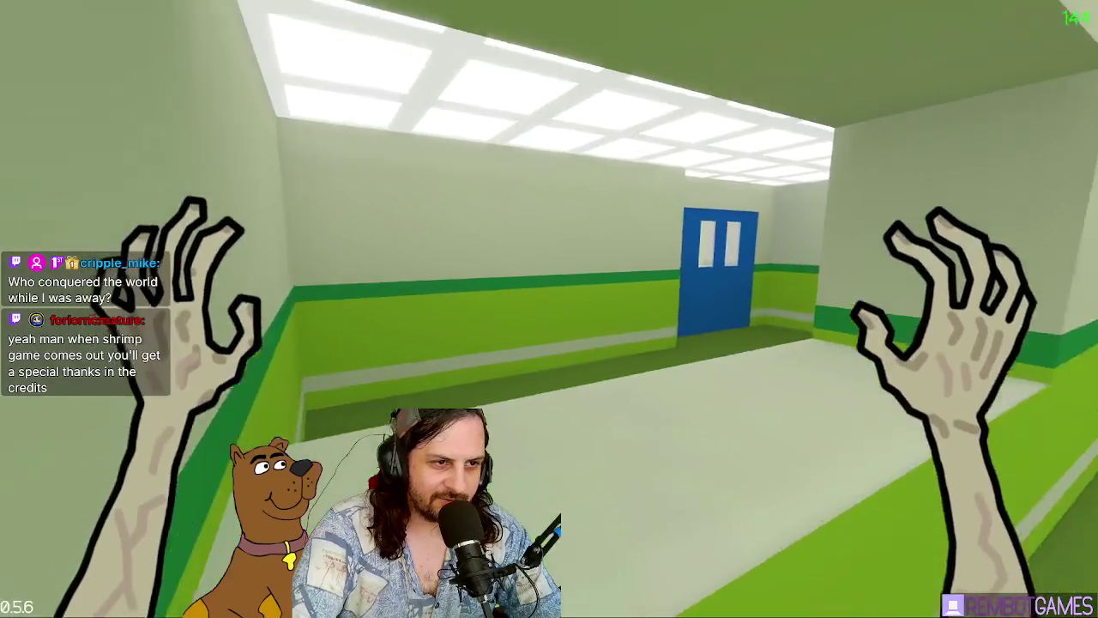
pyautogui.press('w')
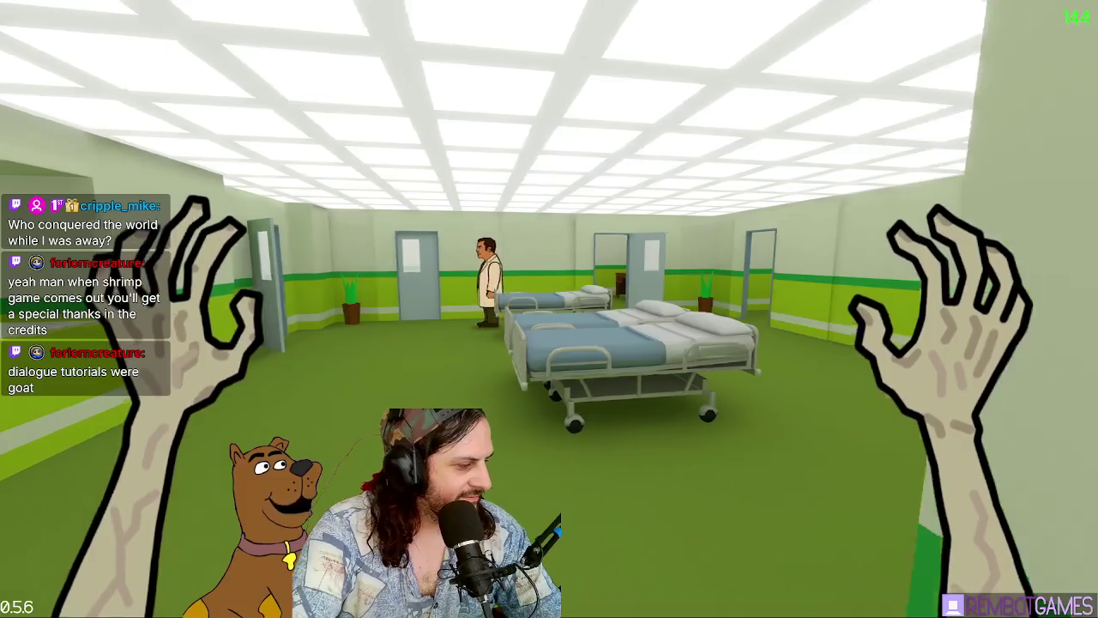
pyautogui.press('w')
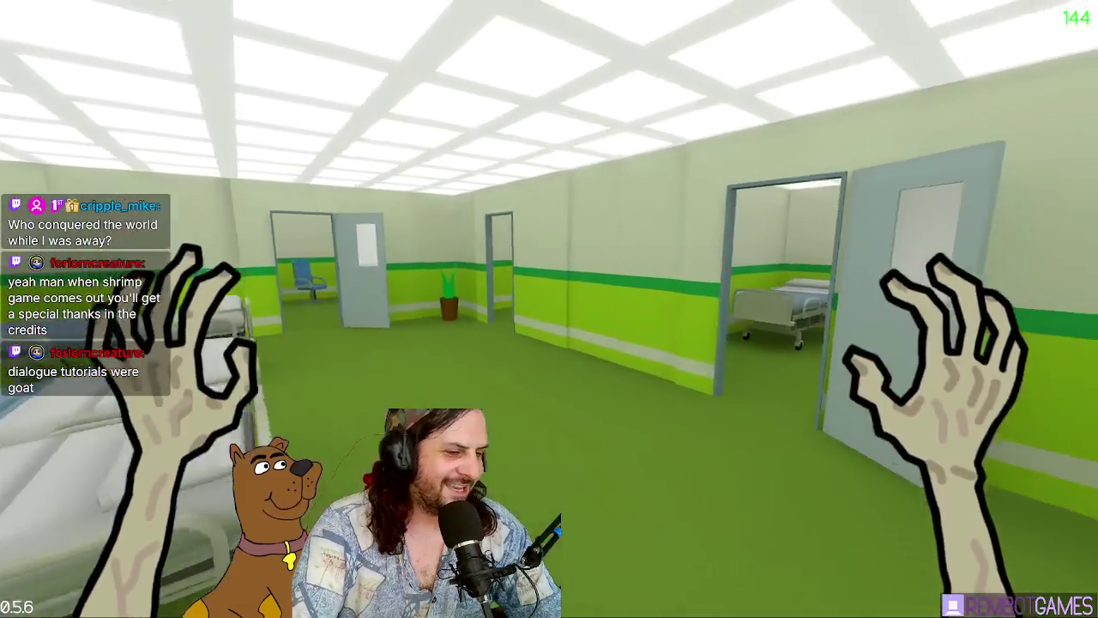
pyautogui.press('w')
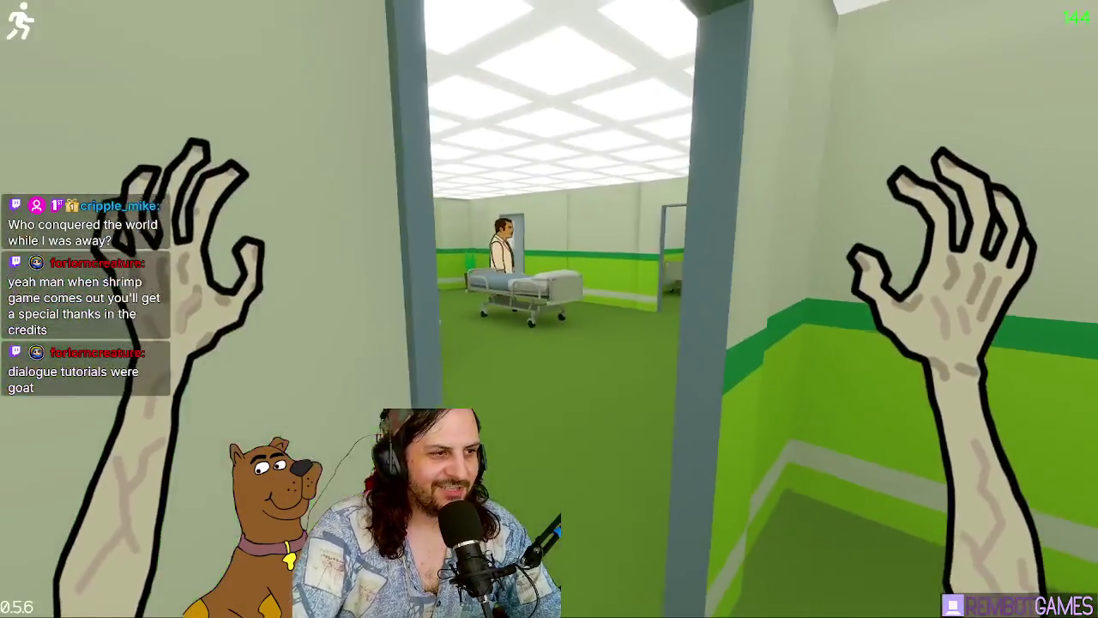
pyautogui.press('w')
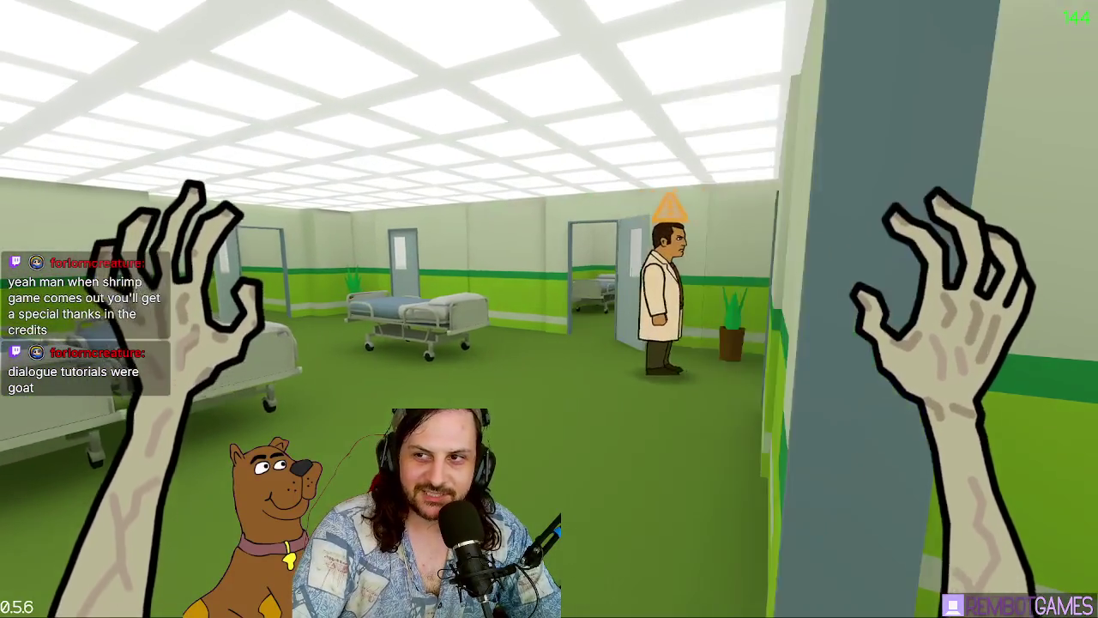
pyautogui.press('d')
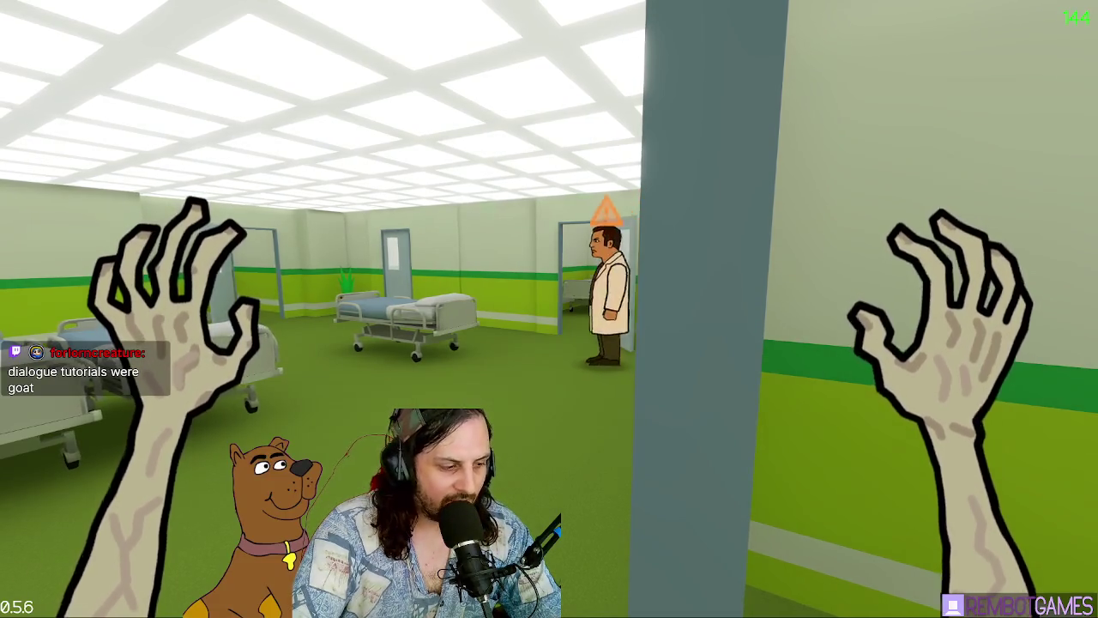
pyautogui.press('w')
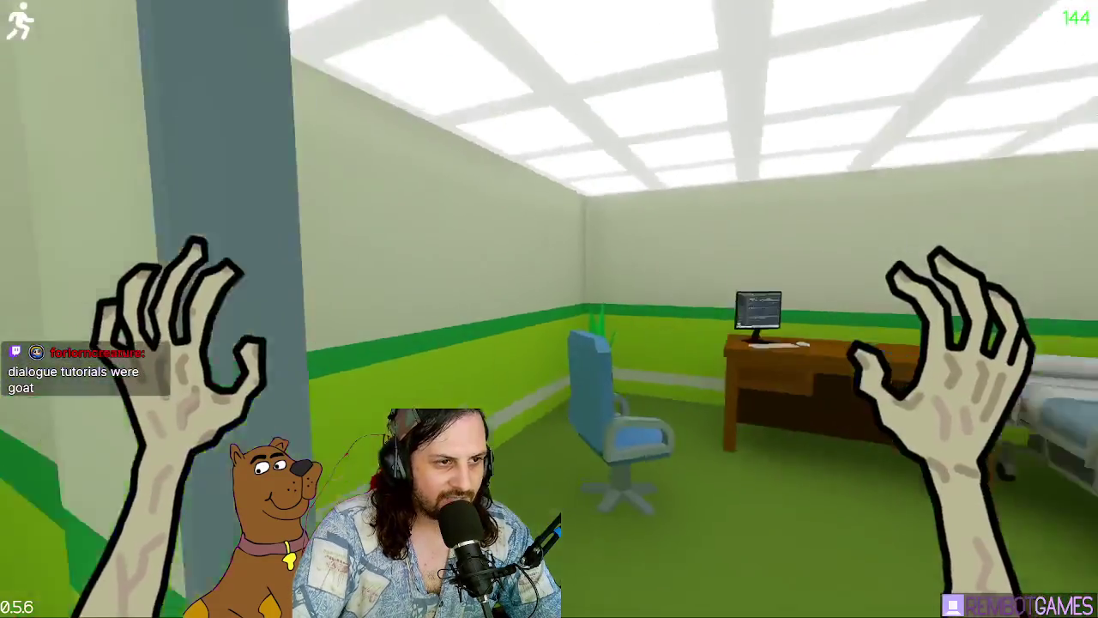
pyautogui.press('w')
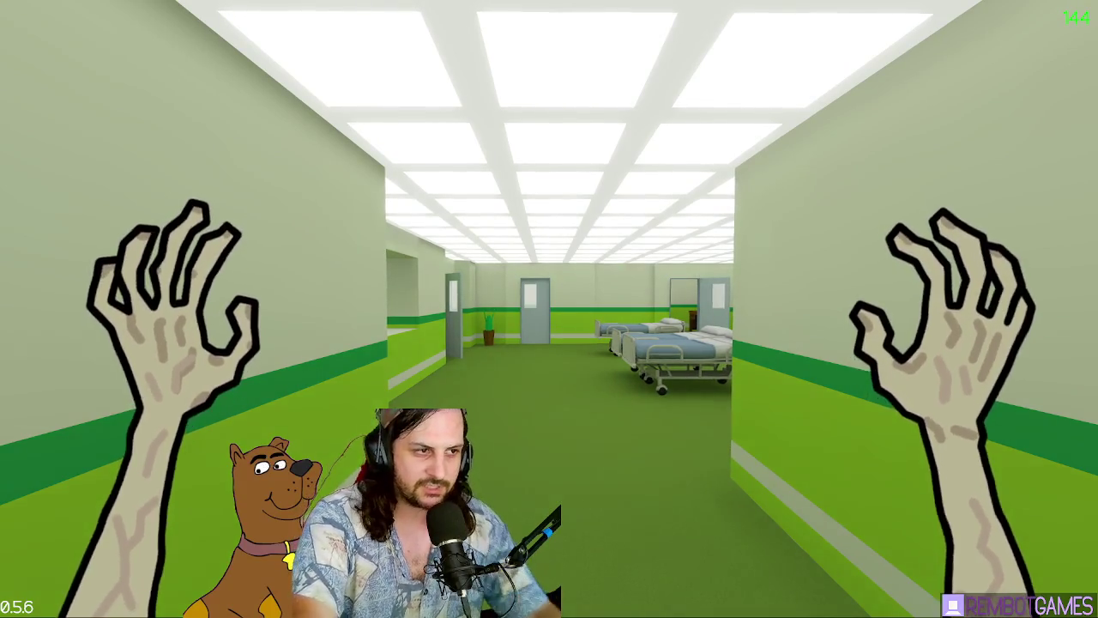
# Step: Walk down the corridor into a room with a bed and desk, then back through the ward toward the doctor
pyautogui.press('w')
pyautogui.press('w')
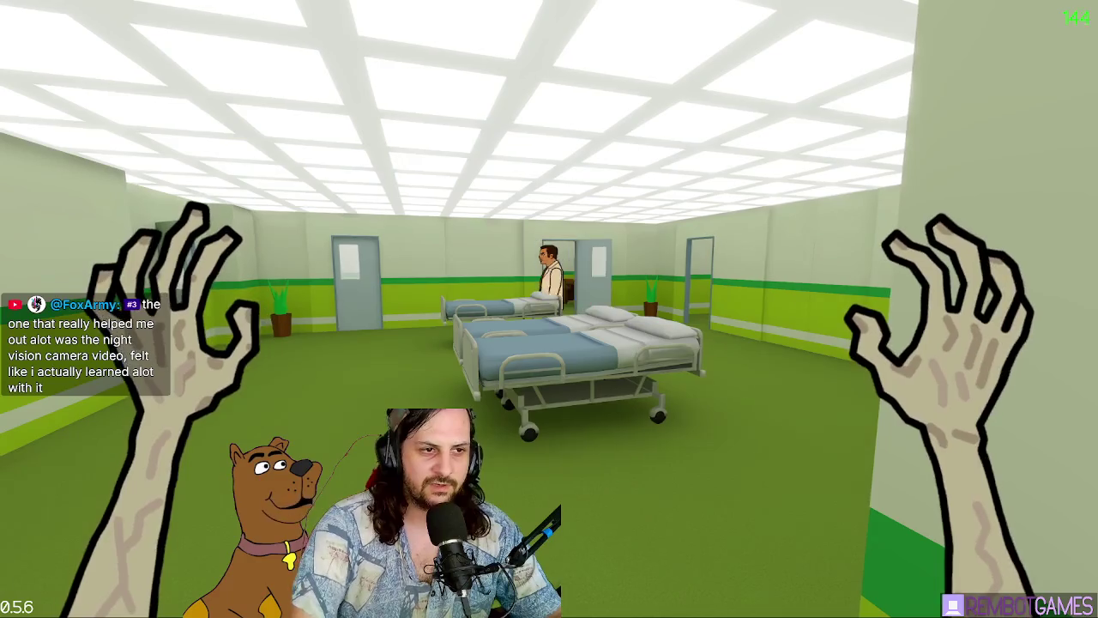
pyautogui.press('w')
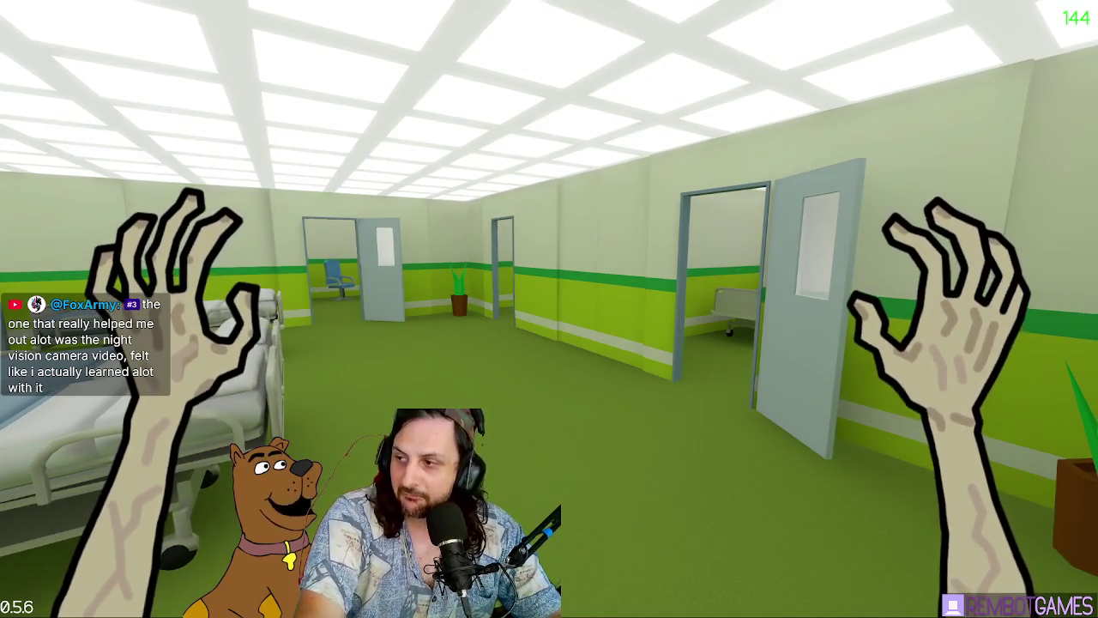
pyautogui.press('w')
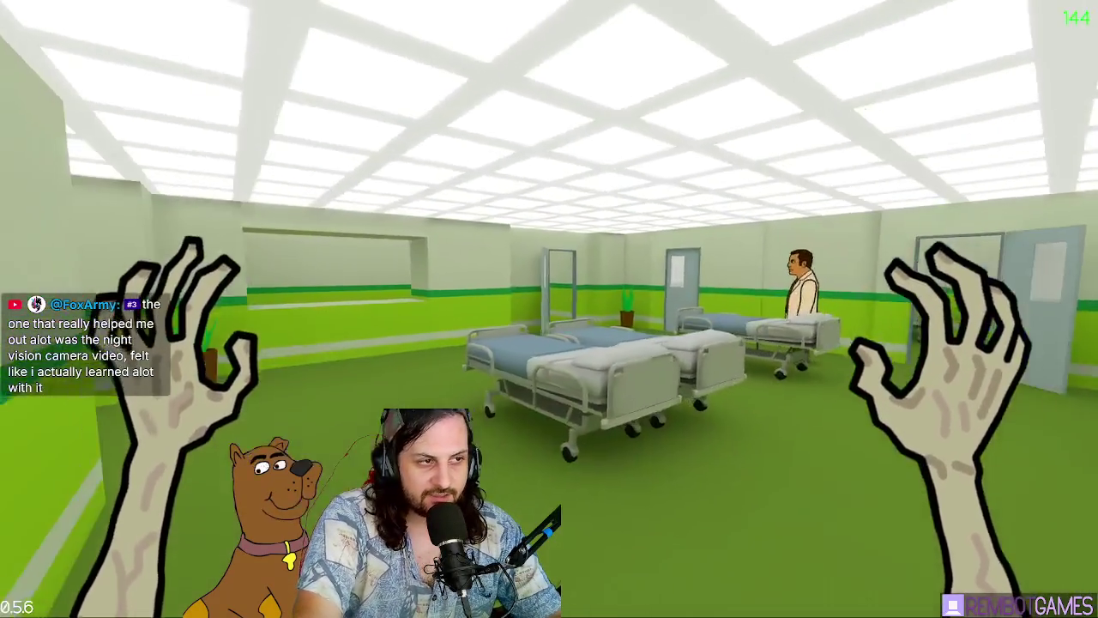
pyautogui.press('w')
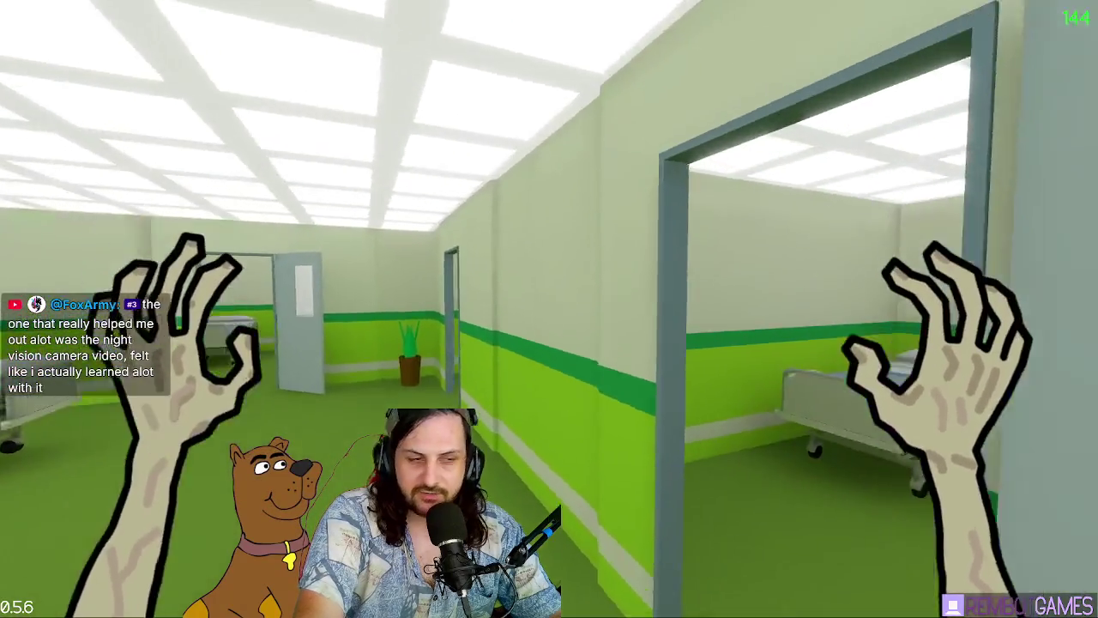
pyautogui.press('w')
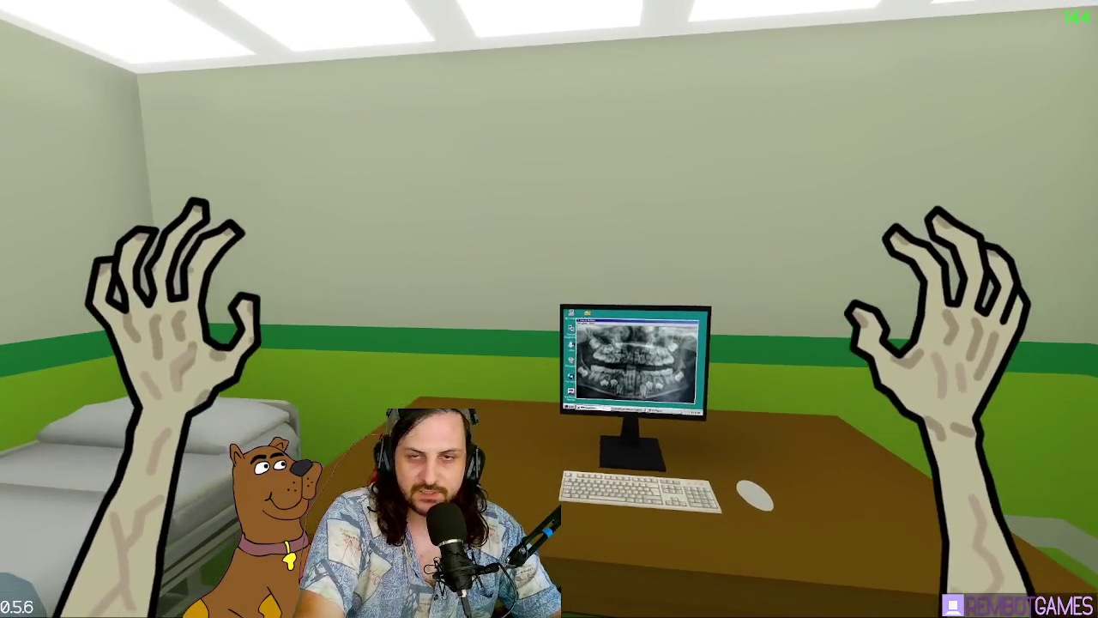
pyautogui.press('w')
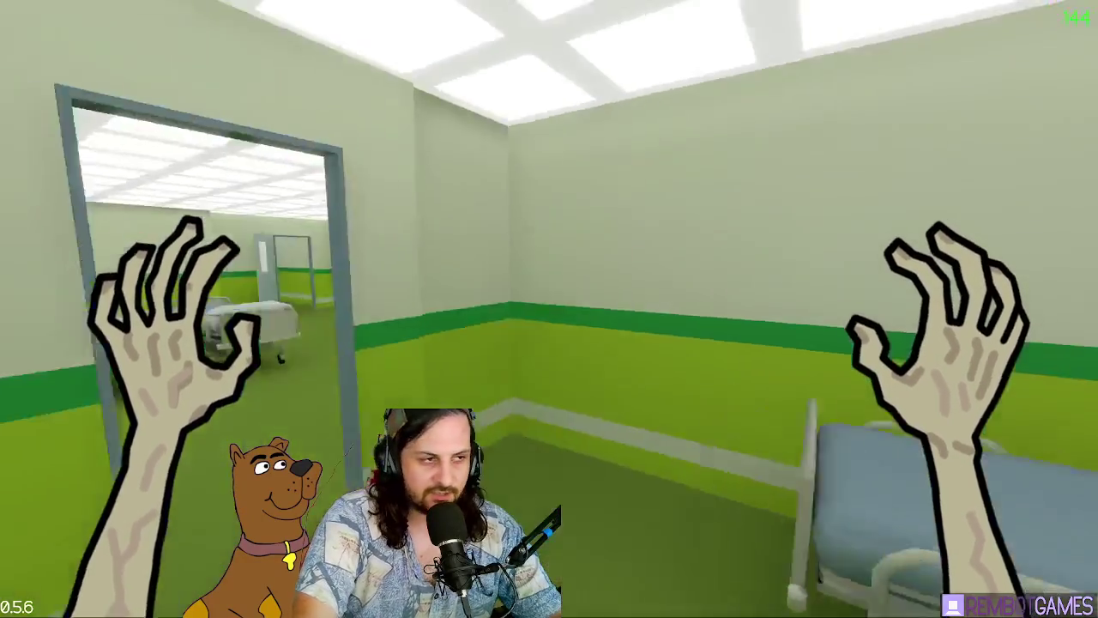
pyautogui.press('w')
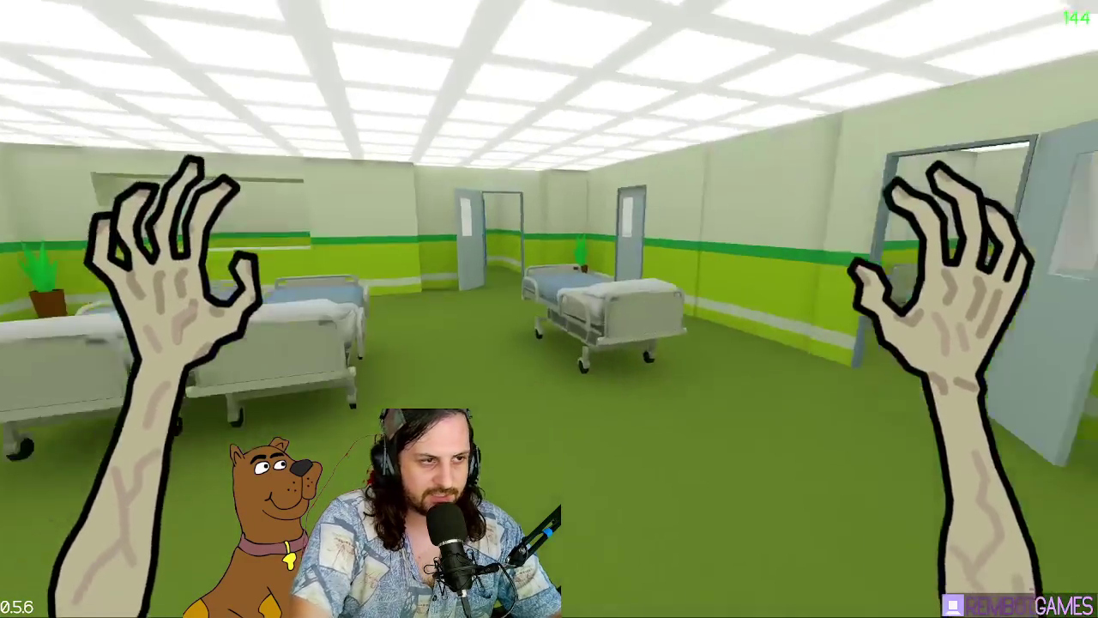
pyautogui.press('w')
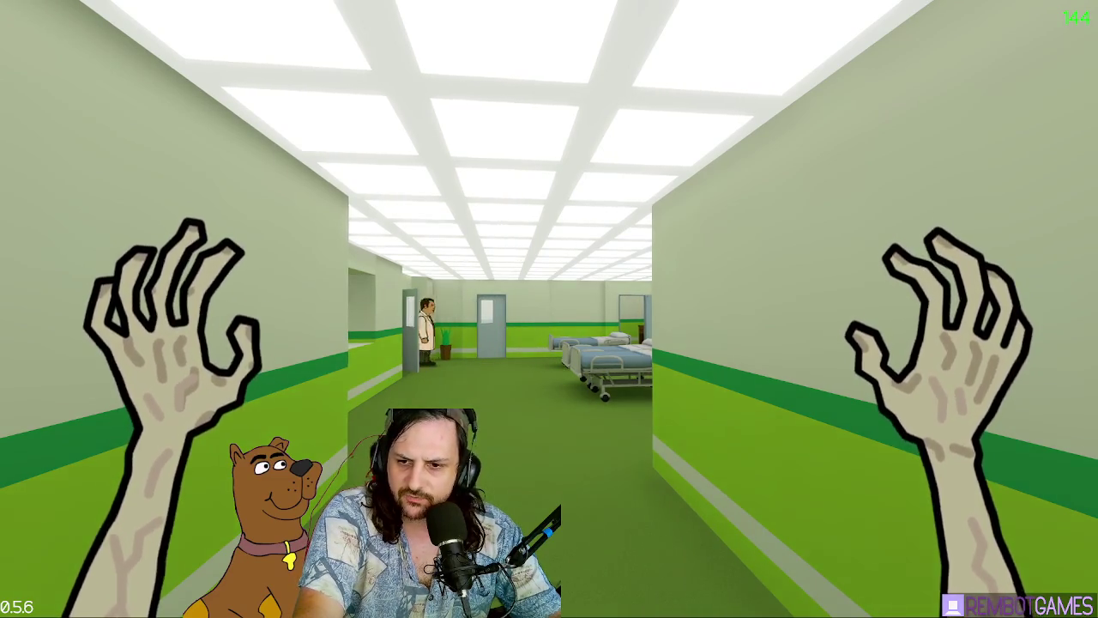
# Step: Cross the ward past a standing patient to another side room's desk, then return to the ward
pyautogui.press('w')
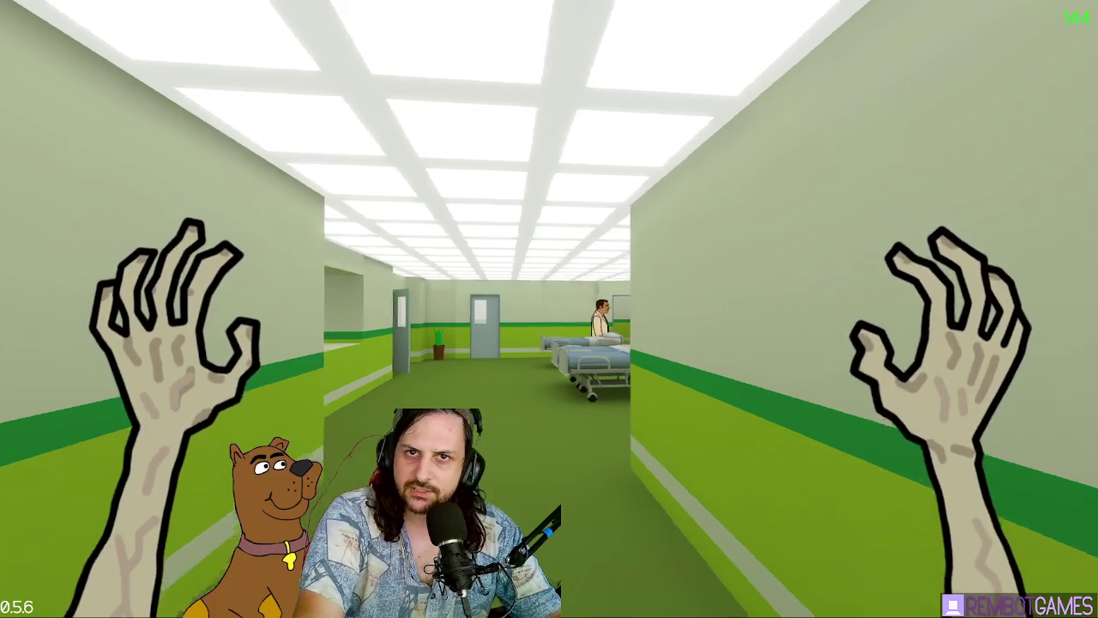
pyautogui.press('w')
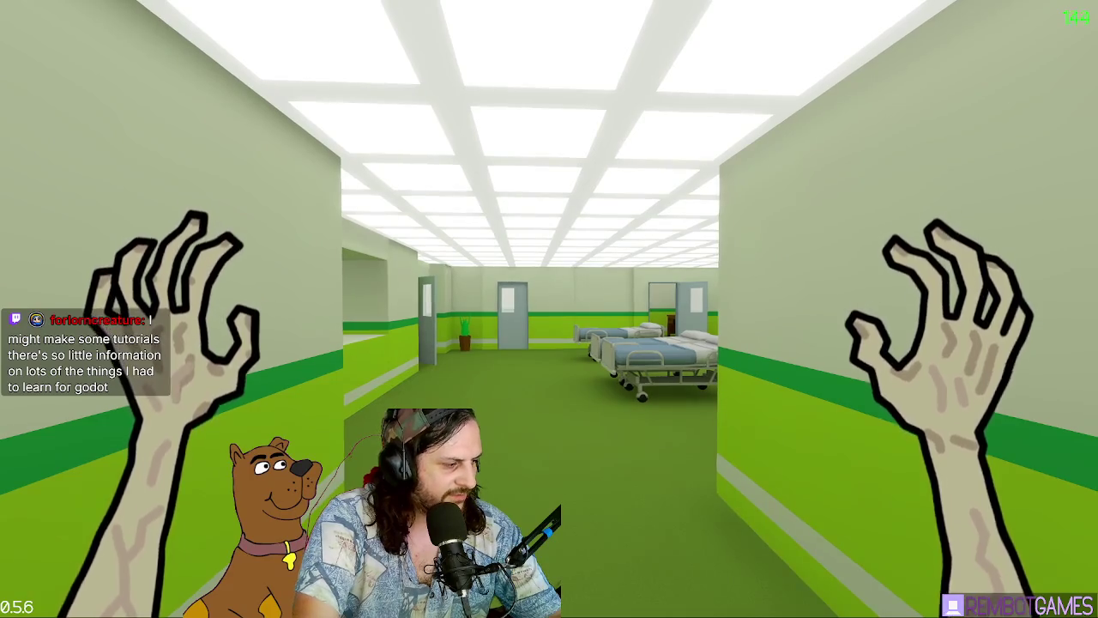
pyautogui.press('w')
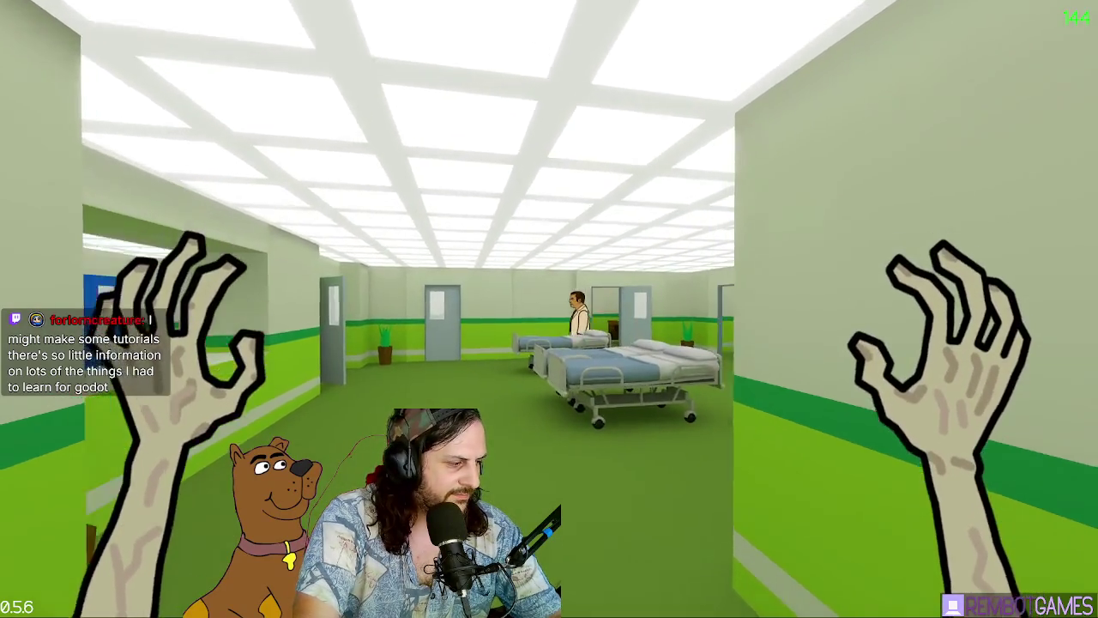
pyautogui.press('w')
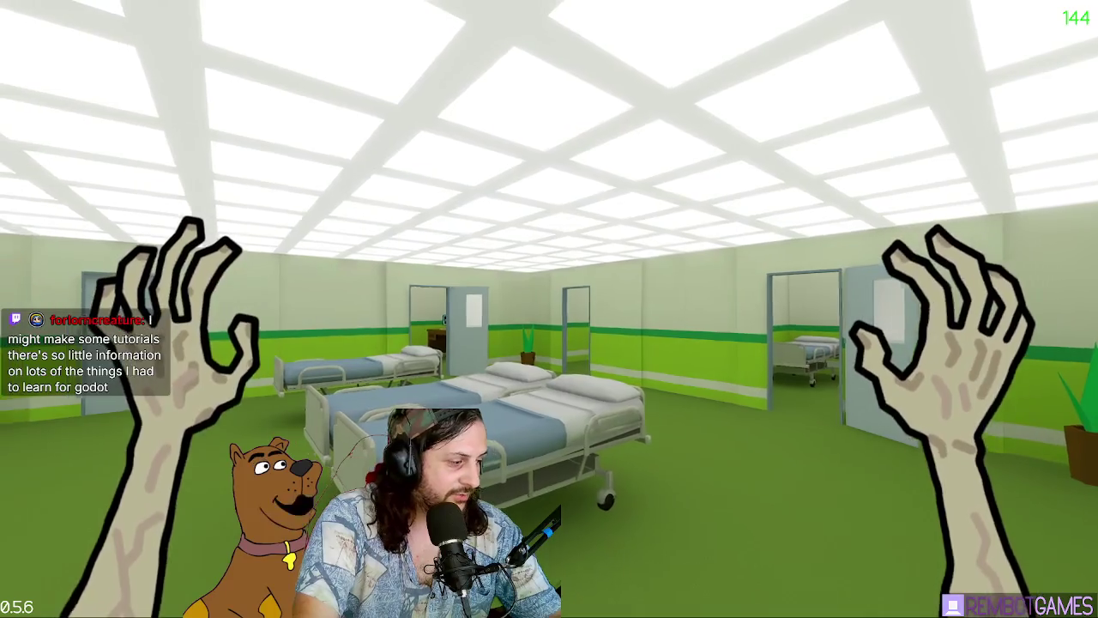
pyautogui.press('w')
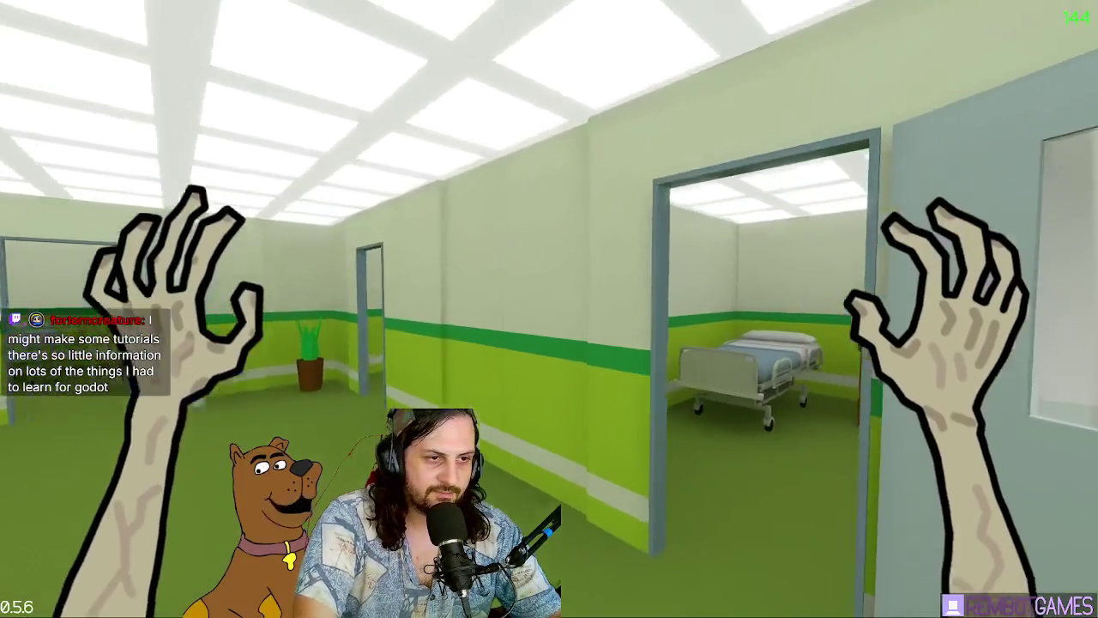
pyautogui.press('w')
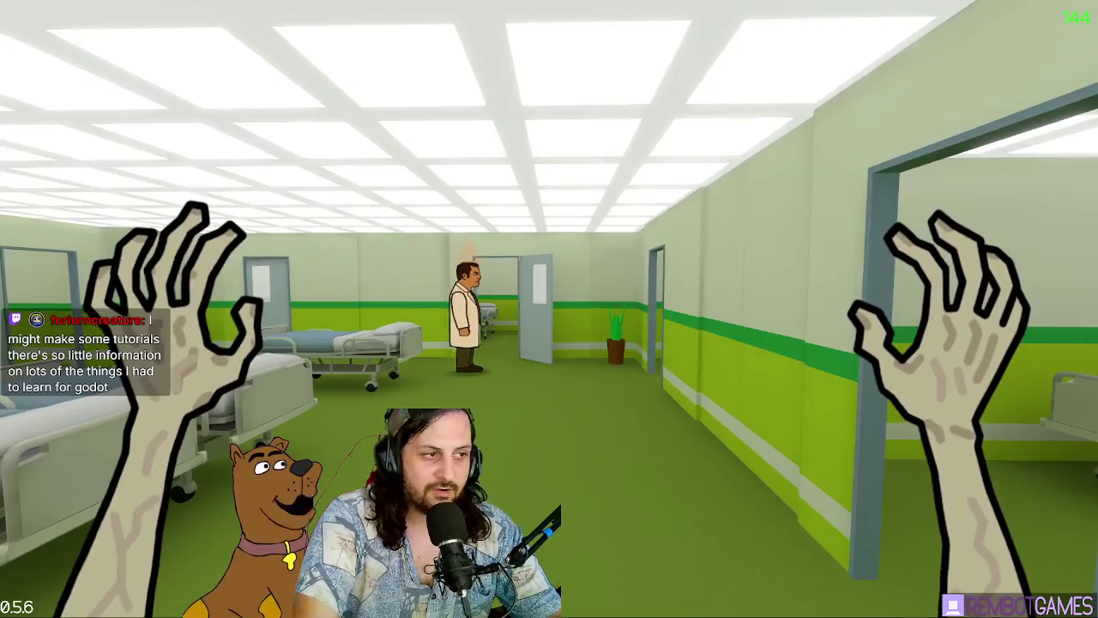
pyautogui.press('w')
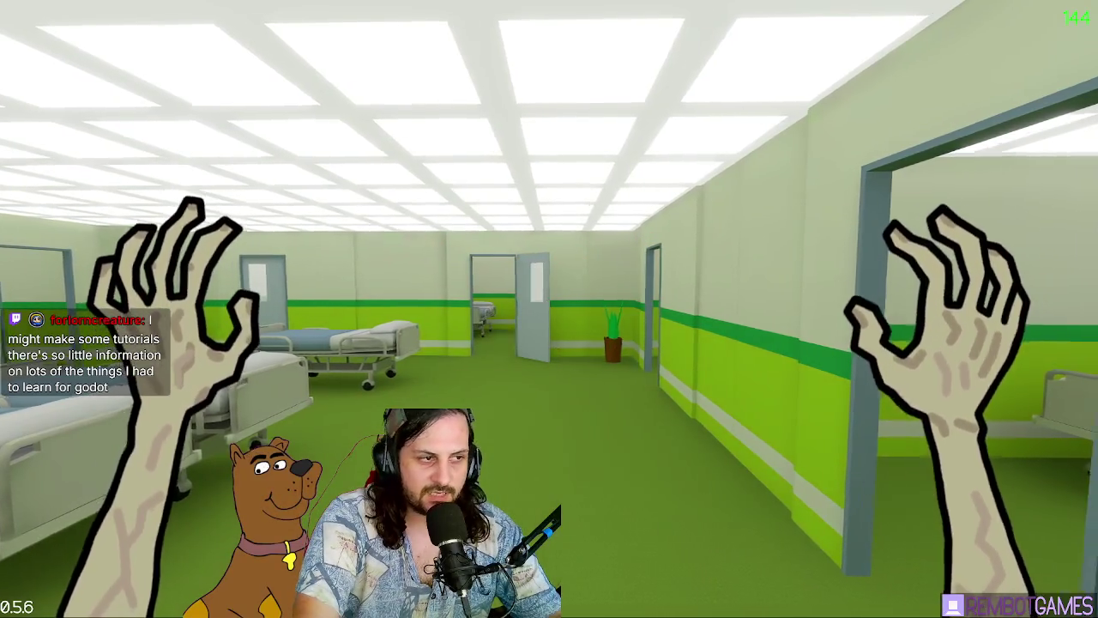
pyautogui.press('w')
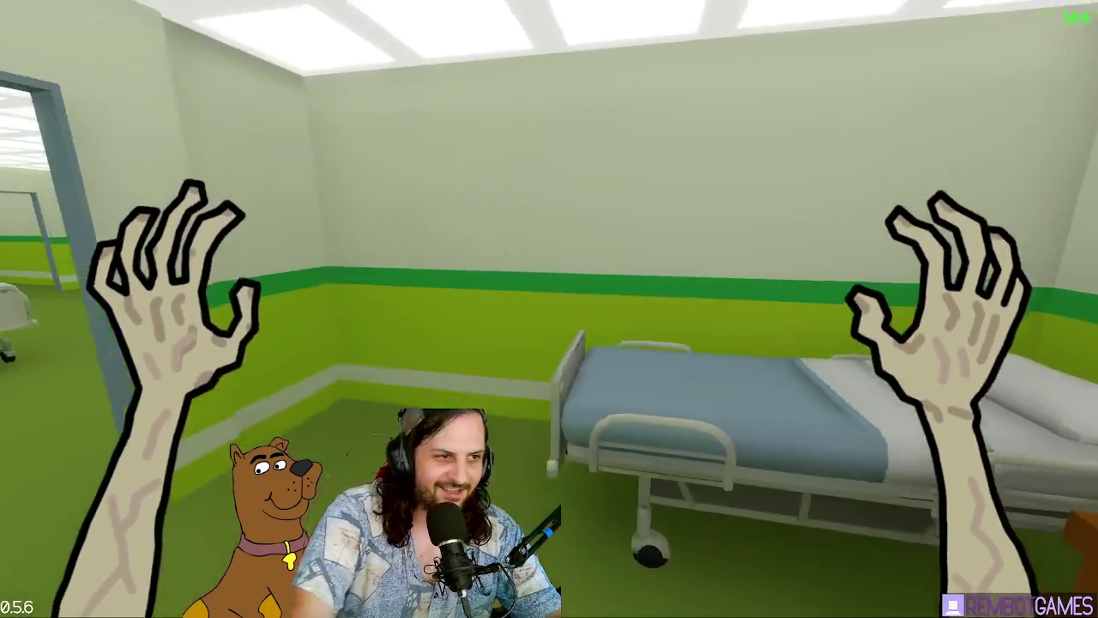
pyautogui.press('w')
pyautogui.press('w')
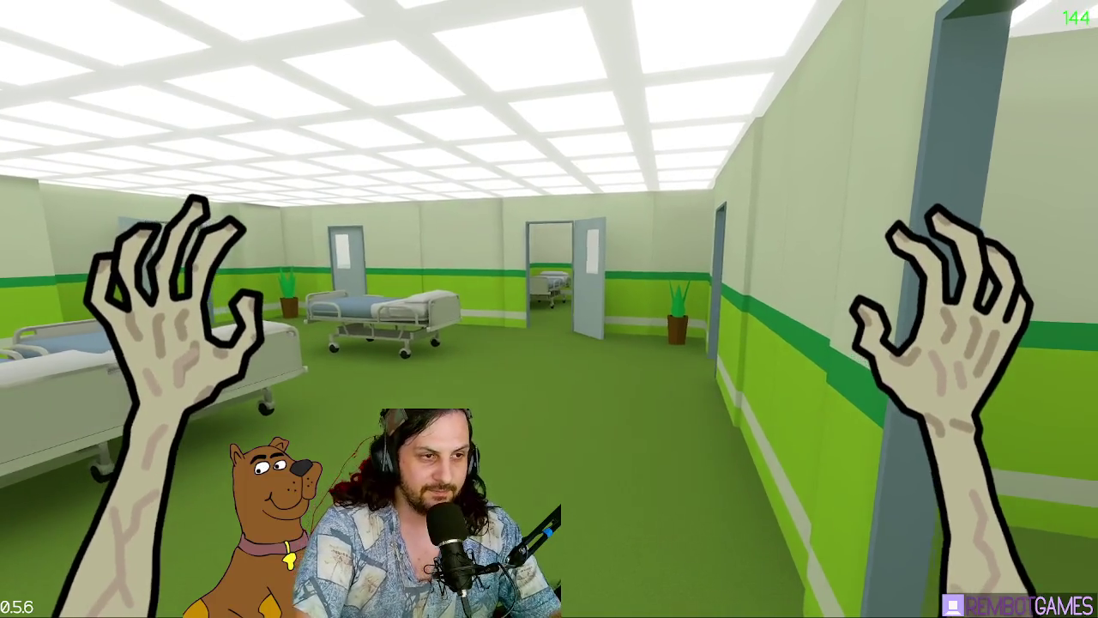
# Step: Jump to Floor 1 Level 8 and grab the nurses, the cup and syringe, and the doctor
pyautogui.press('Escape')
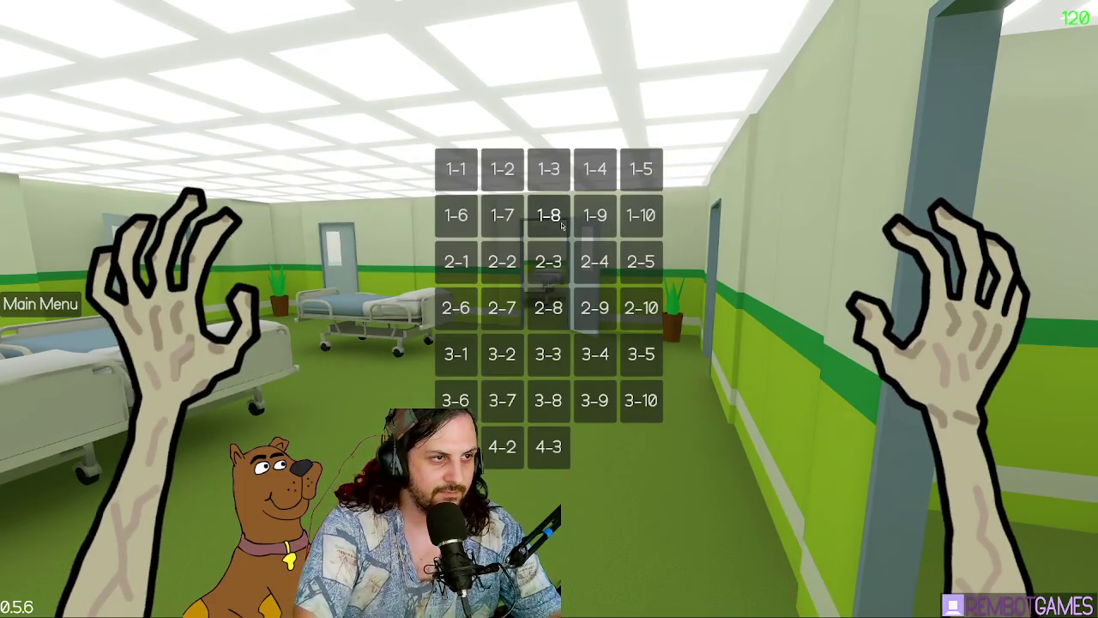
pyautogui.click(549, 215)
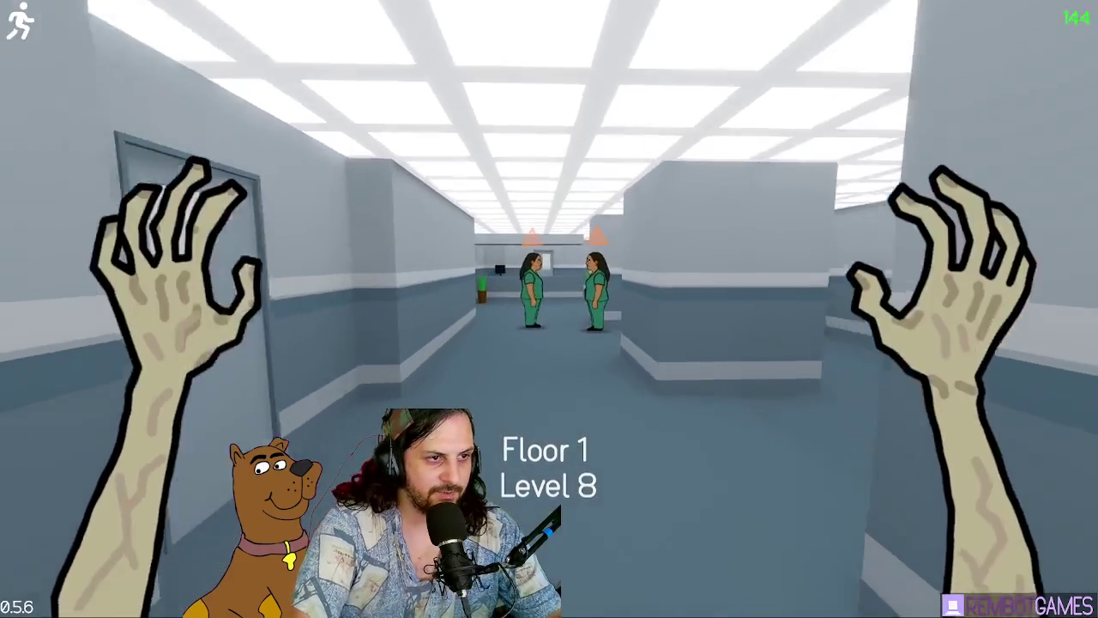
pyautogui.press('w')
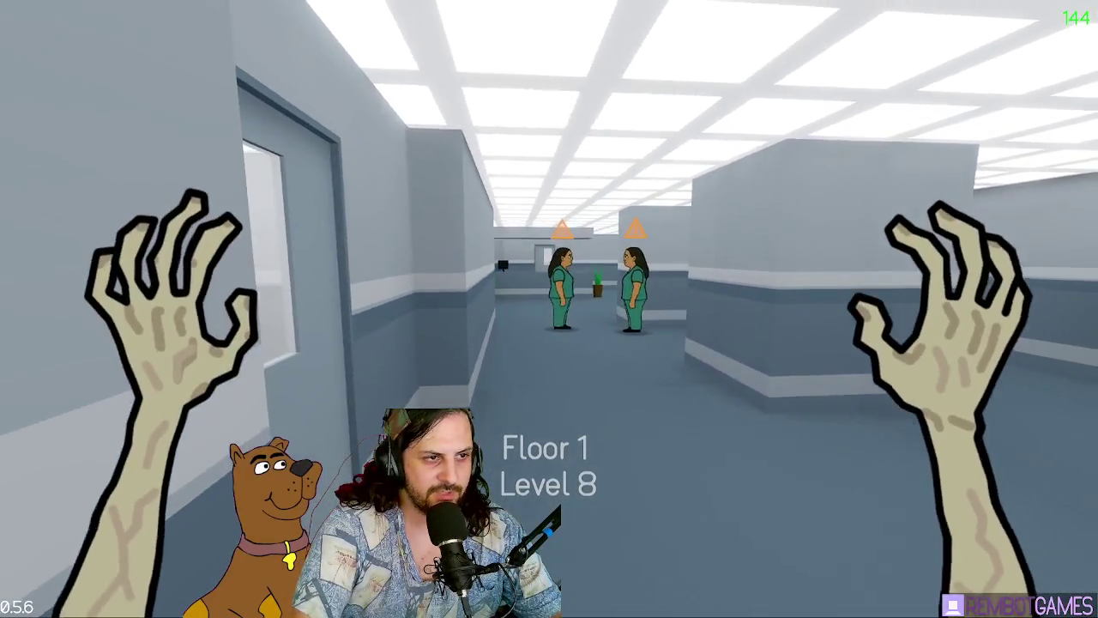
pyautogui.press('w')
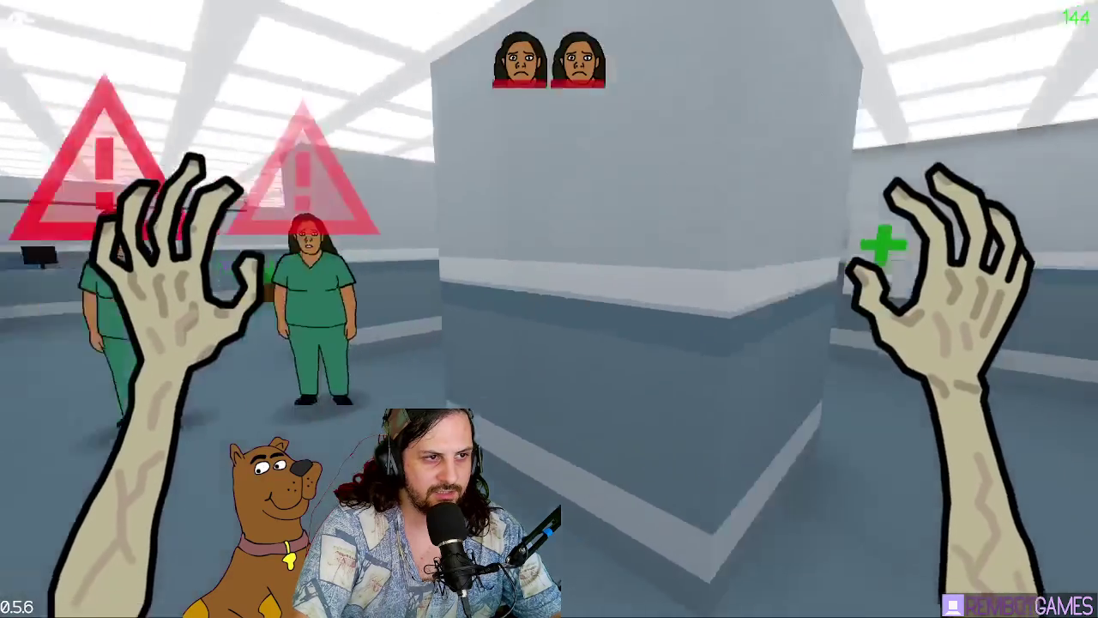
pyautogui.press('w')
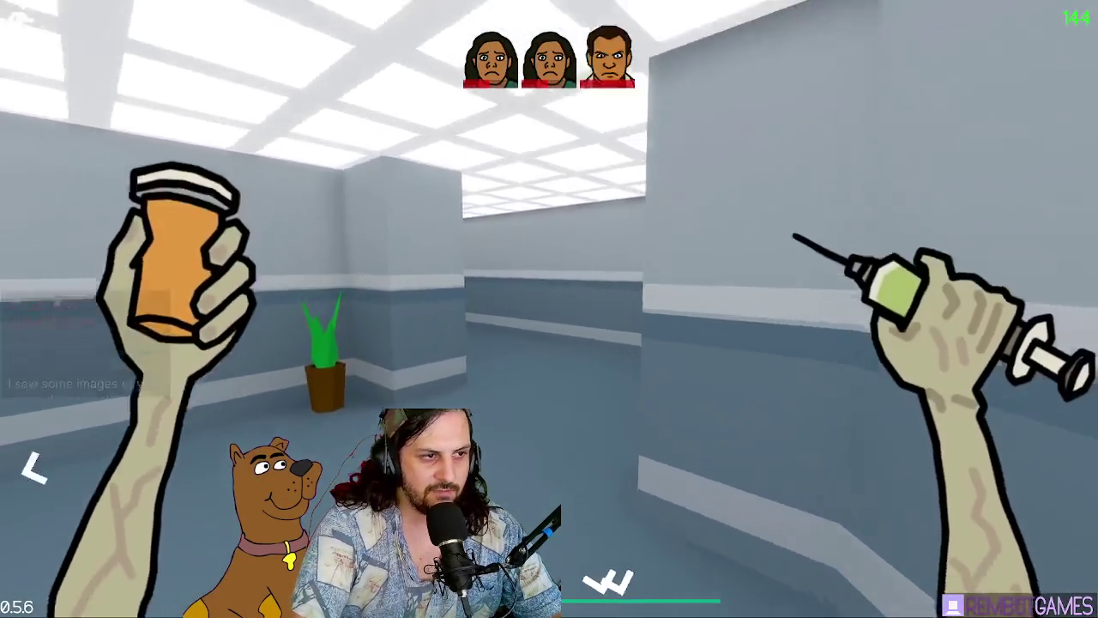
# Step: Drink from the cup and walk out through the double doors to clear Level 8
pyautogui.click(549, 309)
pyautogui.press('w')
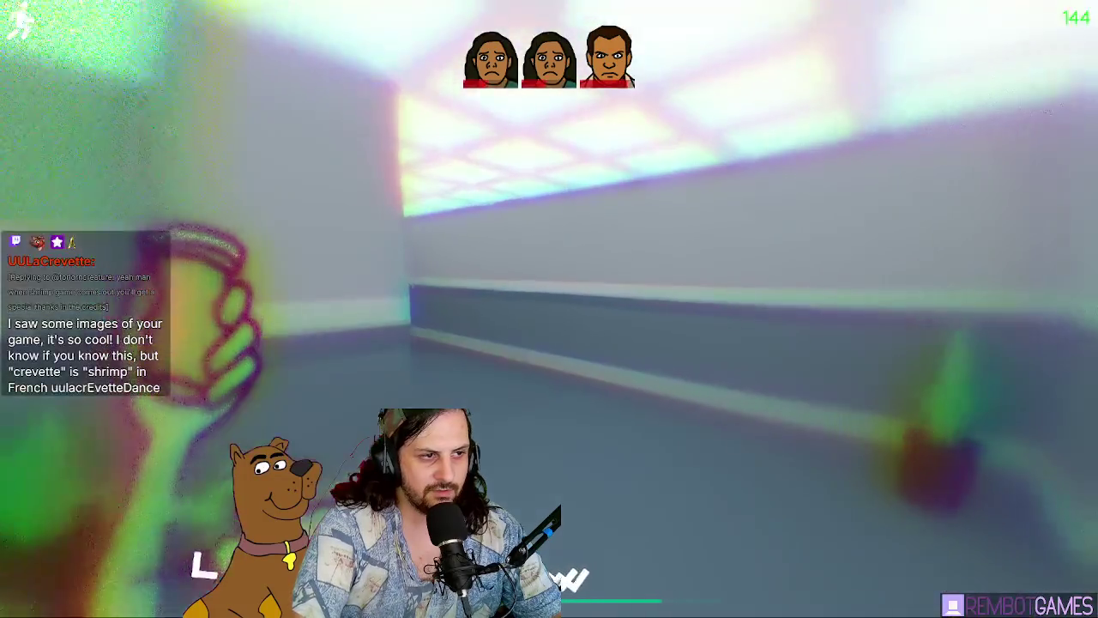
pyautogui.press('w')
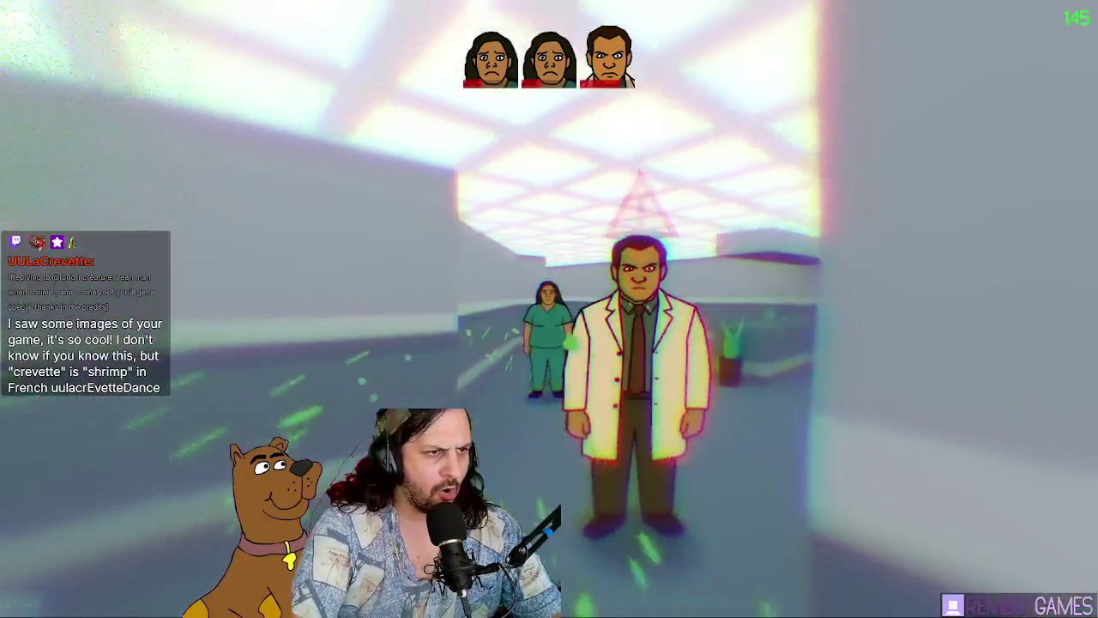
pyautogui.press('w')
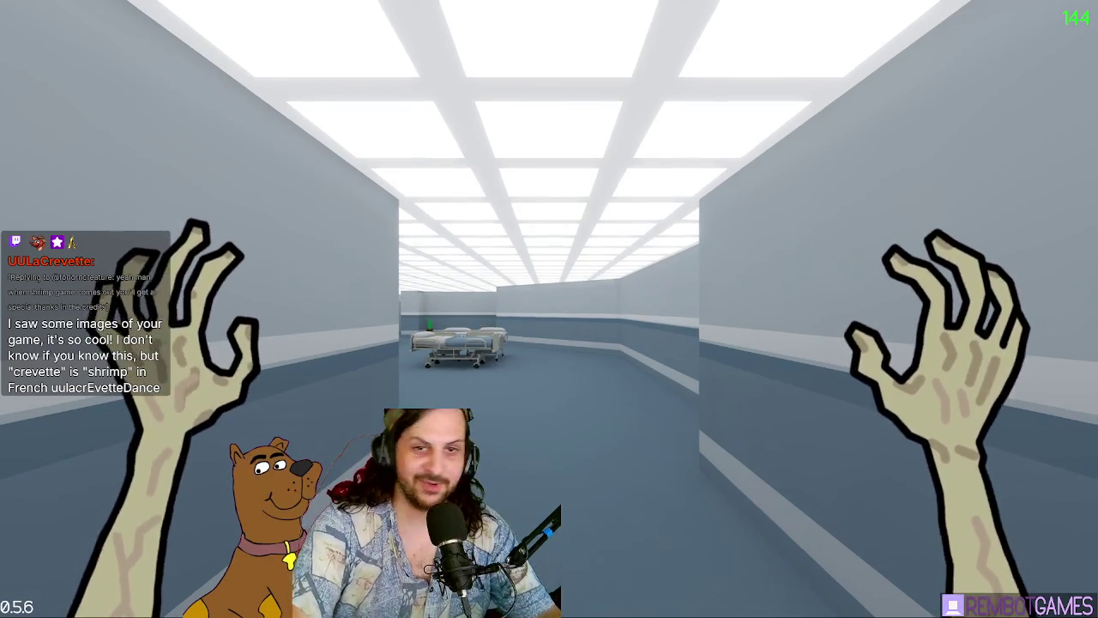
# Step: Walk into the Floor 1 Level 9 ward, grab a nurse, and skip the doctor cutscene
pyautogui.press('w')
pyautogui.press('w')
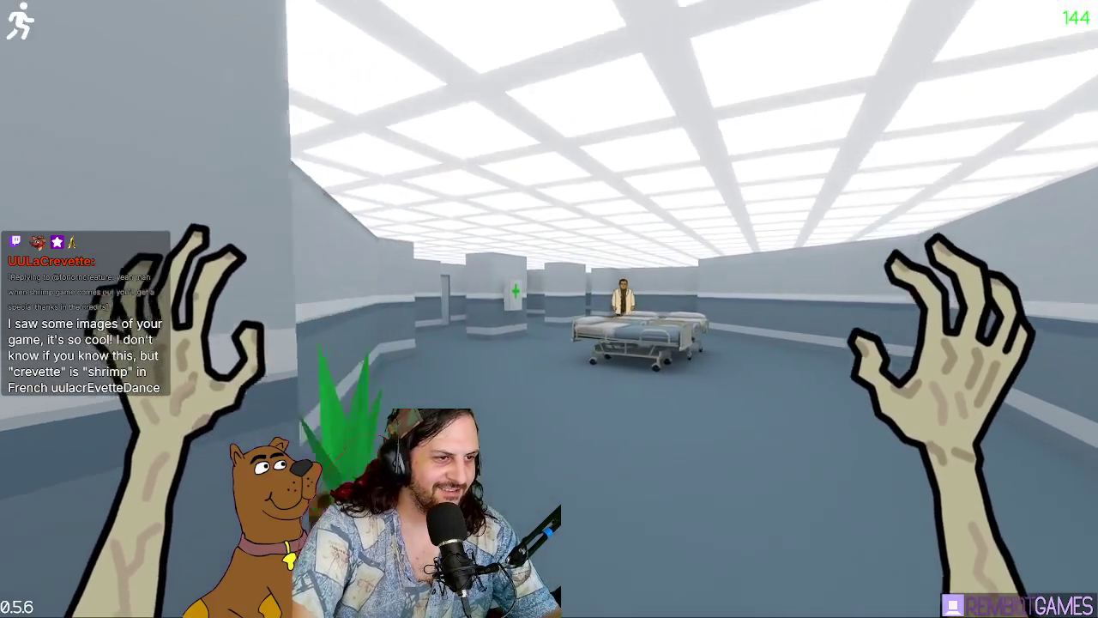
pyautogui.press('shift')
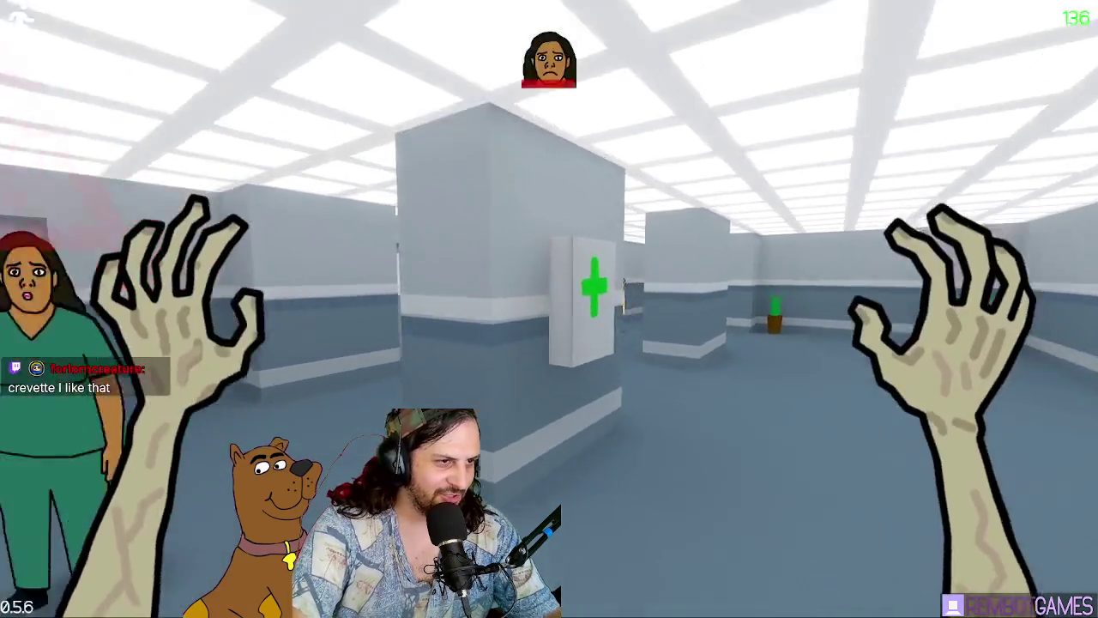
pyautogui.press('e')
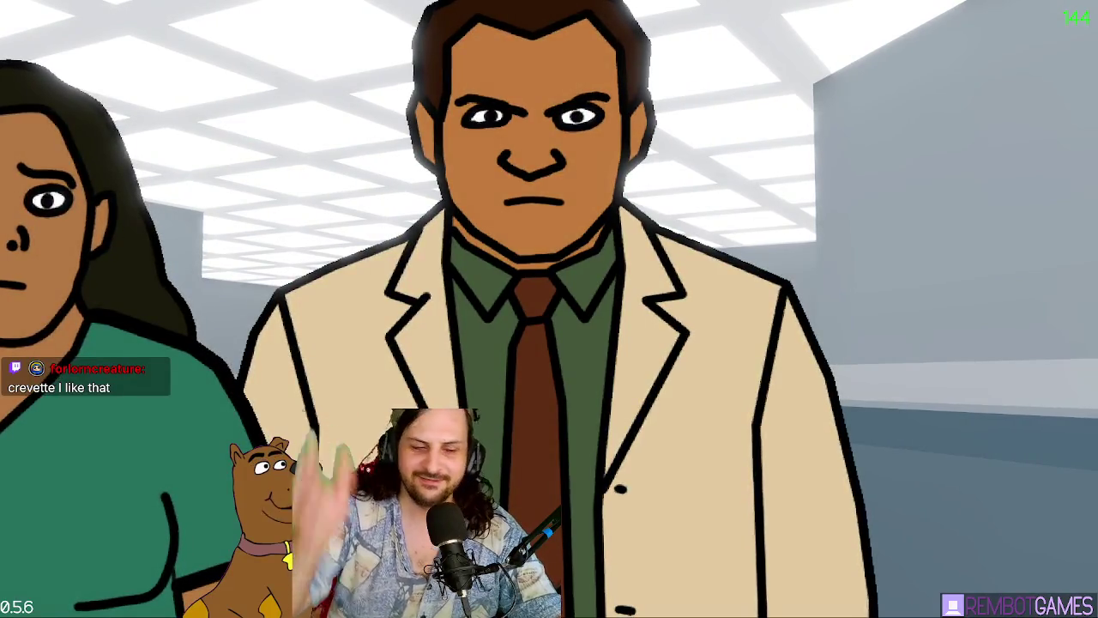
pyautogui.hotkey('shift', 'w')
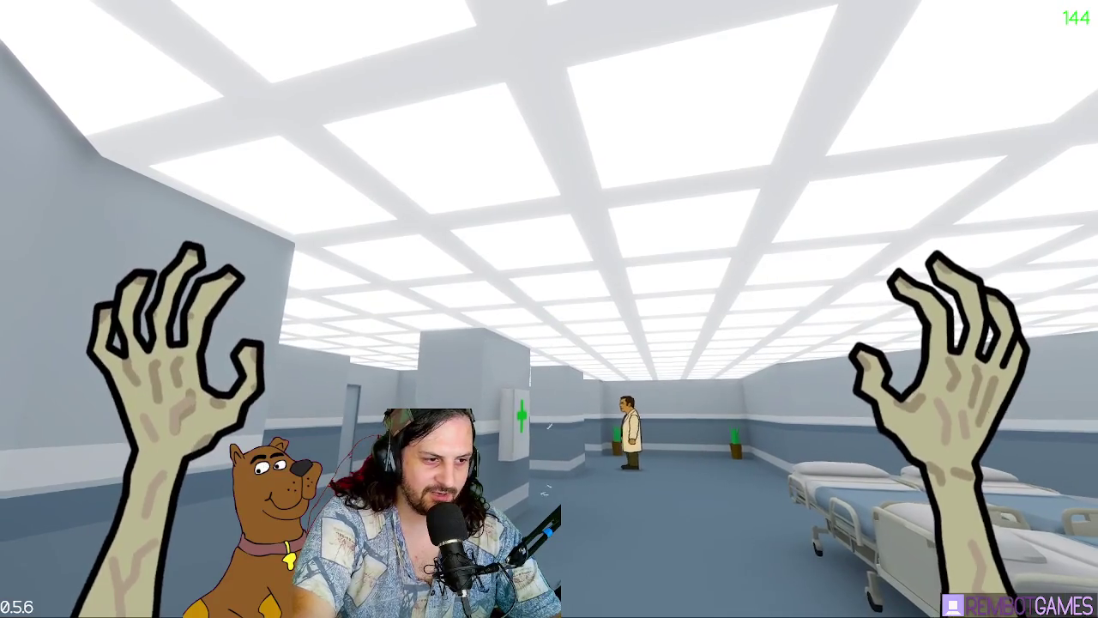
# Step: Use the syringe near the doctor, grab another nurse, and exit through the double doors
pyautogui.press('w')
pyautogui.press('w')
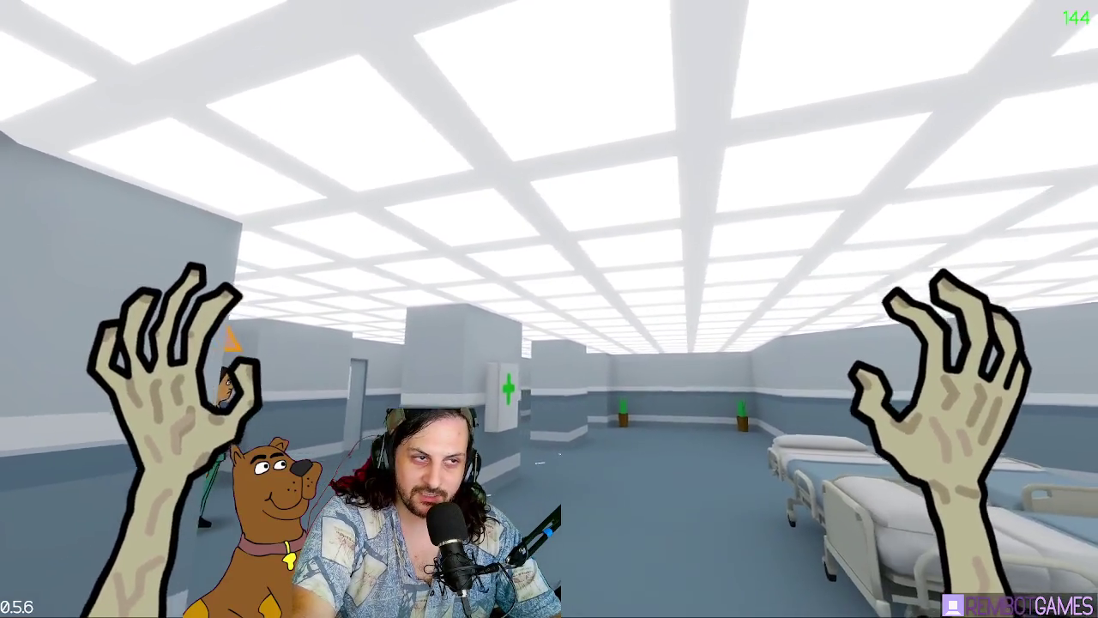
pyautogui.press('w')
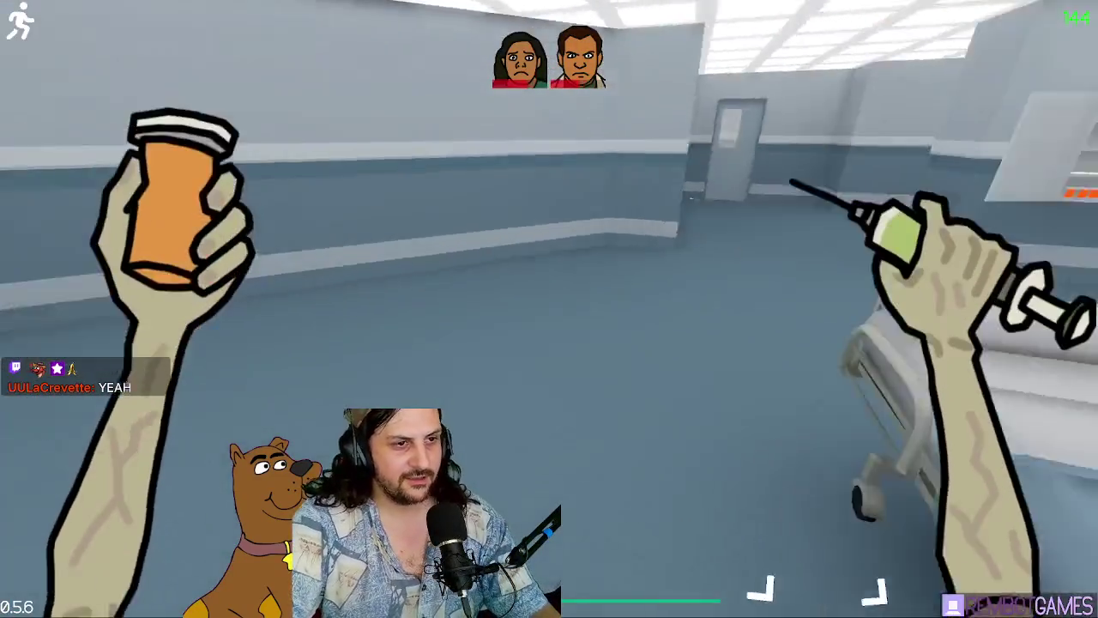
pyautogui.rightClick(549, 309)
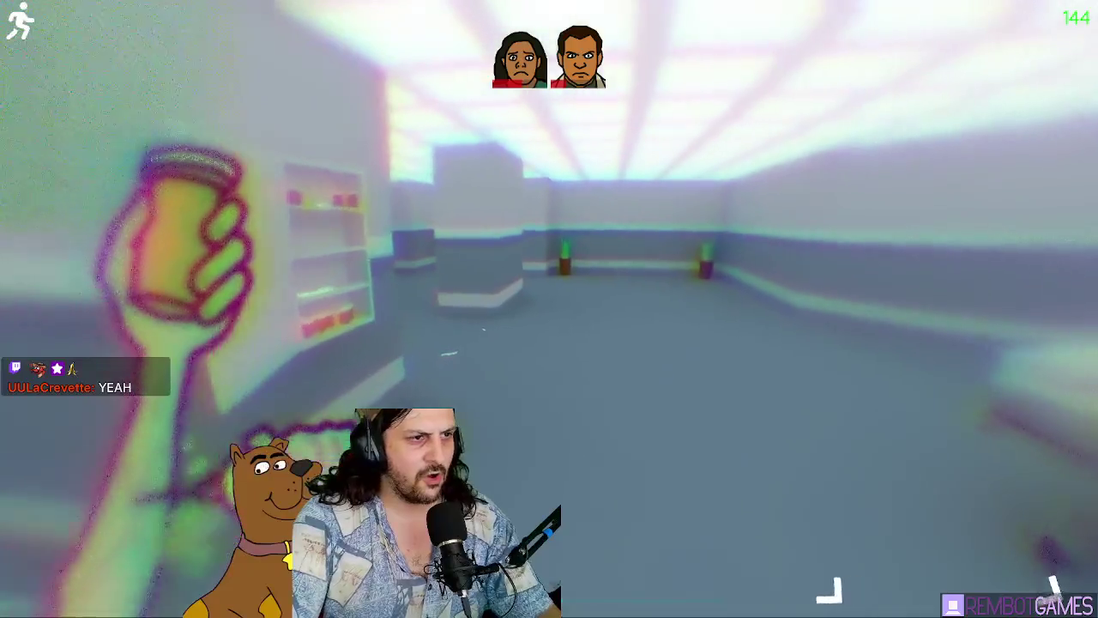
pyautogui.press('w')
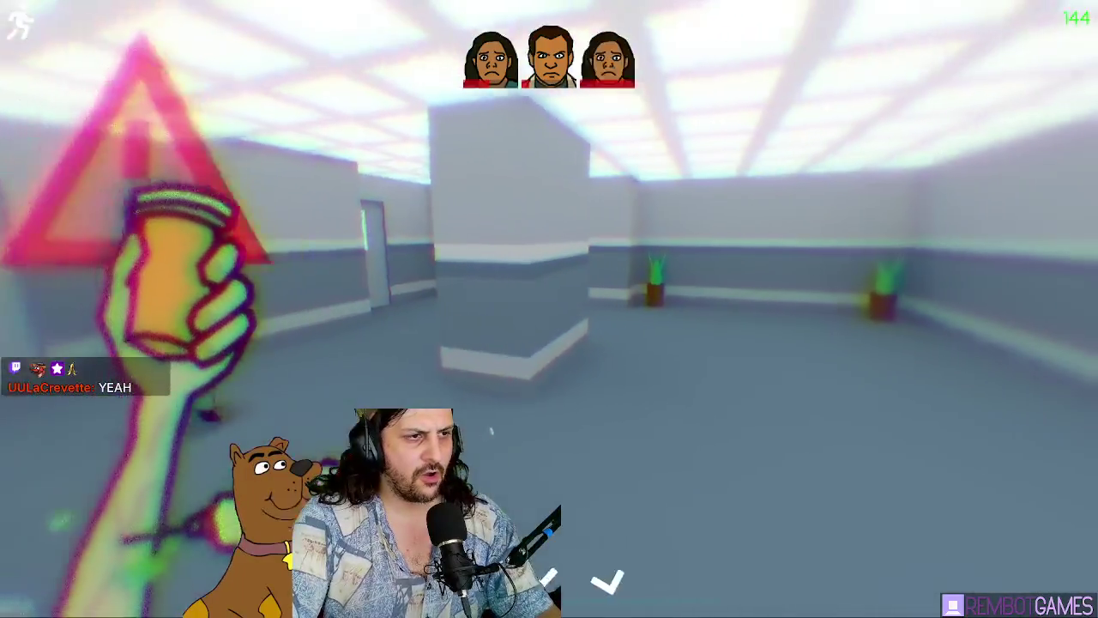
pyautogui.press('w')
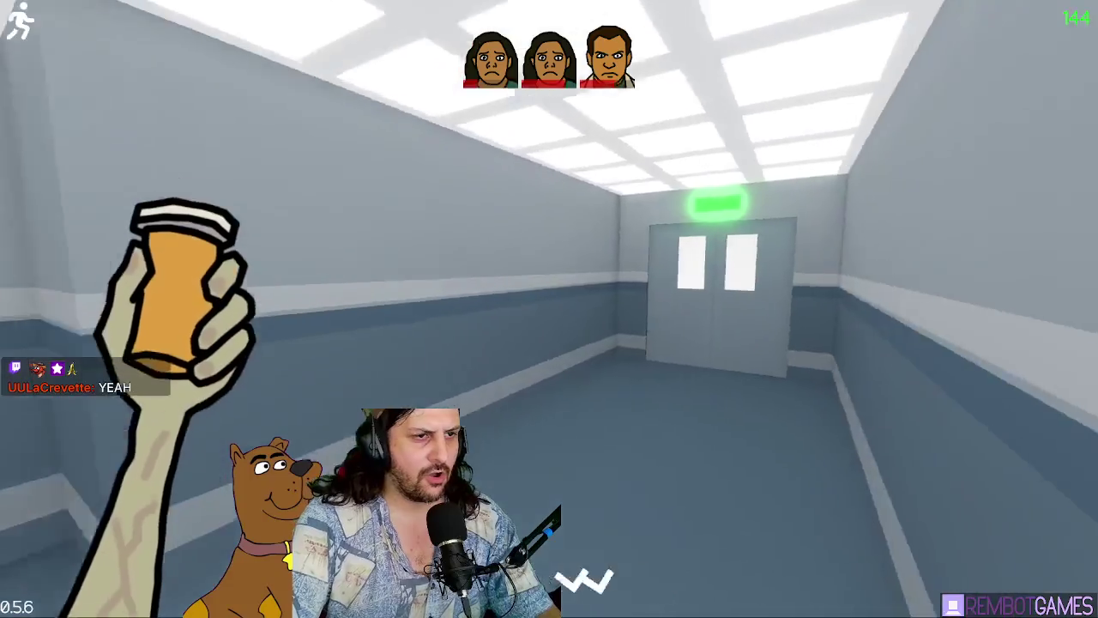
pyautogui.press('w')
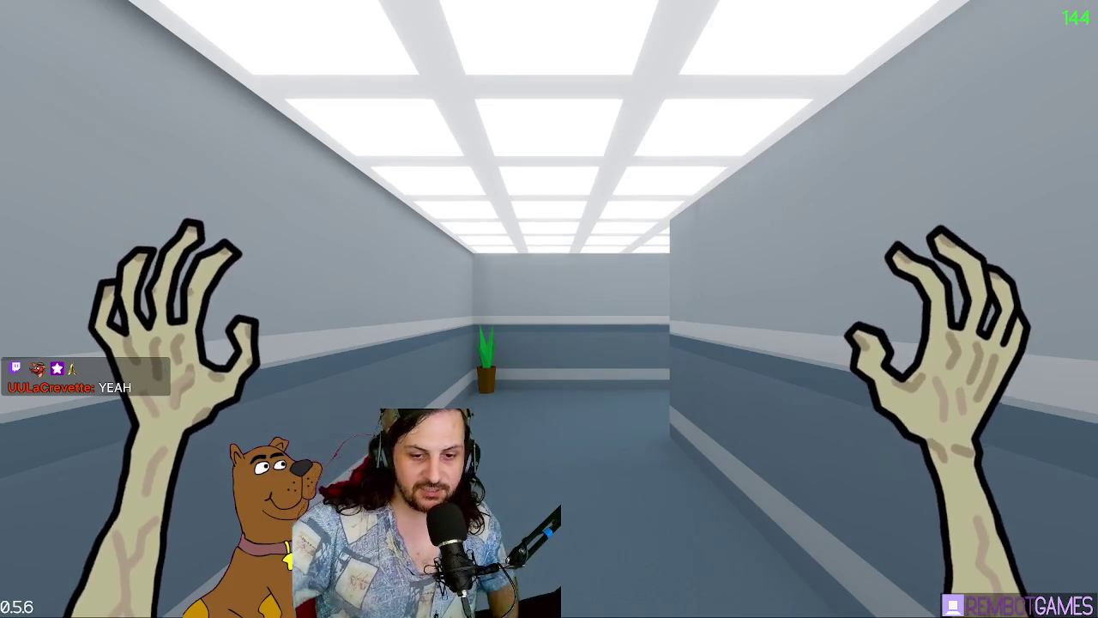
# Step: Walk into the Floor 1 Level 10 ward toward the nurse
pyautogui.press('w')
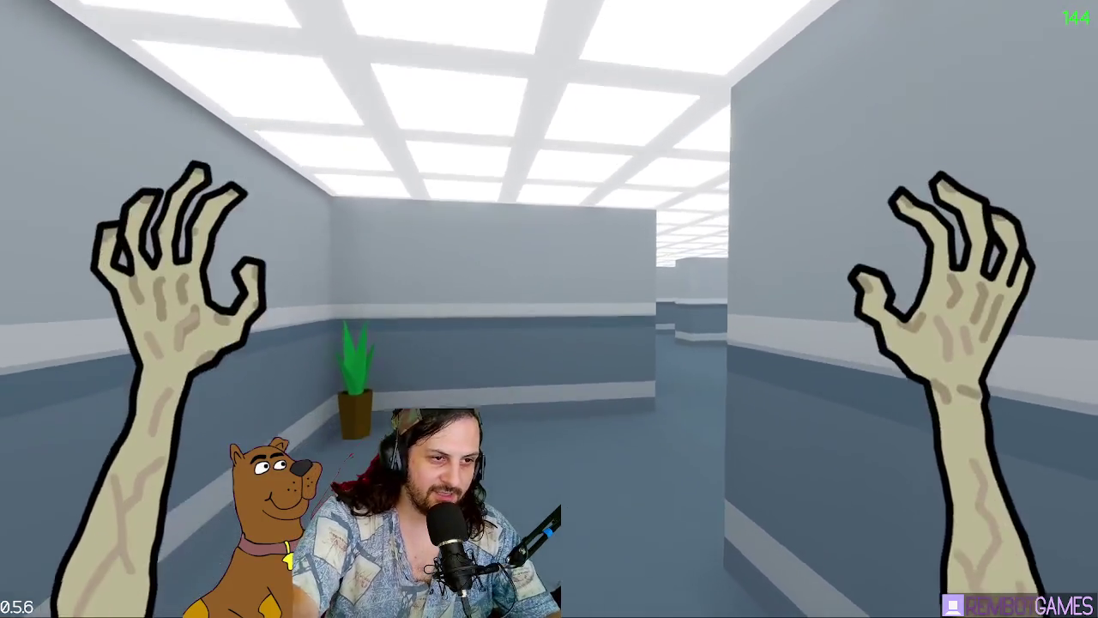
pyautogui.press('w')
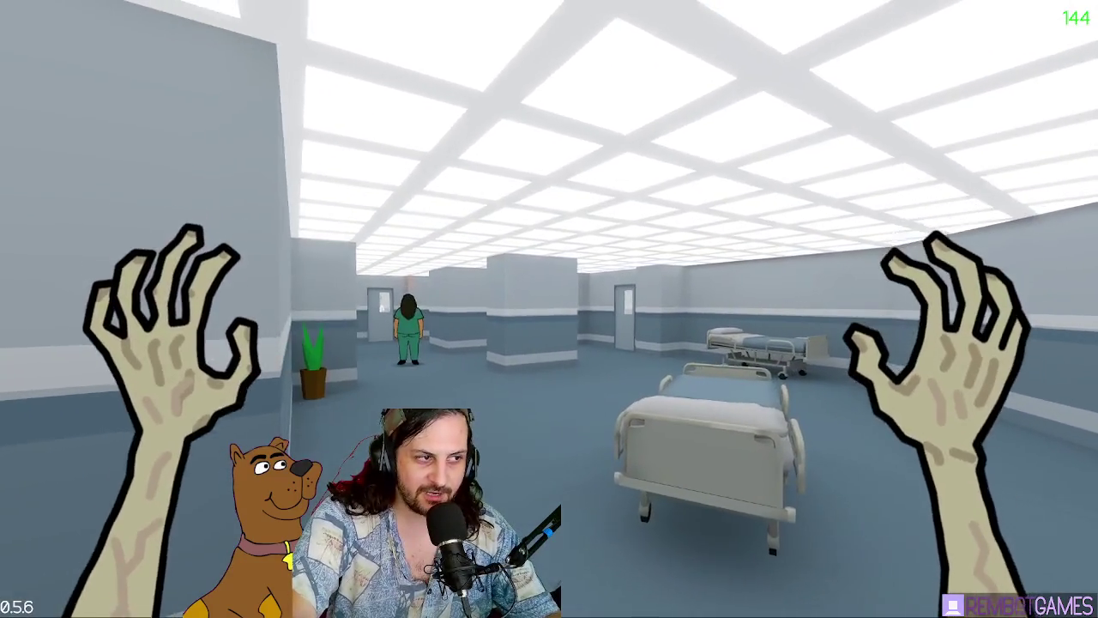
pyautogui.press('w')
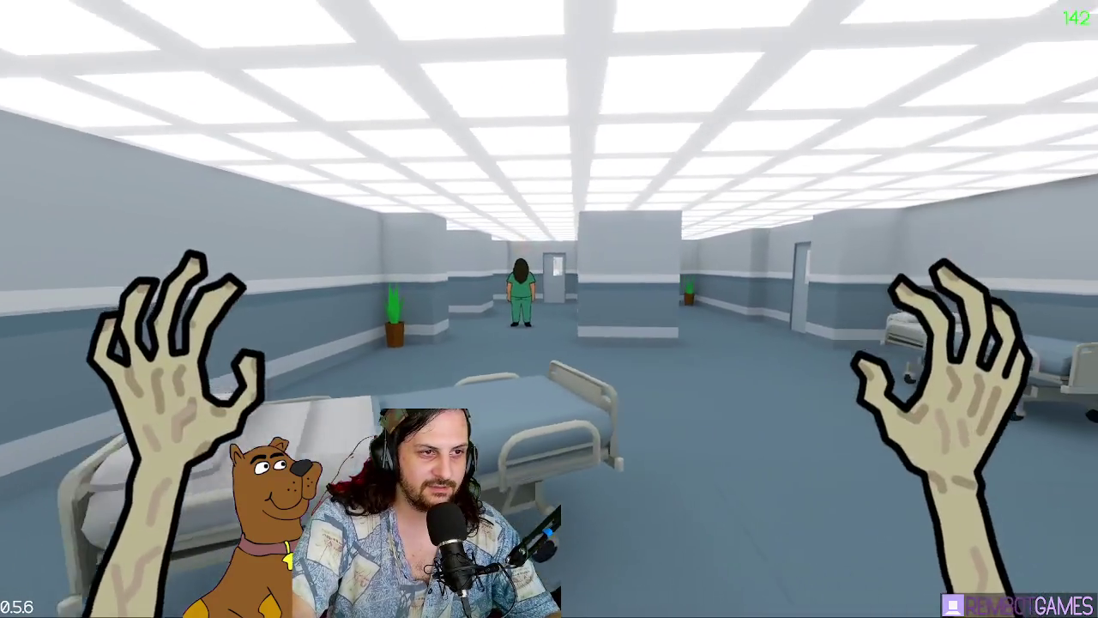